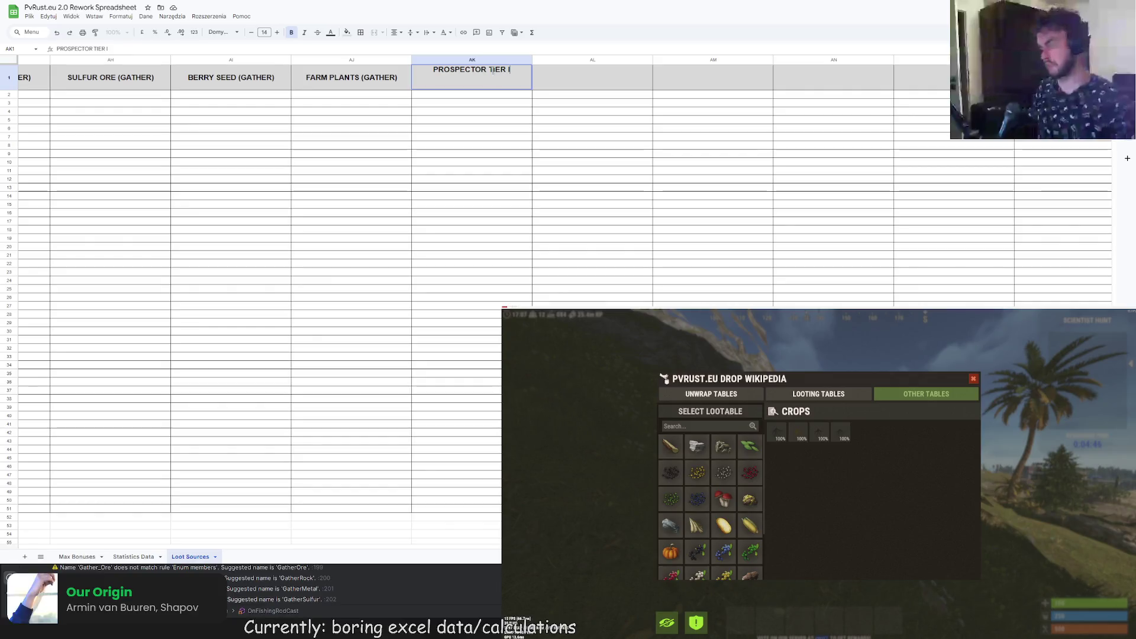
# - Copy the 'PROSPECTOR TIER' text from the AK1 header and paste it into AL1
pyautogui.moveTo(490, 71); pyautogui.dragTo(368, 71)
pyautogui.click(513, 70)
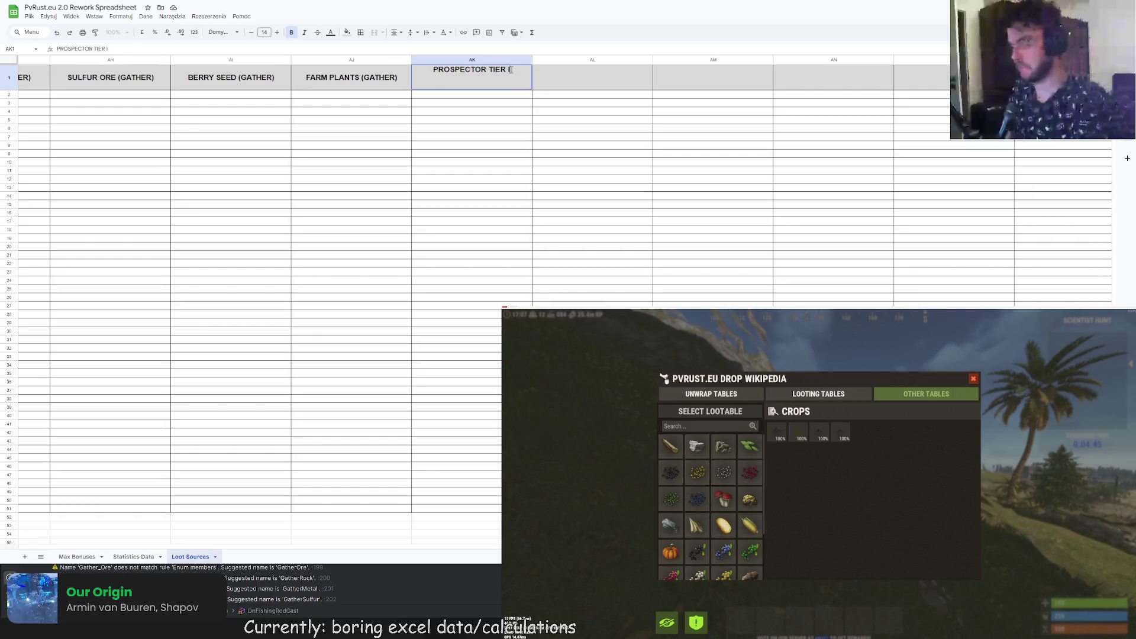
pyautogui.moveTo(513, 70); pyautogui.dragTo(433, 70)
pyautogui.click(509, 70)
pyautogui.moveTo(509, 70); pyautogui.dragTo(433, 69)
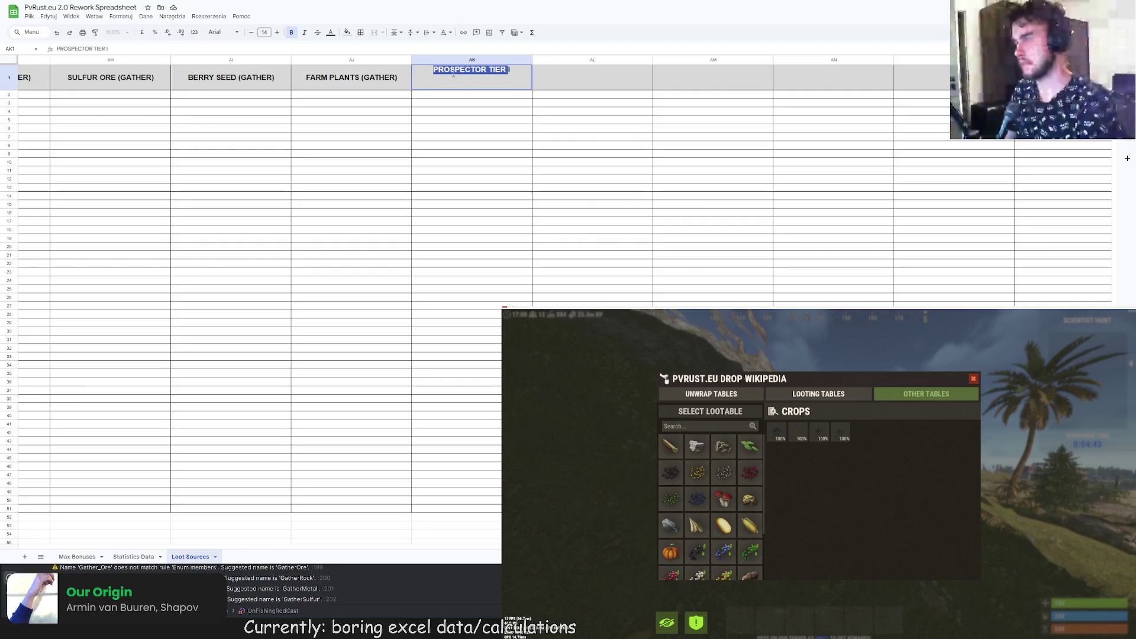
pyautogui.hotkey('ctrl', 'c')
pyautogui.click(599, 79)
pyautogui.hotkey('ctrl', 'v')
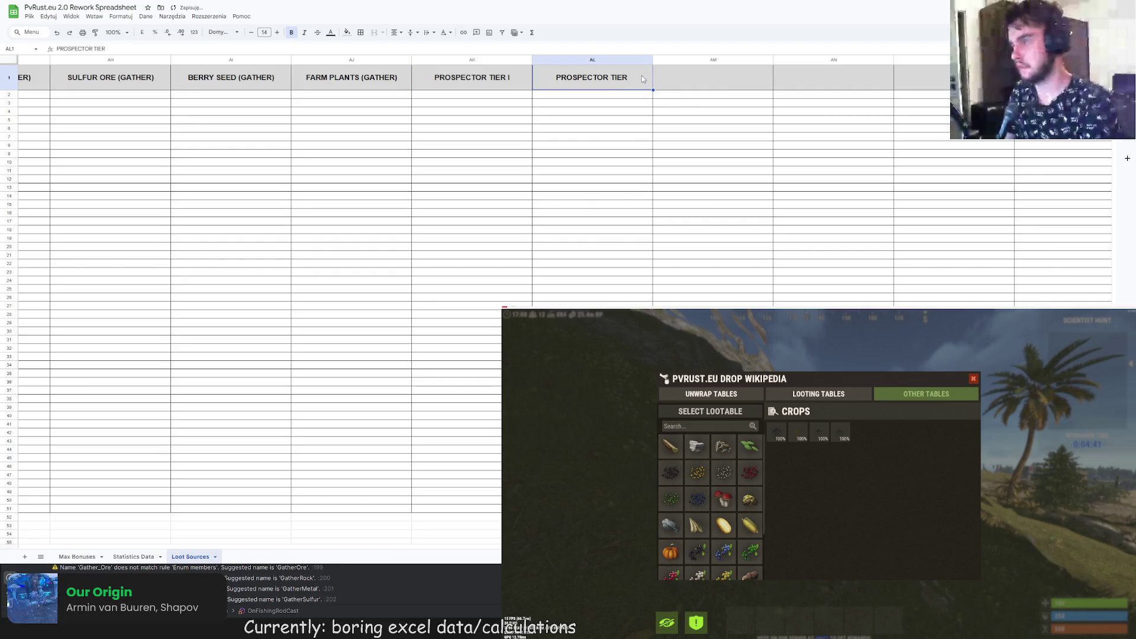
# - Make AL1 'PROSPECTOR TIER II' and AM1 'PROSPECTOR TIER III'
pyautogui.doubleClick(642, 76)
pyautogui.write('II')
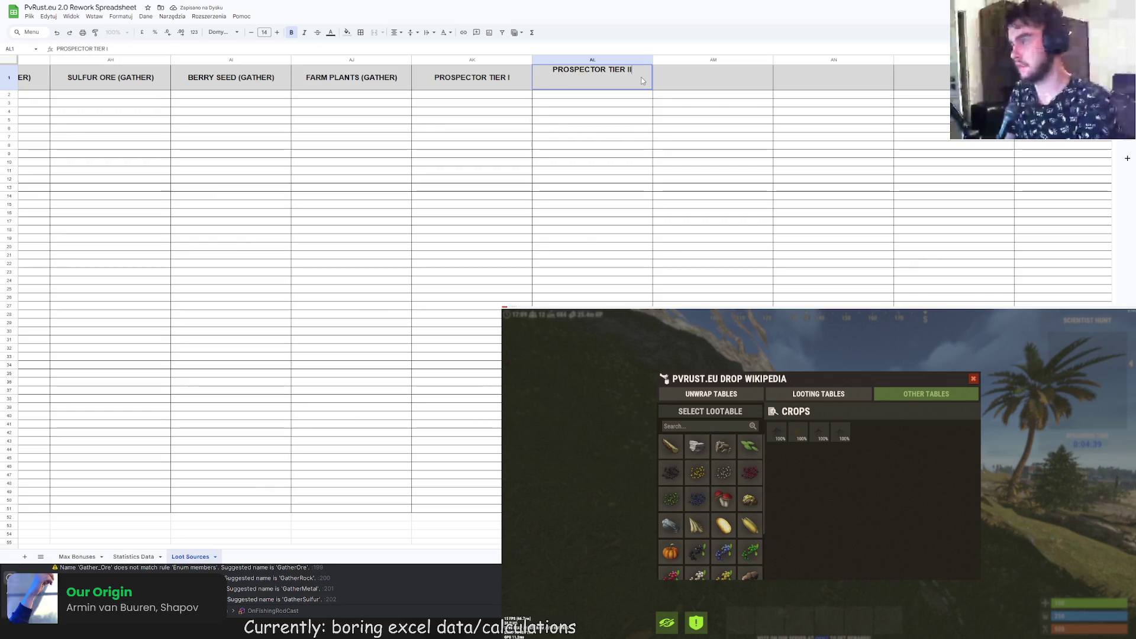
pyautogui.press('Return')
pyautogui.press('Up')
pyautogui.press('Right')
pyautogui.hotkey('ctrl', 'v')
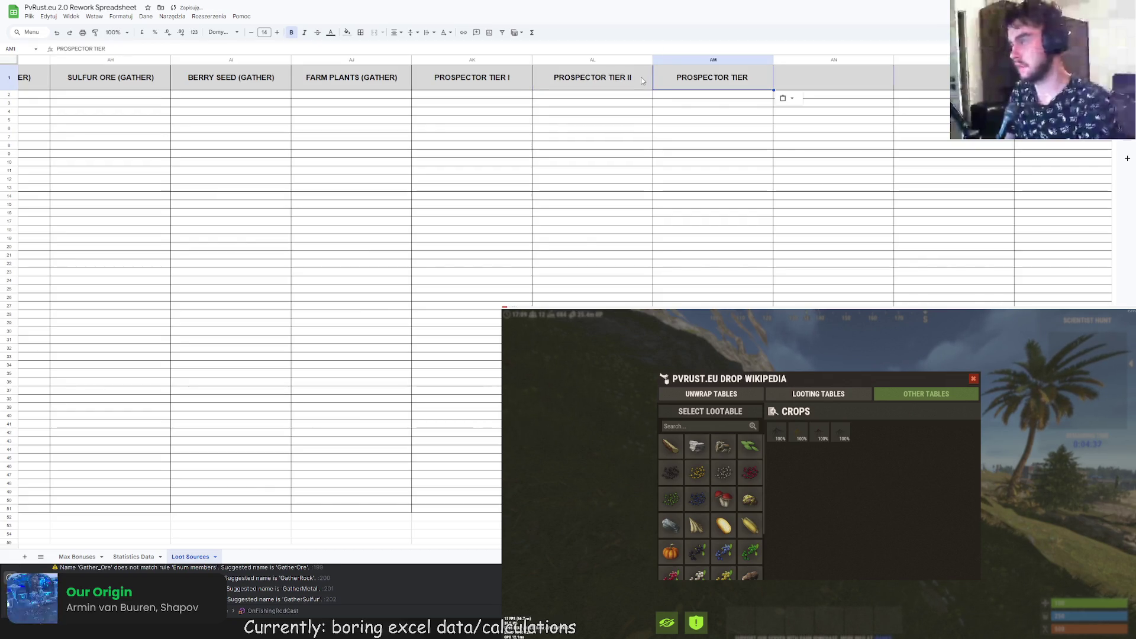
pyautogui.press('Return')
pyautogui.write('III')
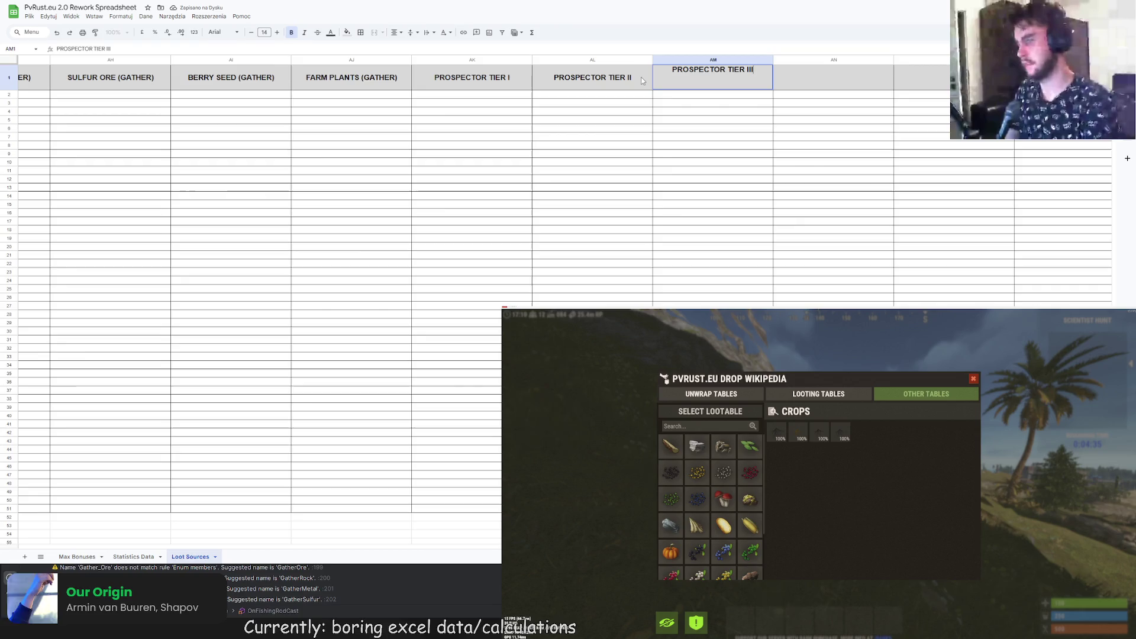
pyautogui.press('Tab')
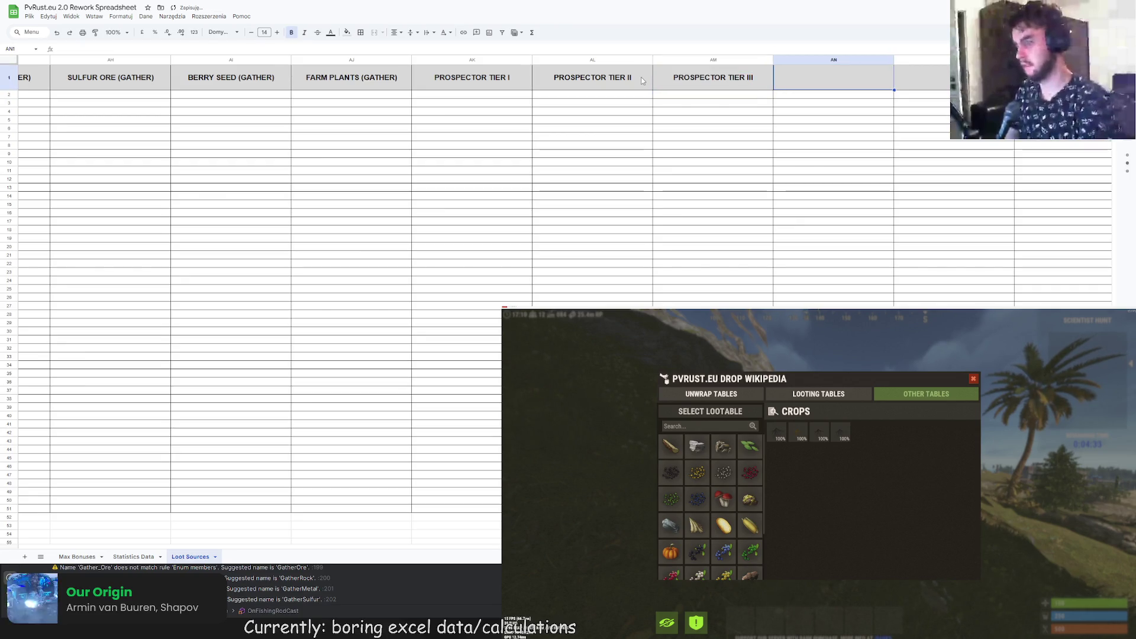
# - Fill AN1 and AO1 with 'PROSPECTOR TIER IV' and 'PROSPECTOR TIER V'
pyautogui.hotkey('ctrl', 'v')
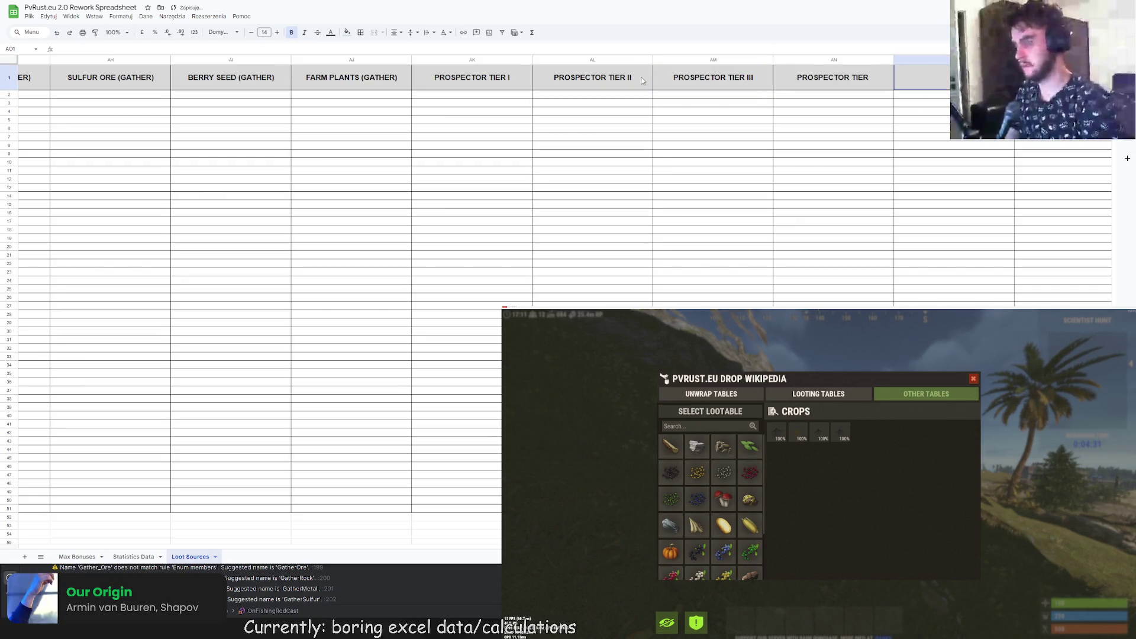
pyautogui.press('Return')
pyautogui.write('IV')
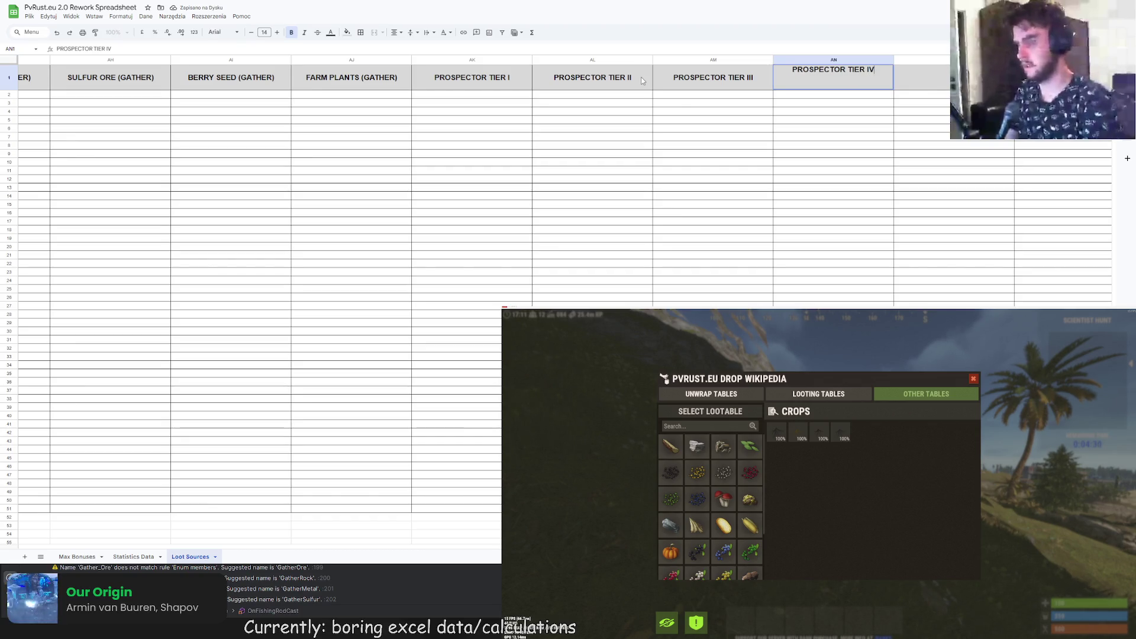
pyautogui.press('Tab')
pyautogui.hotkey('ctrl', 'v')
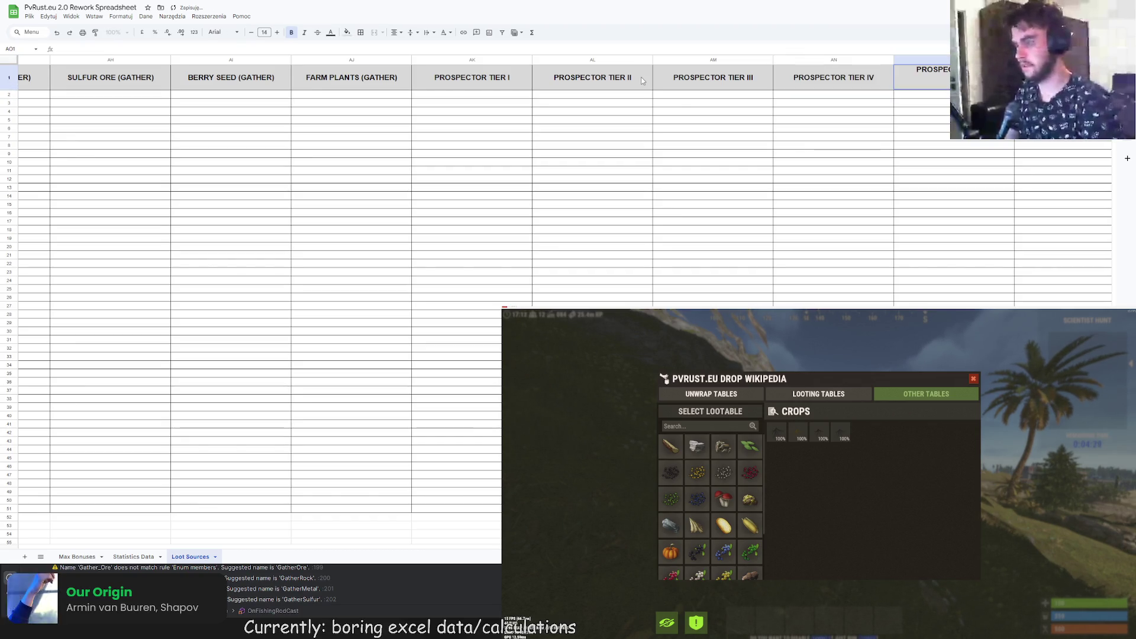
pyautogui.press('Return')
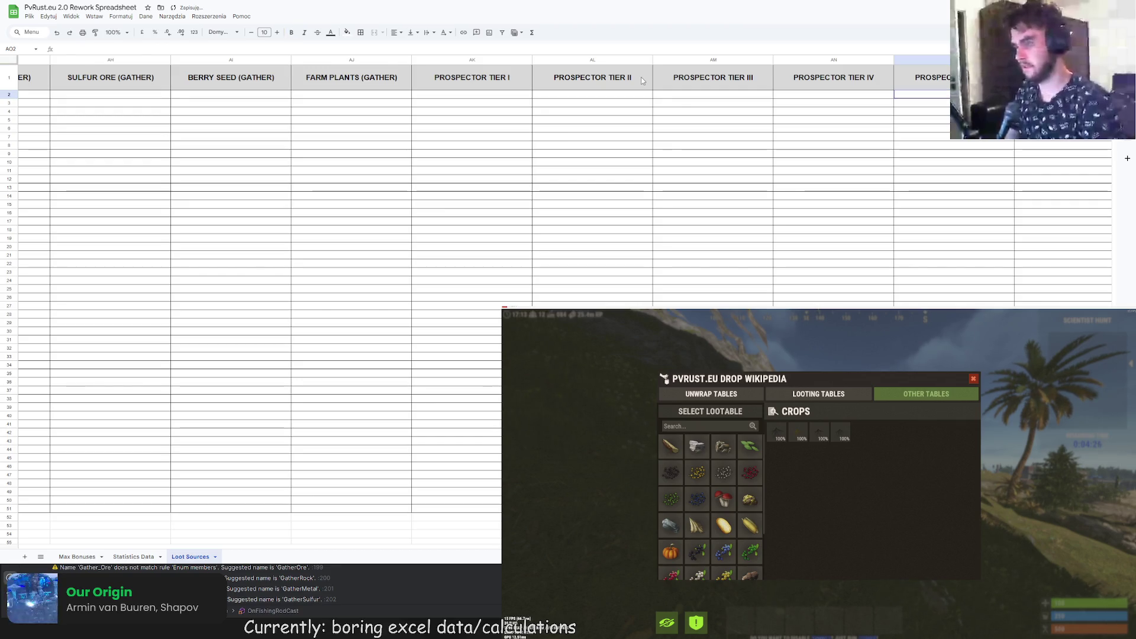
pyautogui.hscroll(5, 355, 284)
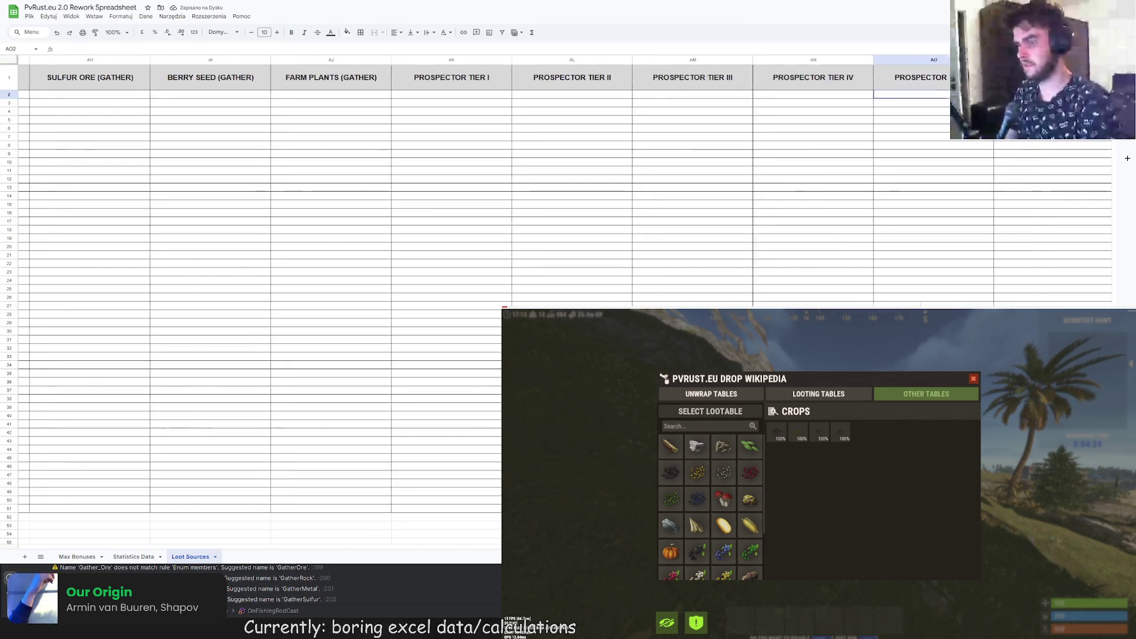
pyautogui.hscroll(-3, 355, 284)
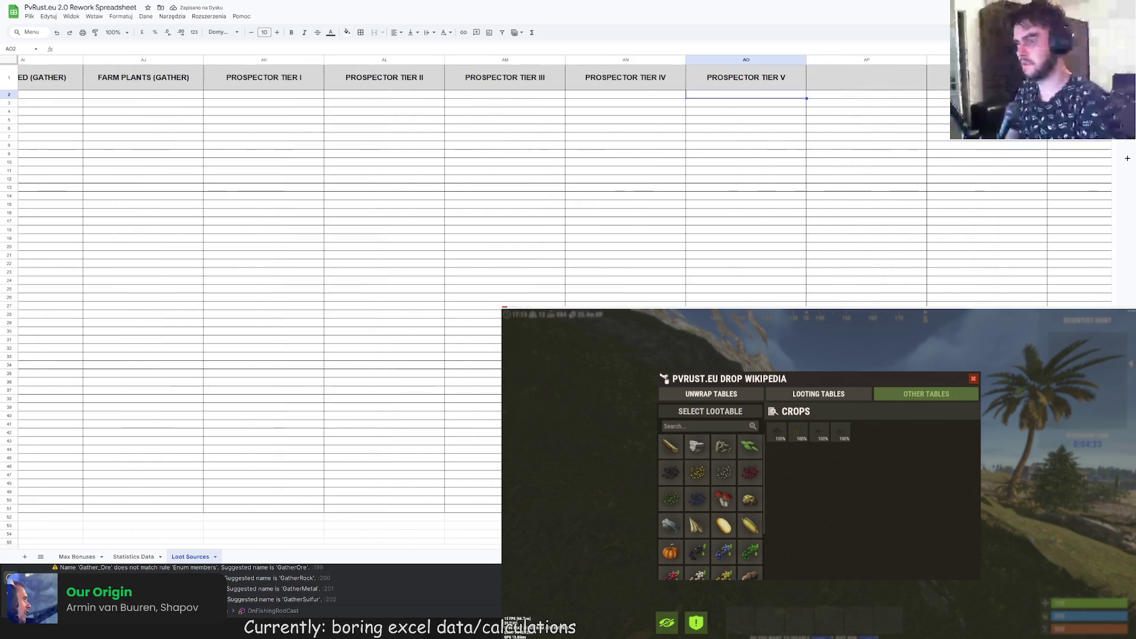
pyautogui.click(77, 556)
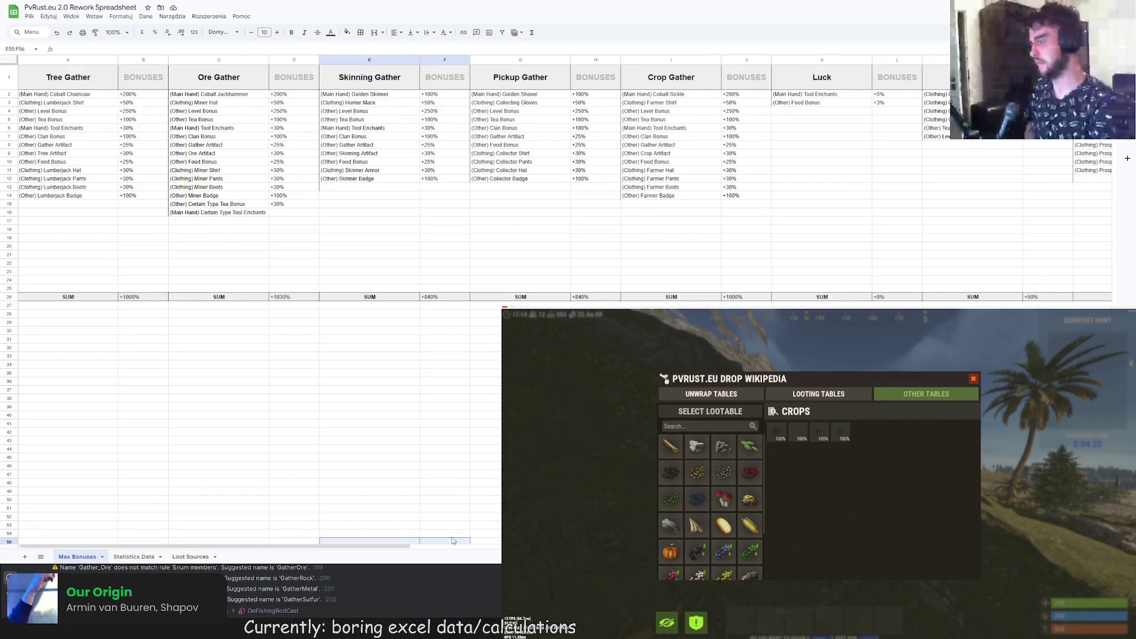
pyautogui.moveTo(395, 547); pyautogui.dragTo(605, 547)
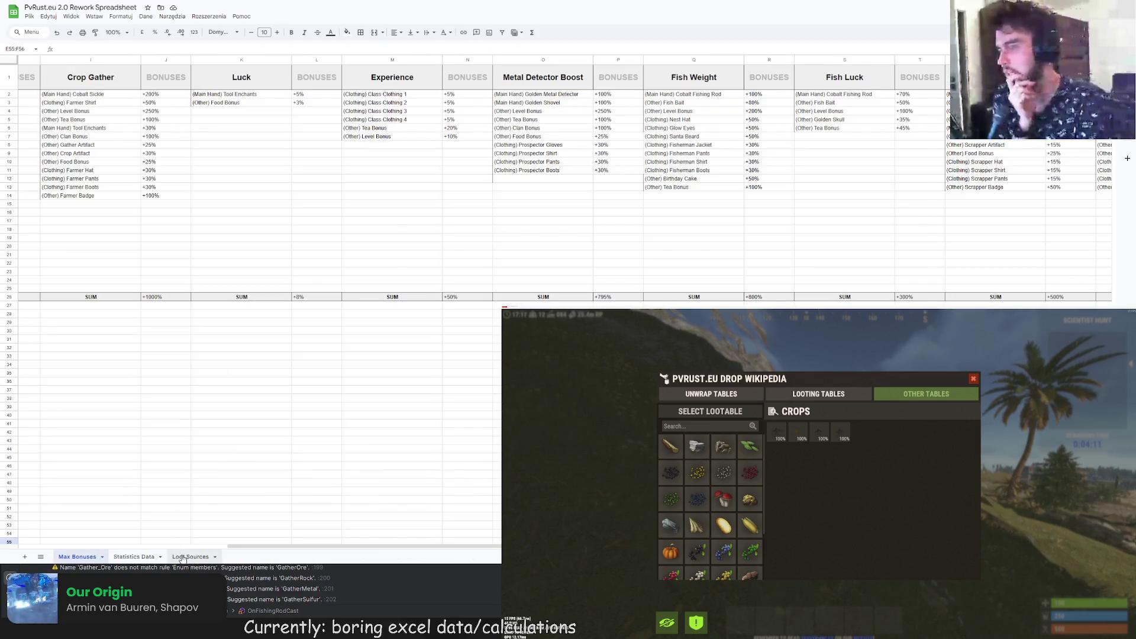
pyautogui.click(183, 557)
pyautogui.click(135, 557)
pyautogui.click(83, 557)
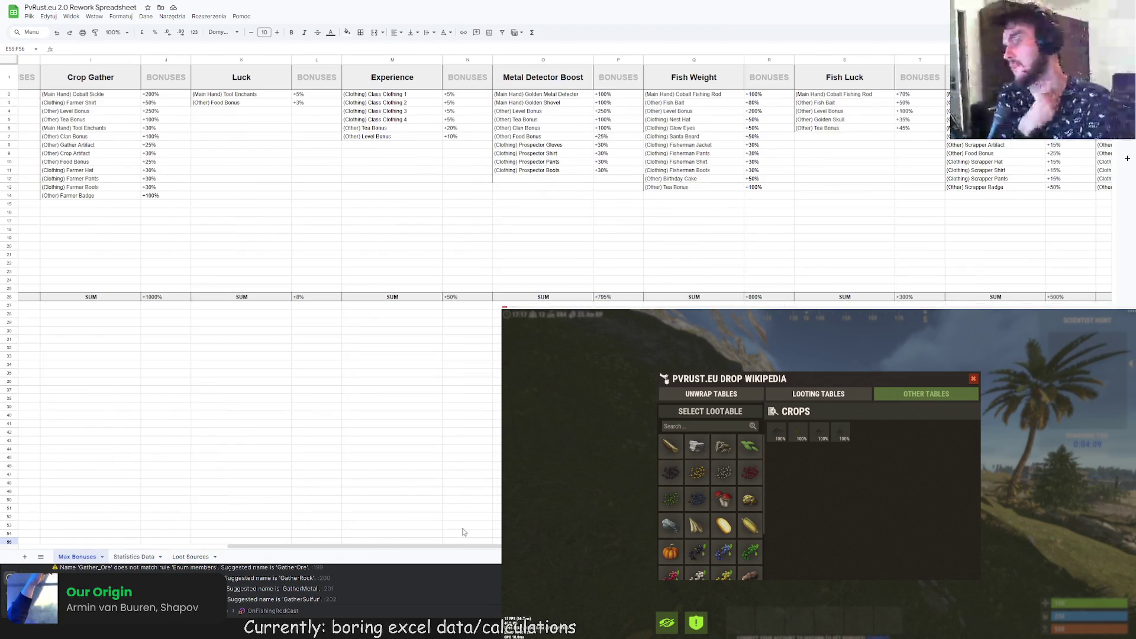
pyautogui.click(135, 557)
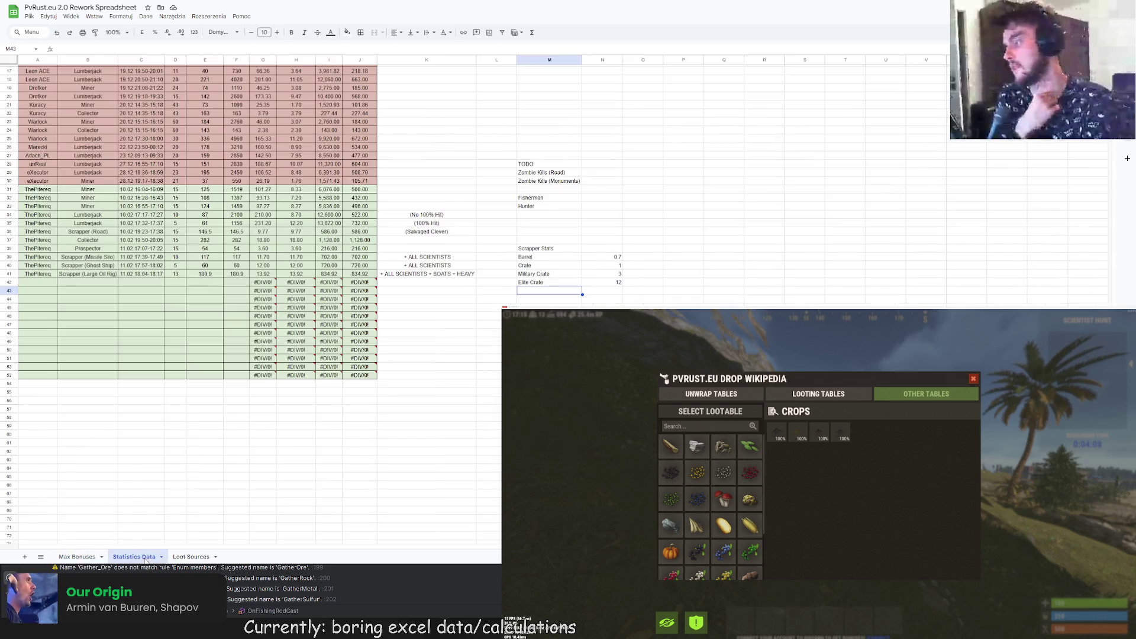
pyautogui.click(185, 557)
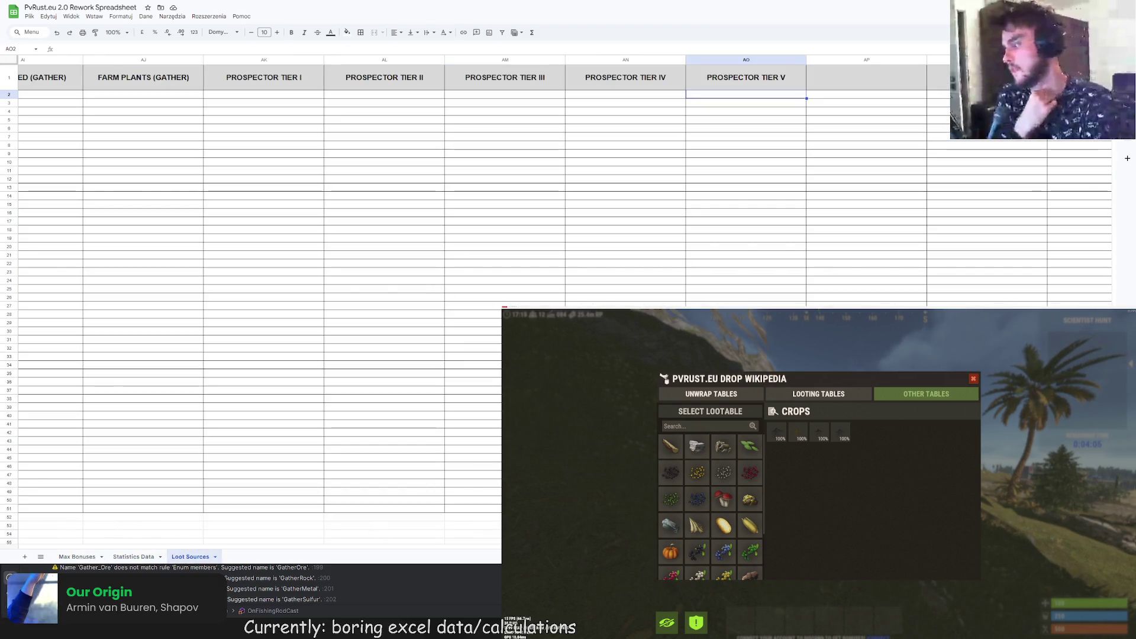
# - Type 'PROSPECTOR TIER VI', 'VII' and 'VIII' headers into AP1, AQ1 and AR1
pyautogui.hscroll(10, 266, 284)
pyautogui.click(195, 74)
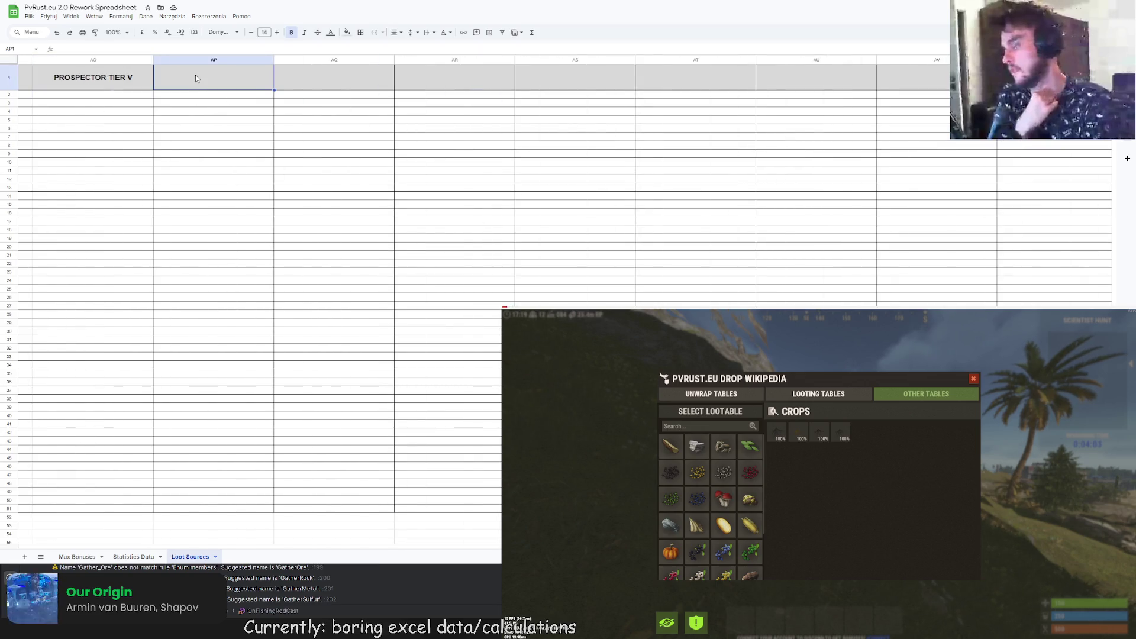
pyautogui.write('PROSPECTOR TIER VI')
pyautogui.press('Return')
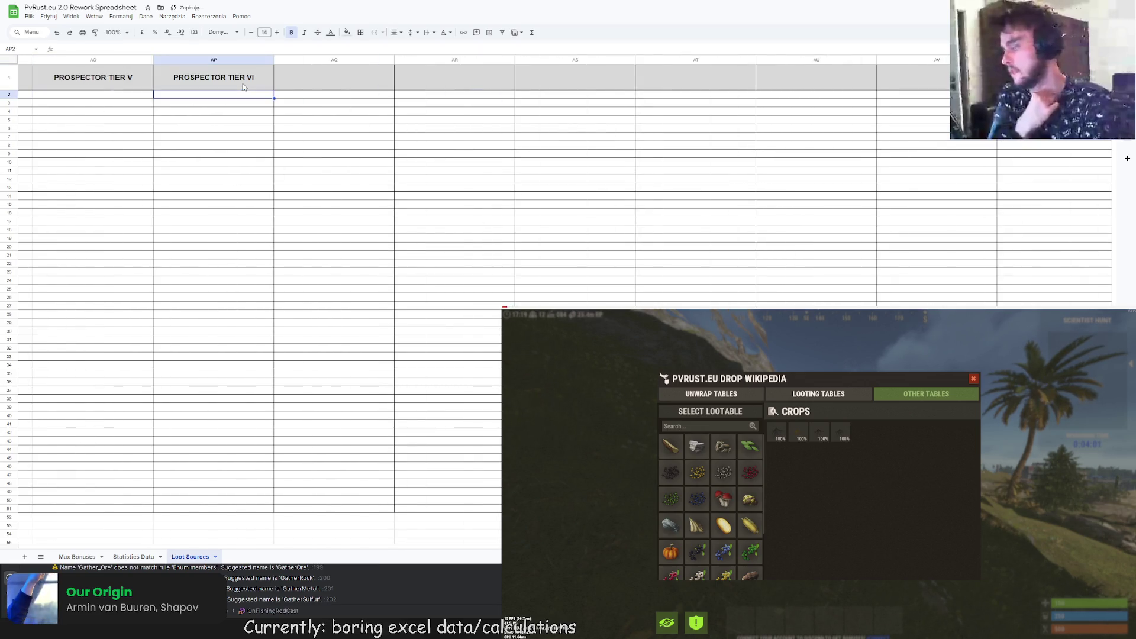
pyautogui.click(364, 78)
pyautogui.write('PROSPECTOR TIER V')
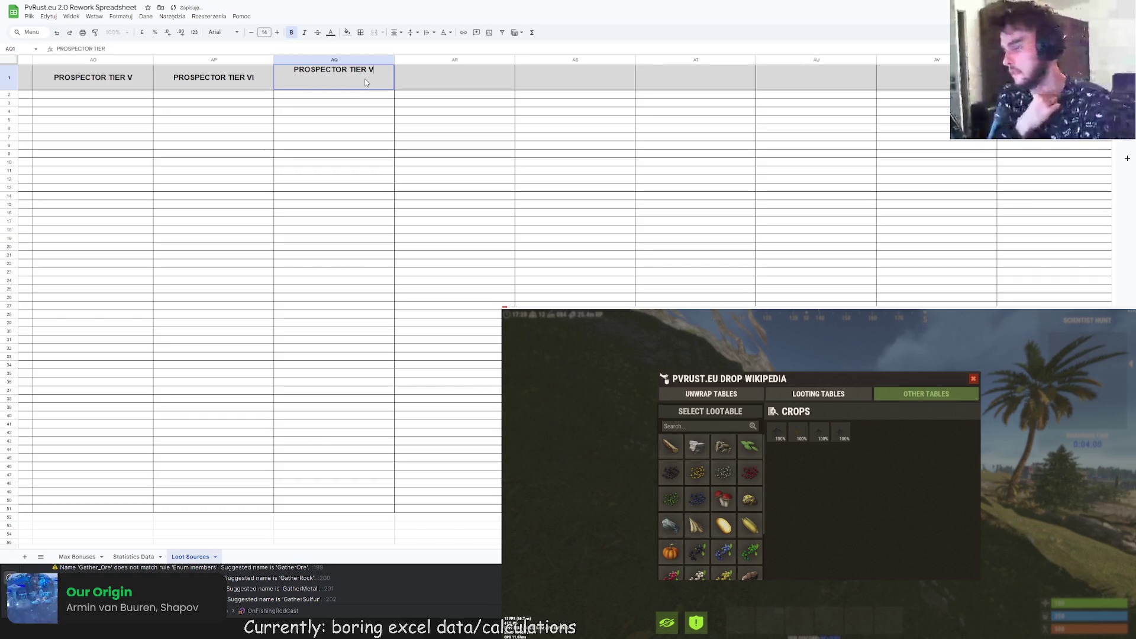
pyautogui.write('II')
pyautogui.press('Return')
pyautogui.click(488, 87)
pyautogui.write('PROSPECTOR TIER ')
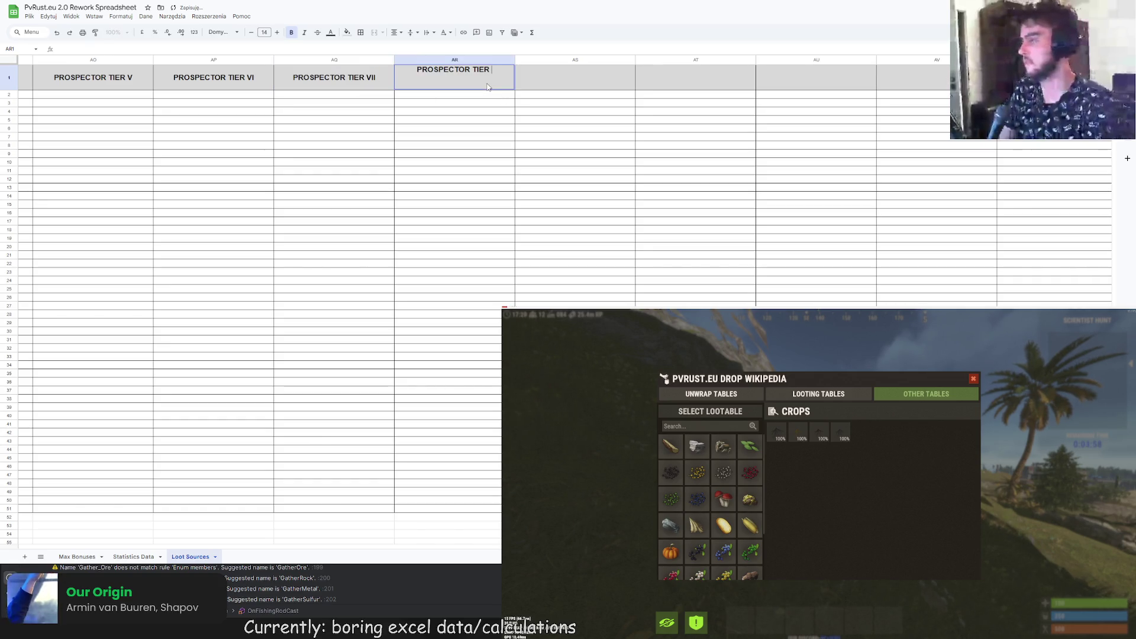
pyautogui.write('VIII')
pyautogui.press('Return')
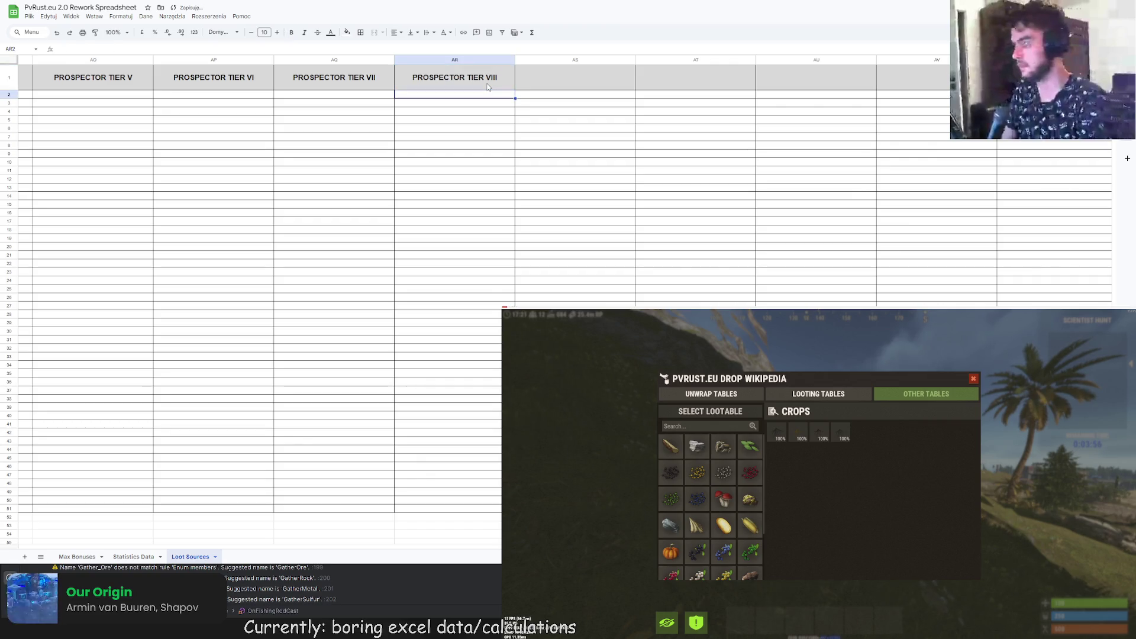
# - Select the empty cell AS1 and start editing it for the next header
pyautogui.hscroll(-5, 556, 177)
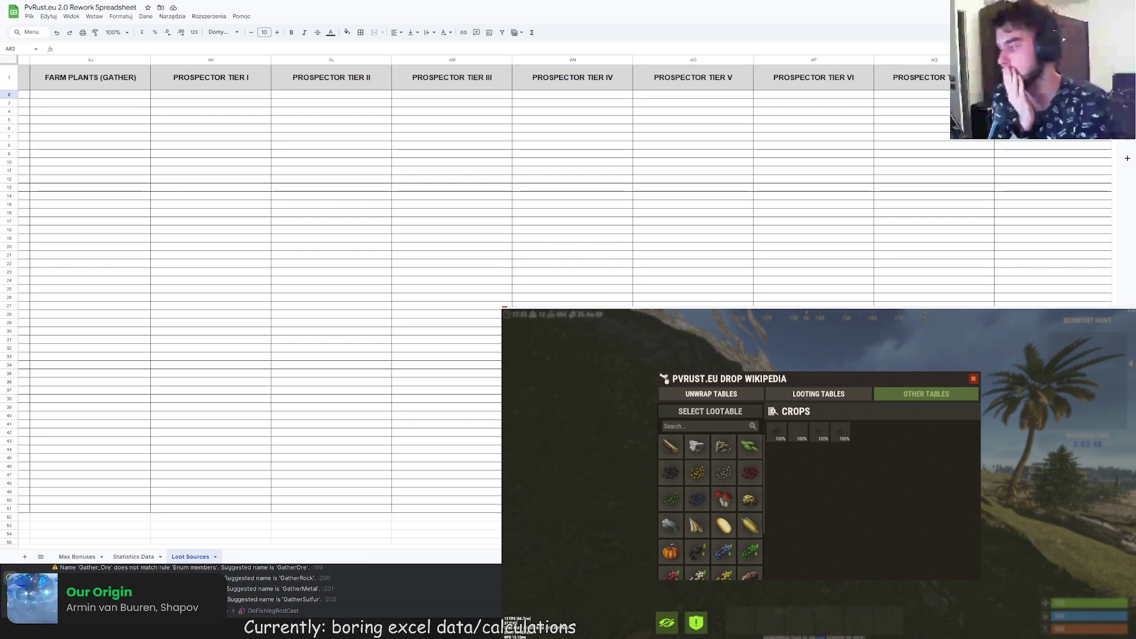
pyautogui.hscroll(5, 747, 78)
pyautogui.click(747, 77)
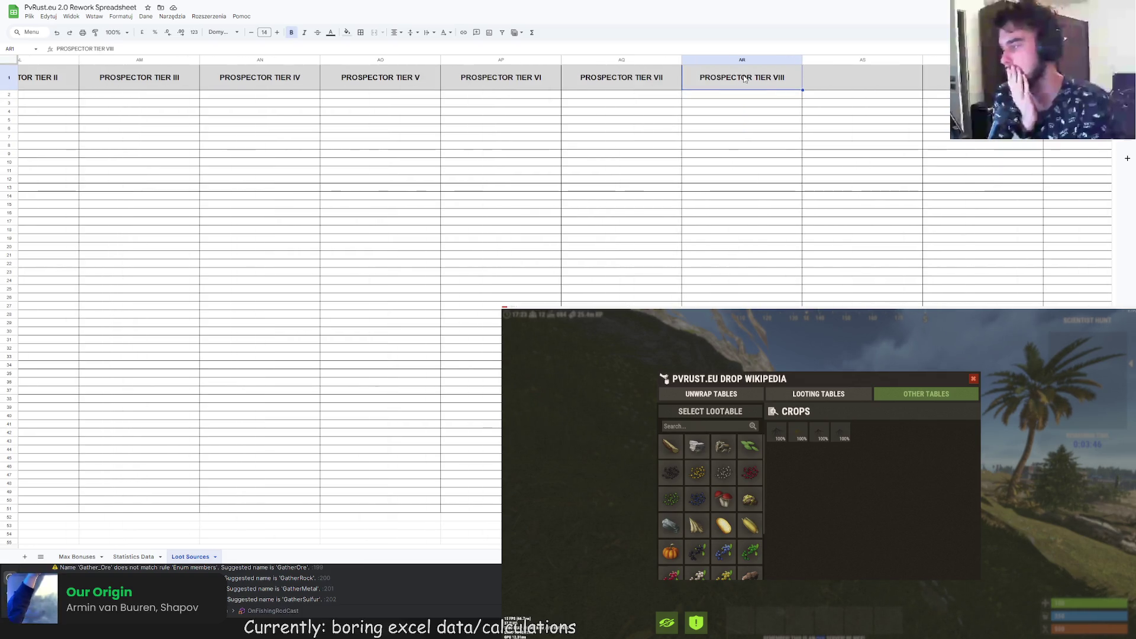
pyautogui.click(879, 88)
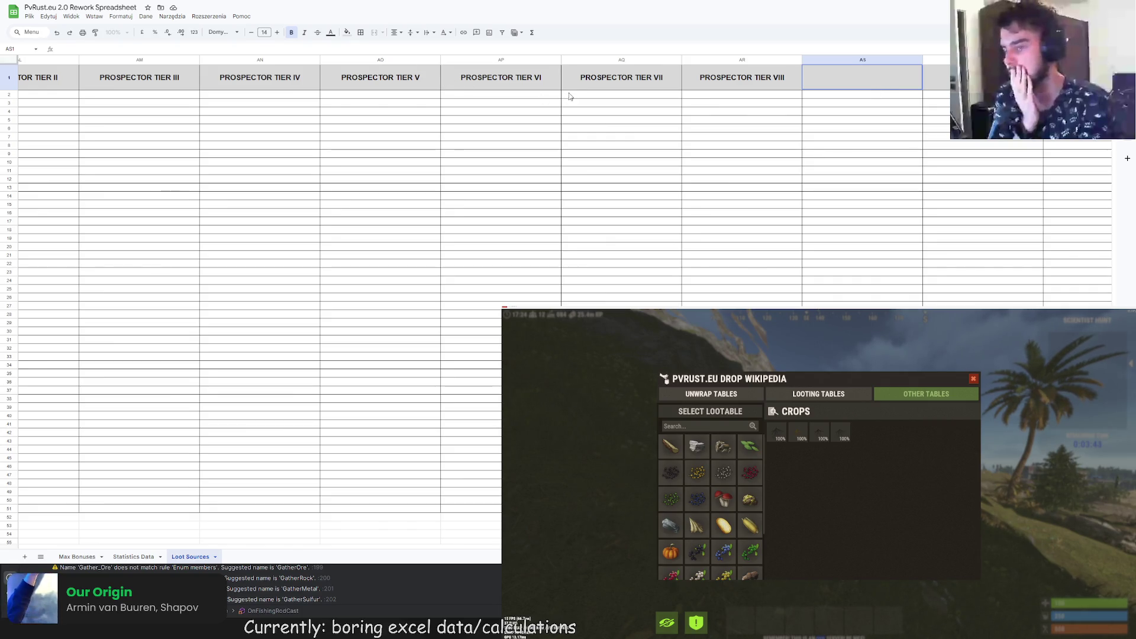
pyautogui.press('Return')
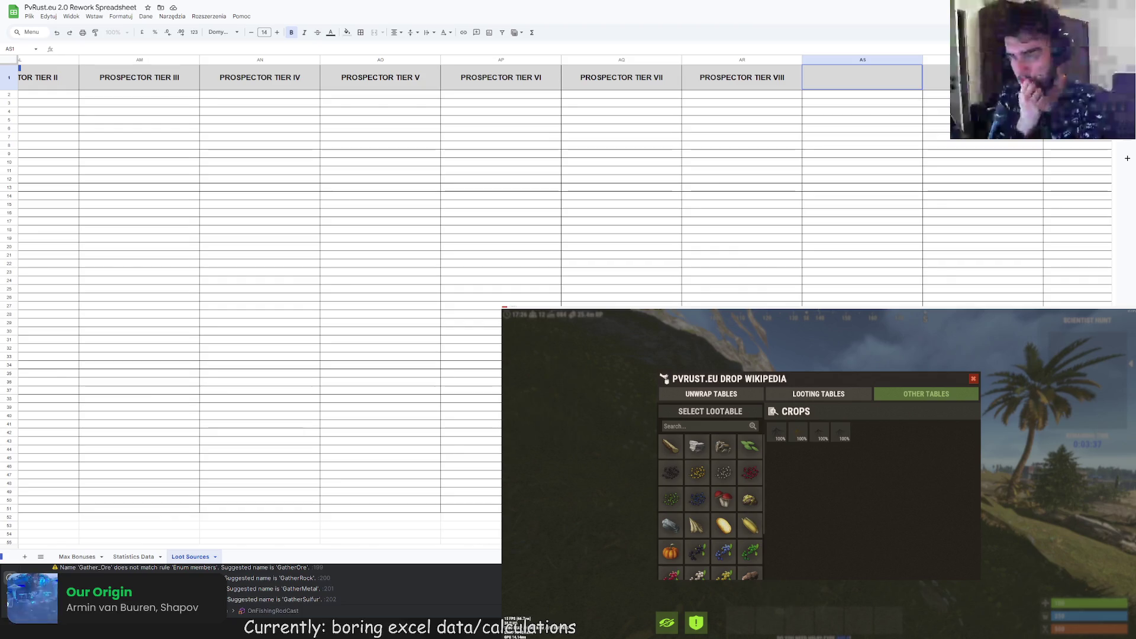
pyautogui.hscroll(5, 457, 73)
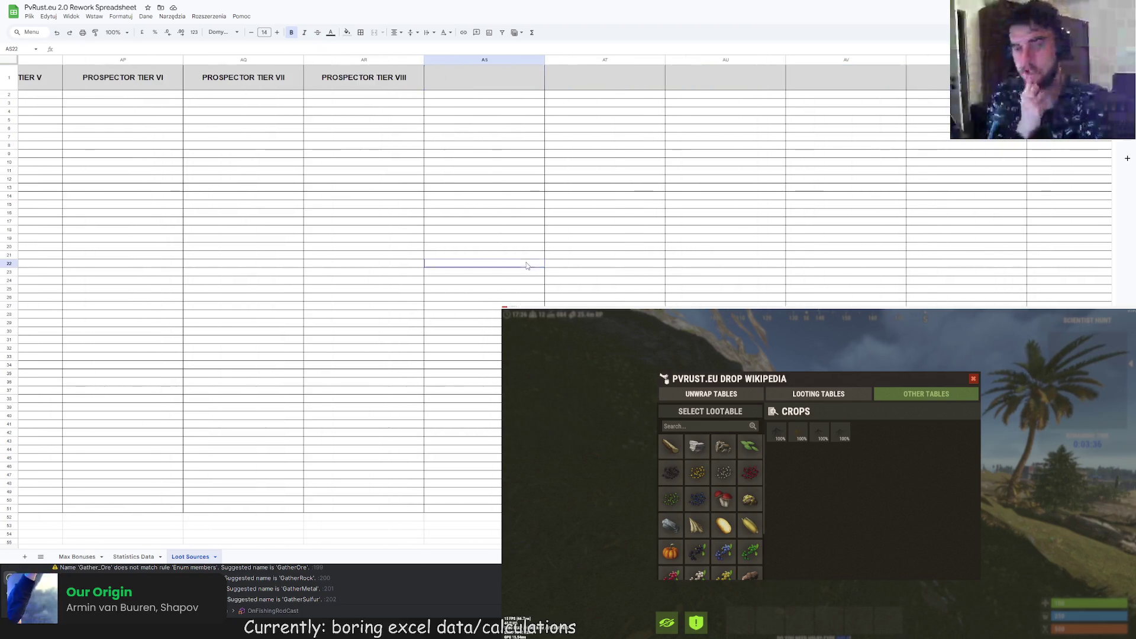
# - Enter 'ZOMBIE TIER I (WILD)' in AS1 and 'ZOMBIE TIER I (MONUMENTS)' in AT1
pyautogui.write('ZOMB')
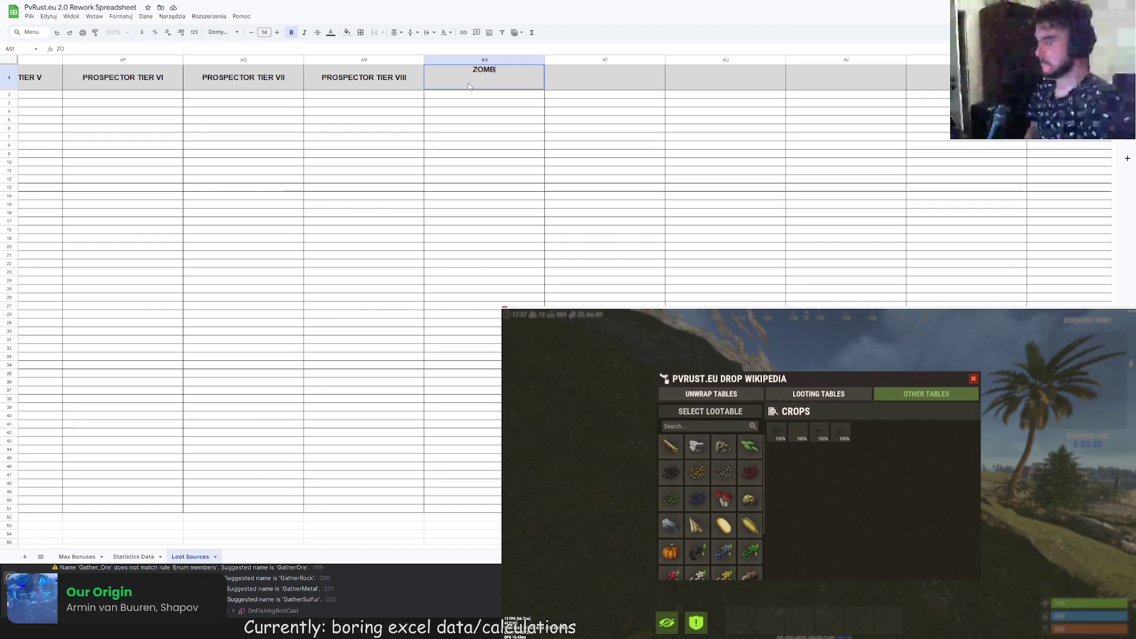
pyautogui.write('IE TIER I')
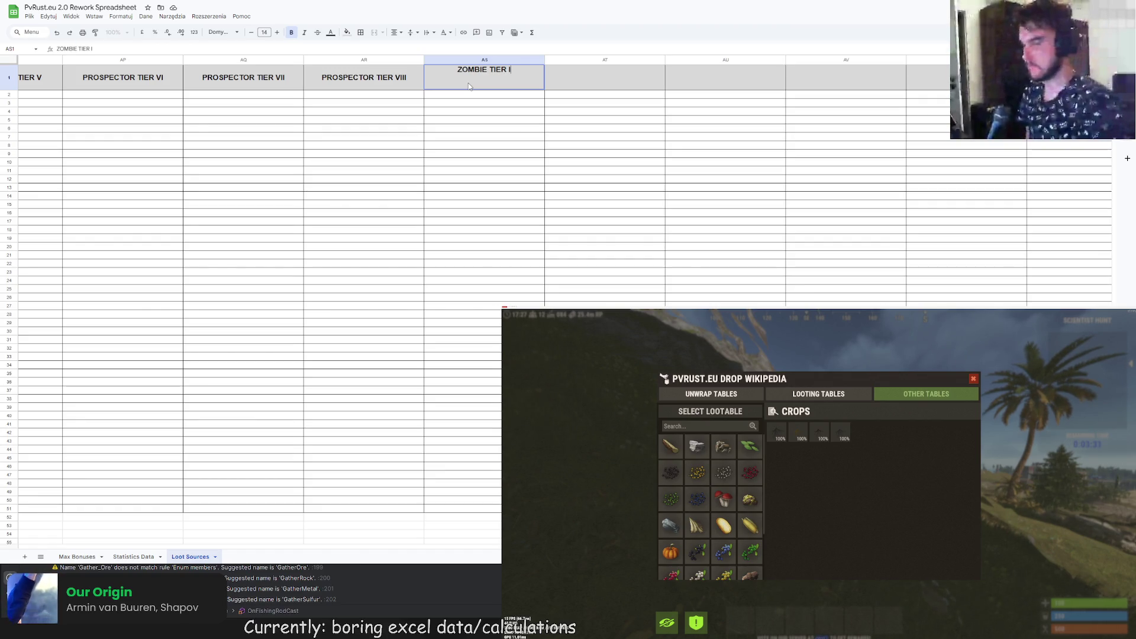
pyautogui.write(' ()')
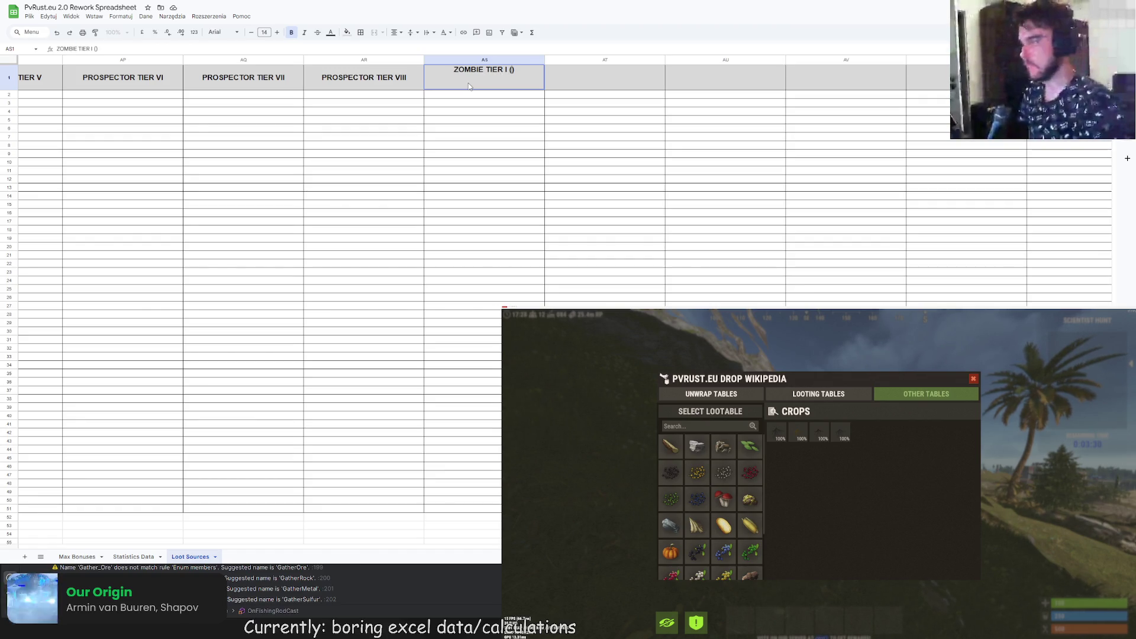
pyautogui.write('WILD')
pyautogui.press('Return')
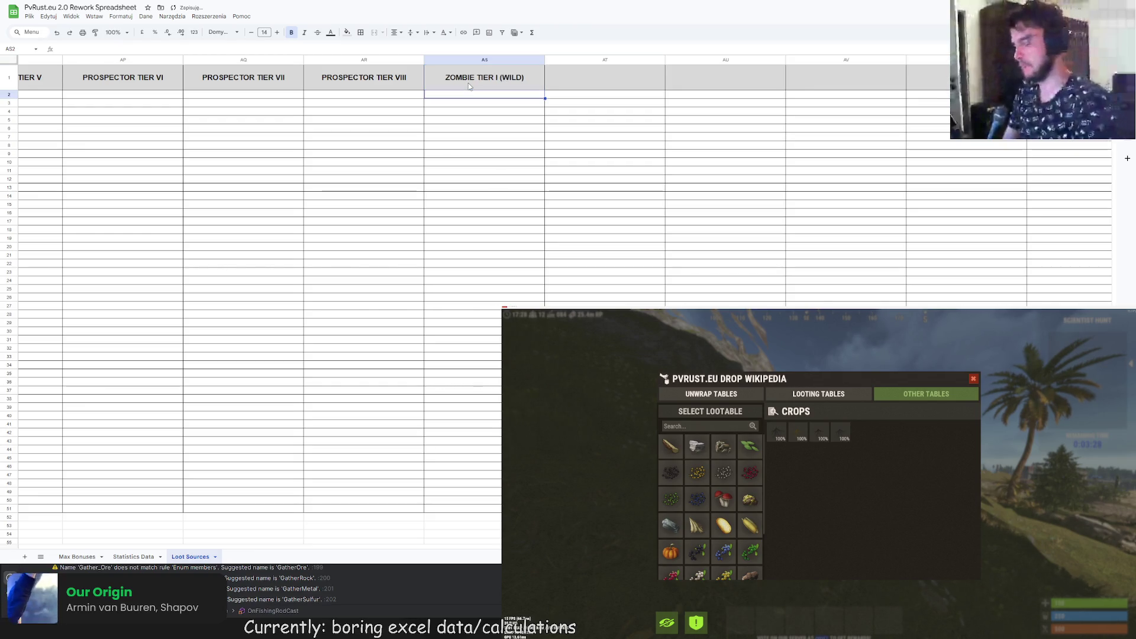
pyautogui.click(475, 79)
pyautogui.hotkey('ctrl', 'c')
pyautogui.click(577, 77)
pyautogui.hotkey('ctrl', 'v')
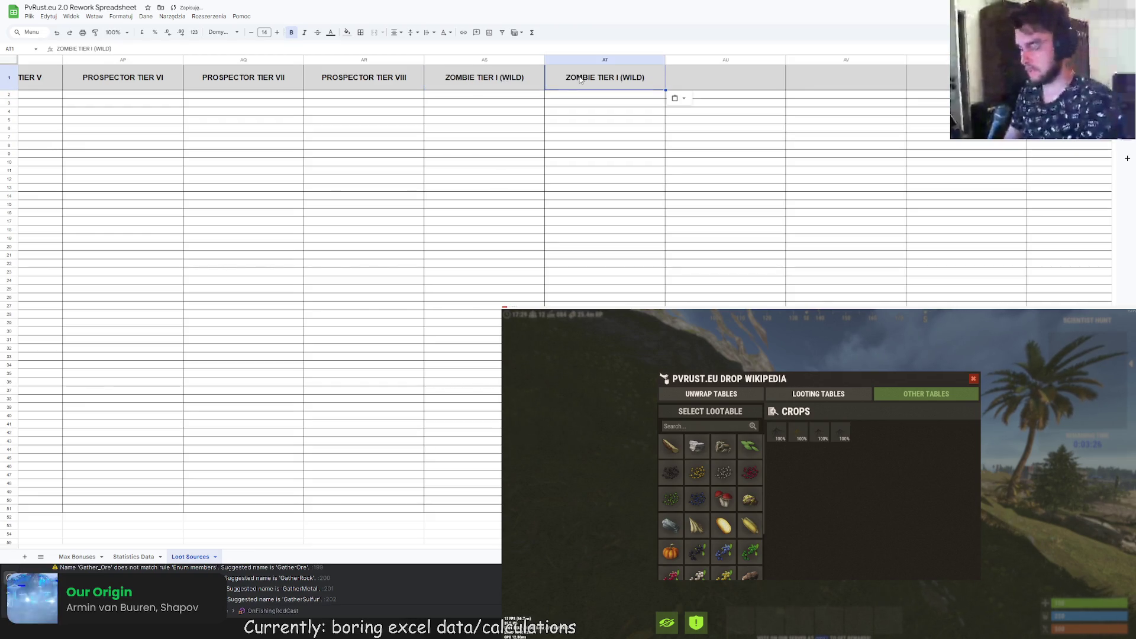
pyautogui.doubleClick(616, 77)
pyautogui.doubleClick(641, 70)
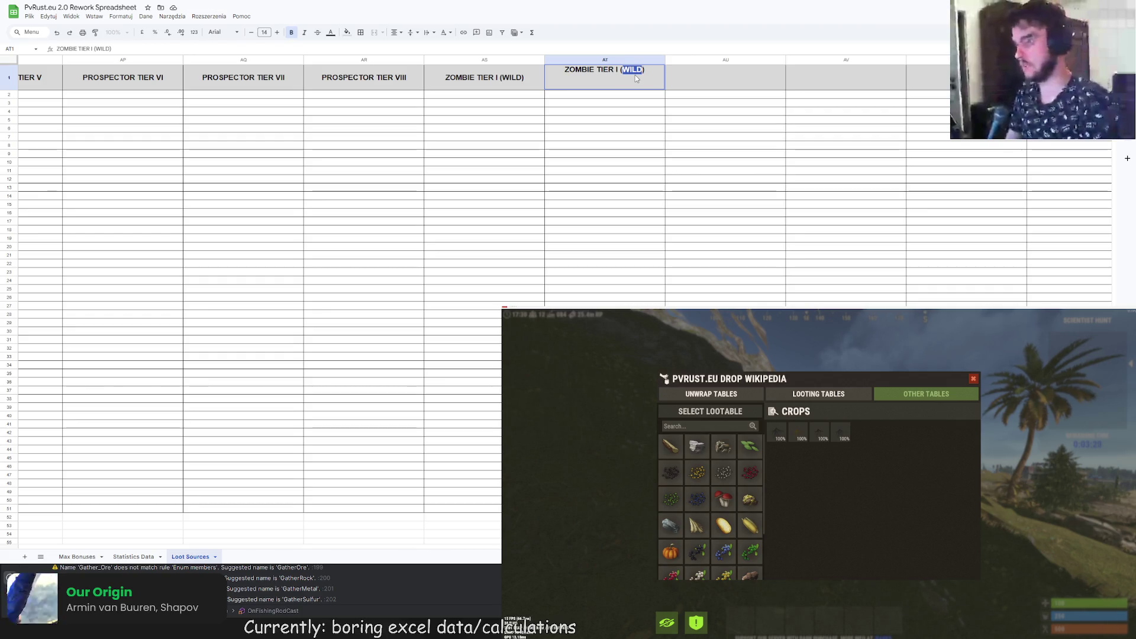
pyautogui.write('MONUMENTS')
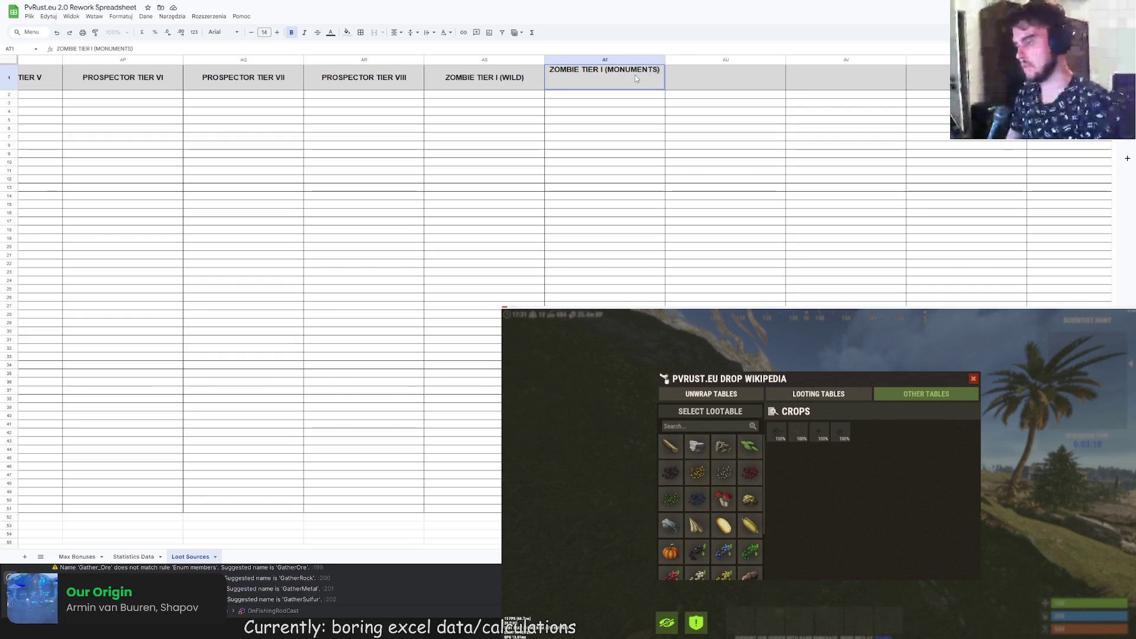
pyautogui.press('Return')
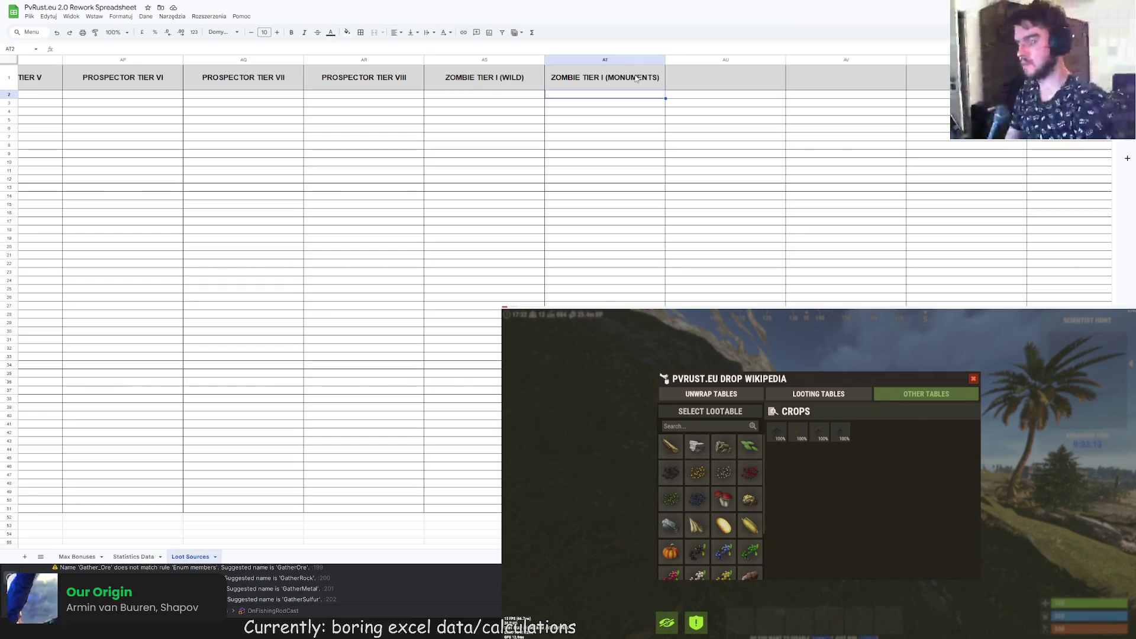
# - Copy the WILD header into AU1 and change it to 'ZOMBIE TIER I (RAID)'
pyautogui.click(628, 82)
pyautogui.click(532, 88)
pyautogui.hotkey('ctrl', 'c')
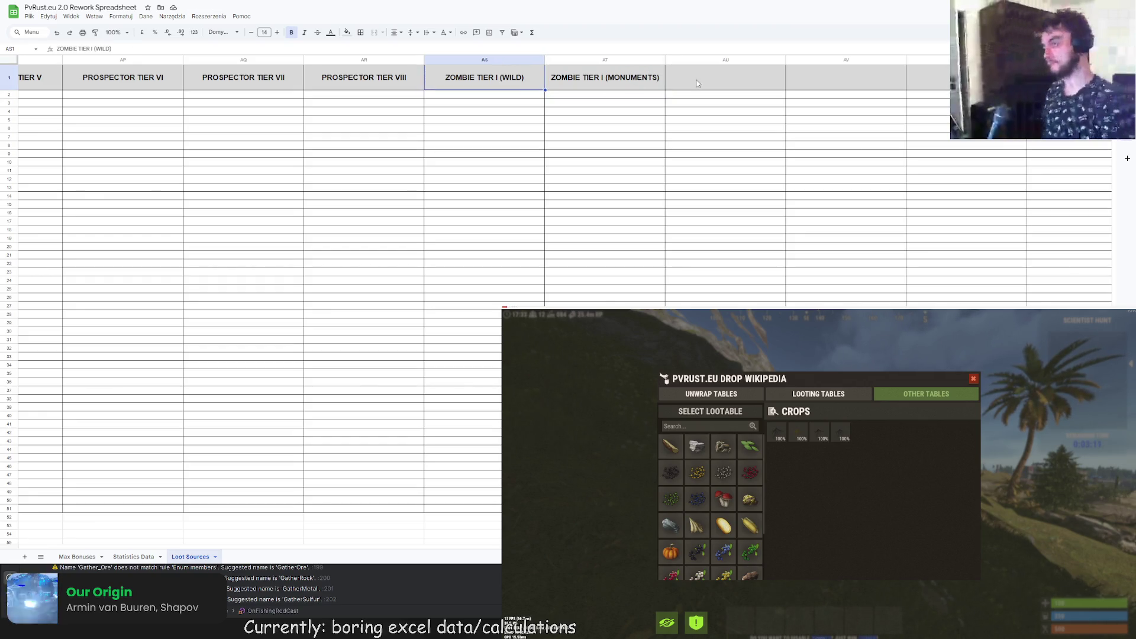
pyautogui.click(733, 80)
pyautogui.hotkey('ctrl', 'v')
pyautogui.doubleClick(759, 75)
pyautogui.doubleClick(752, 70)
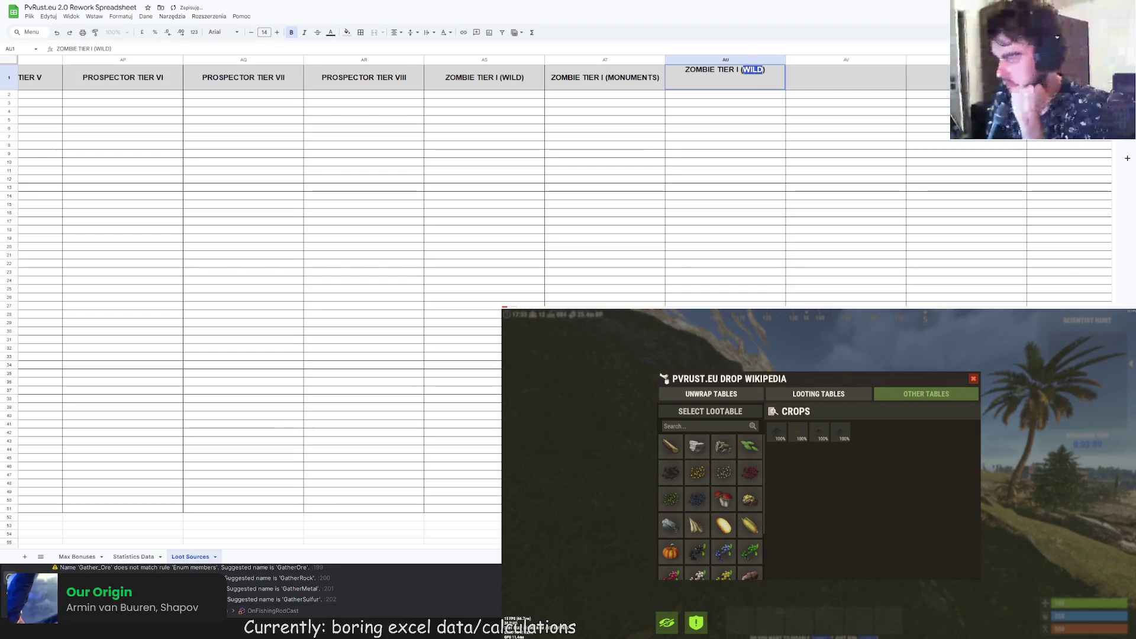
pyautogui.write('RAID')
pyautogui.press('Return')
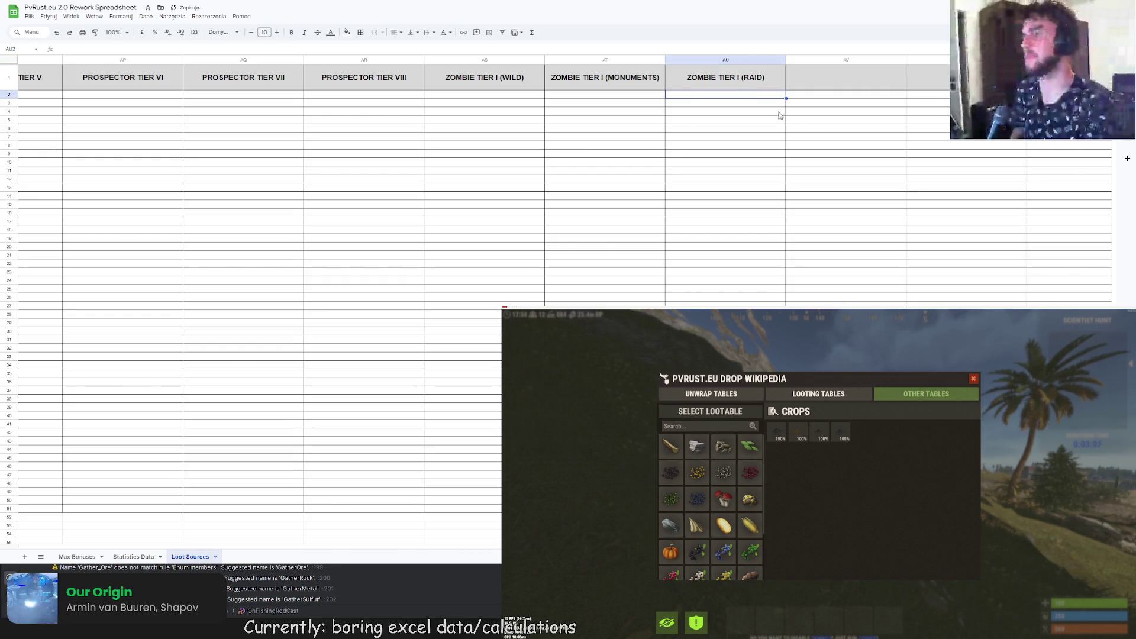
# - Copy the three zombie headers AS1:AU1 and paste them starting at AV1
pyautogui.moveTo(500, 83); pyautogui.dragTo(698, 79)
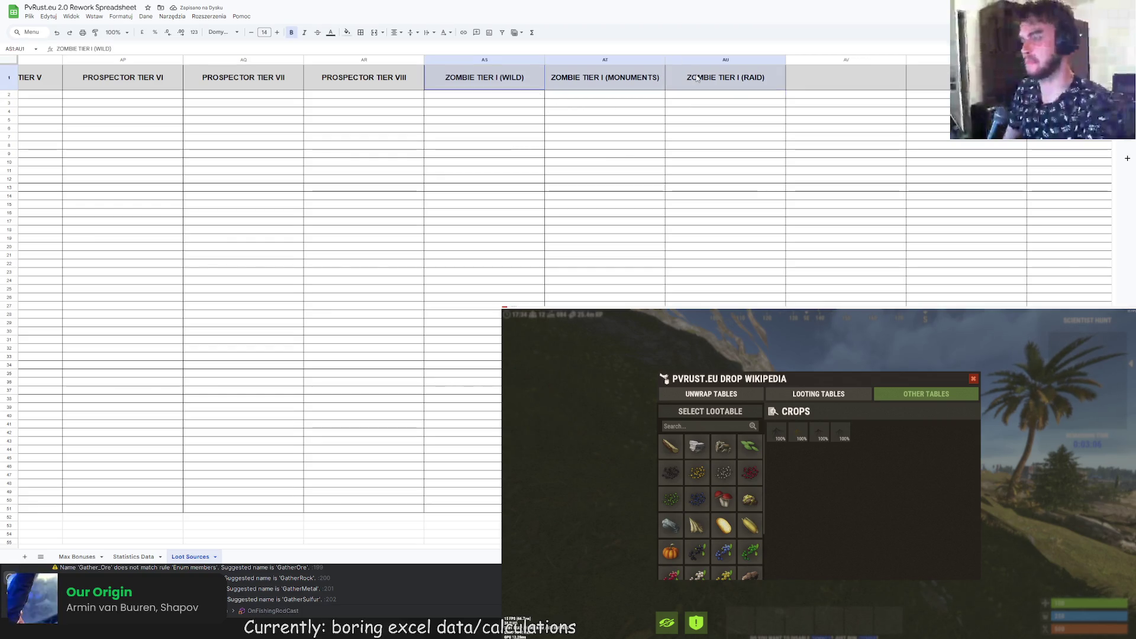
pyautogui.hotkey('ctrl', 'c')
pyautogui.click(844, 76)
pyautogui.hotkey('ctrl', 'v')
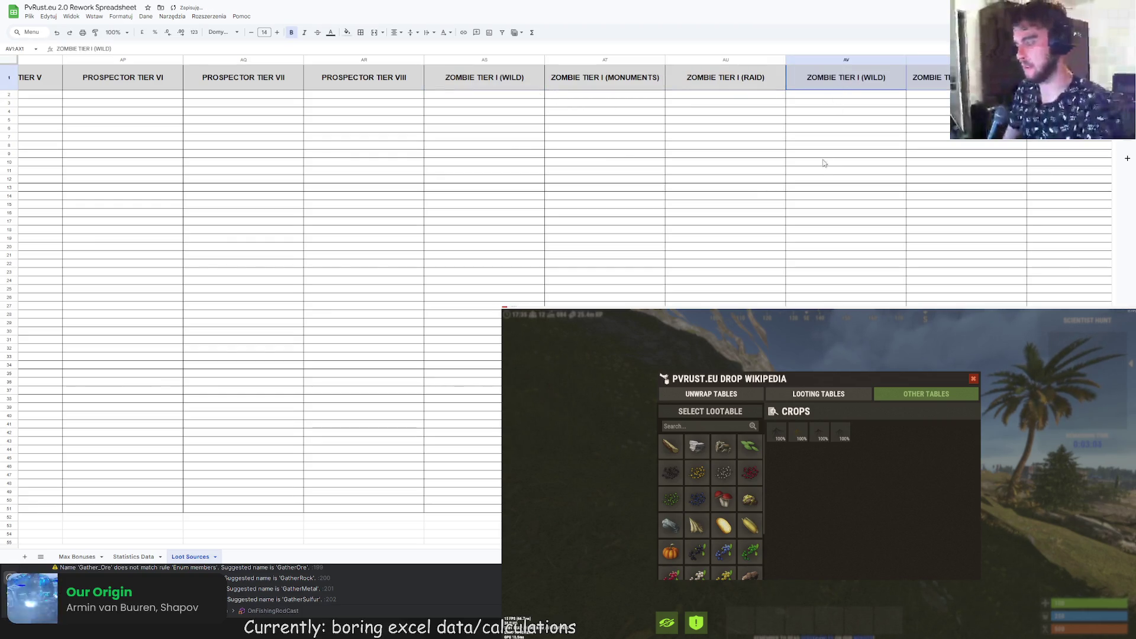
pyautogui.click(819, 166)
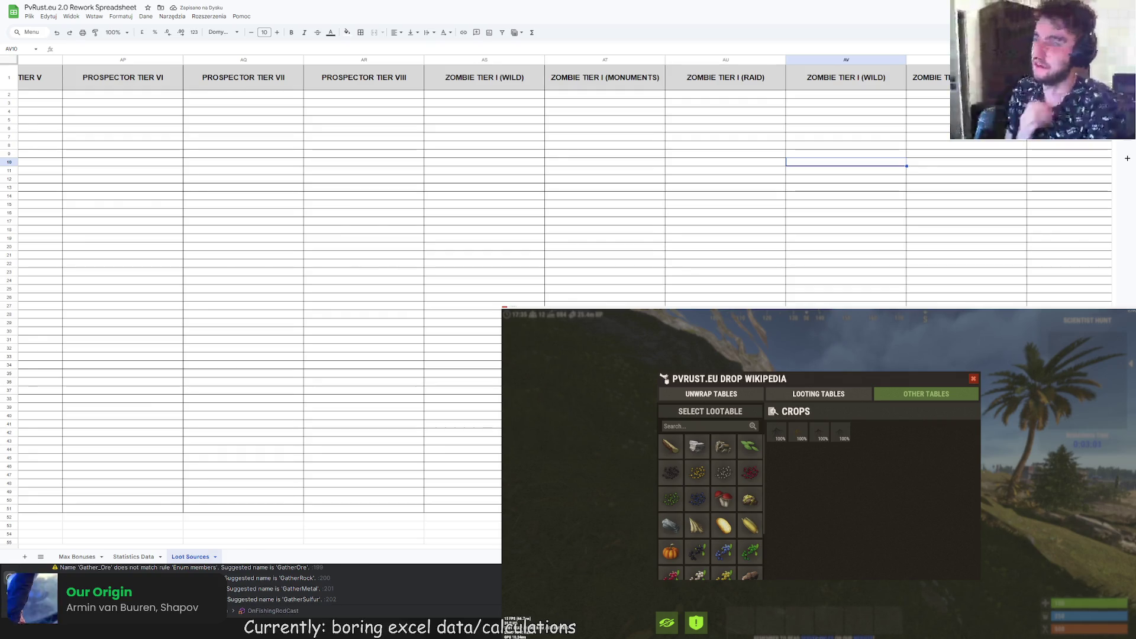
pyautogui.hscroll(8, 1127, 158)
pyautogui.hscroll(-8, 1127, 158)
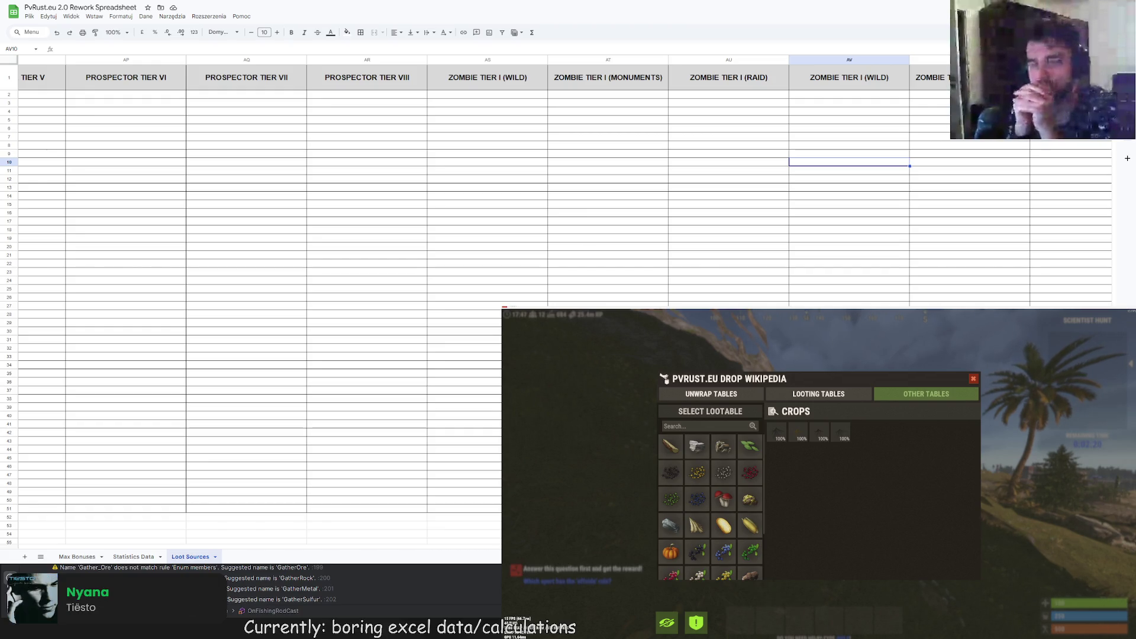
pyautogui.hscroll(10, 415, 178)
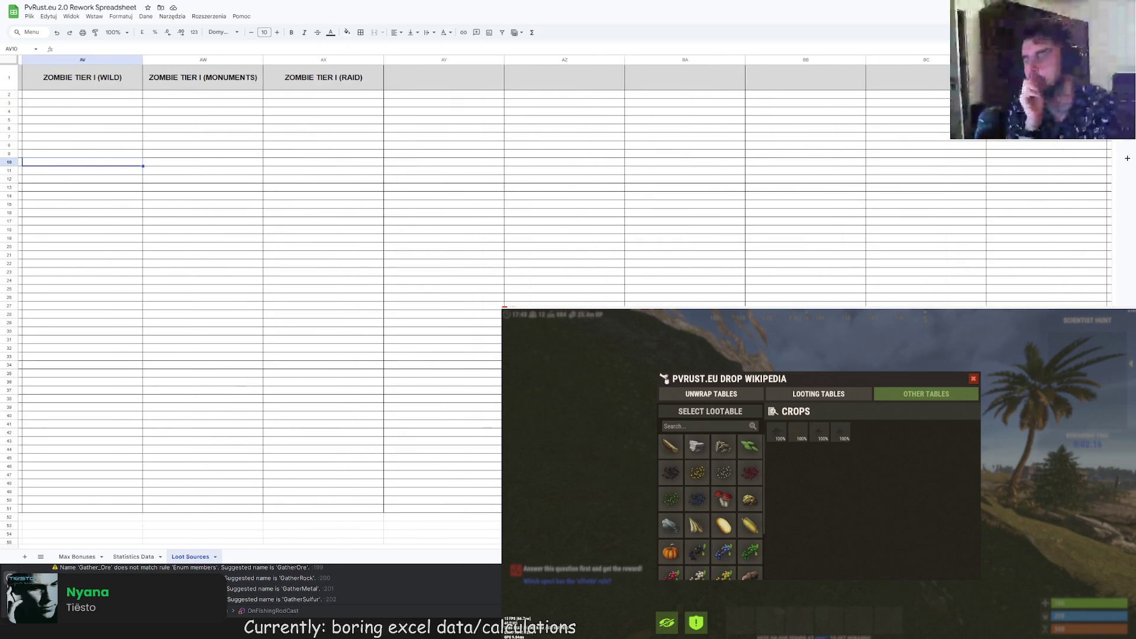
pyautogui.hscroll(-5, 360, 179)
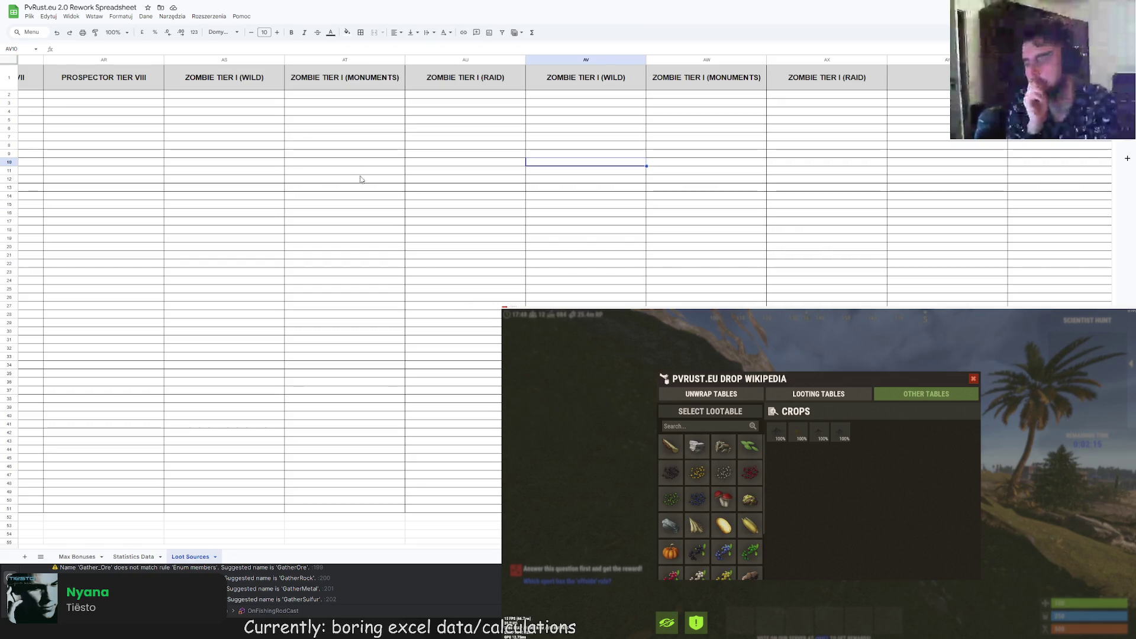
# - Add an extra I after TIER in AV1, AW1 and AX1 to make them tier II headers
pyautogui.click(224, 77)
pyautogui.press('Right')
pyautogui.press('Right')
pyautogui.press('Right')
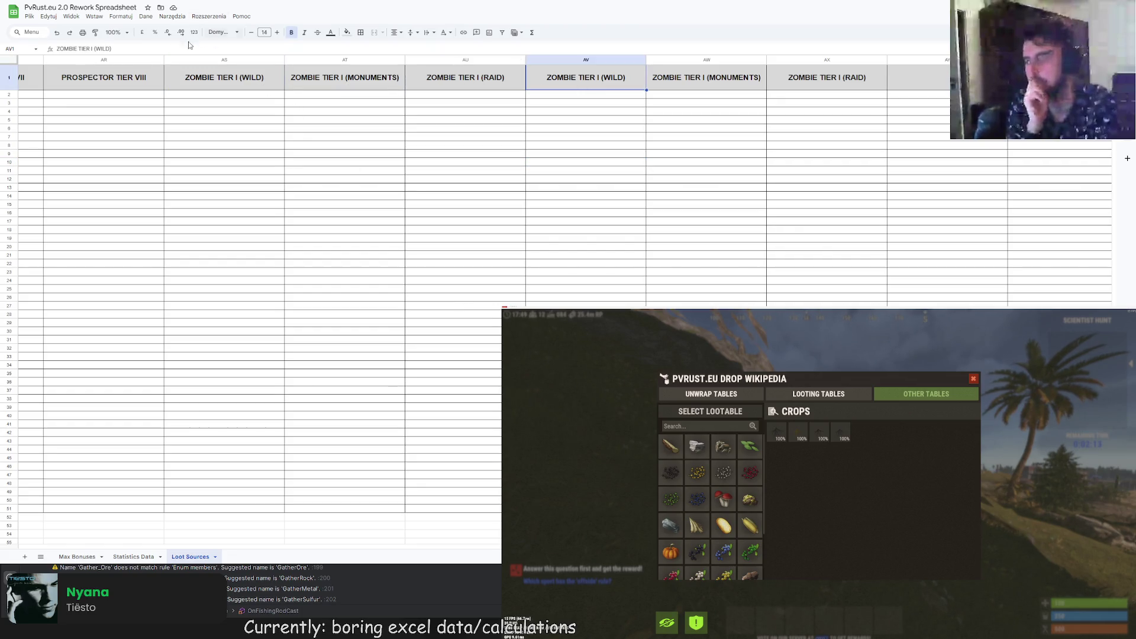
pyautogui.click(95, 49)
pyautogui.write('I')
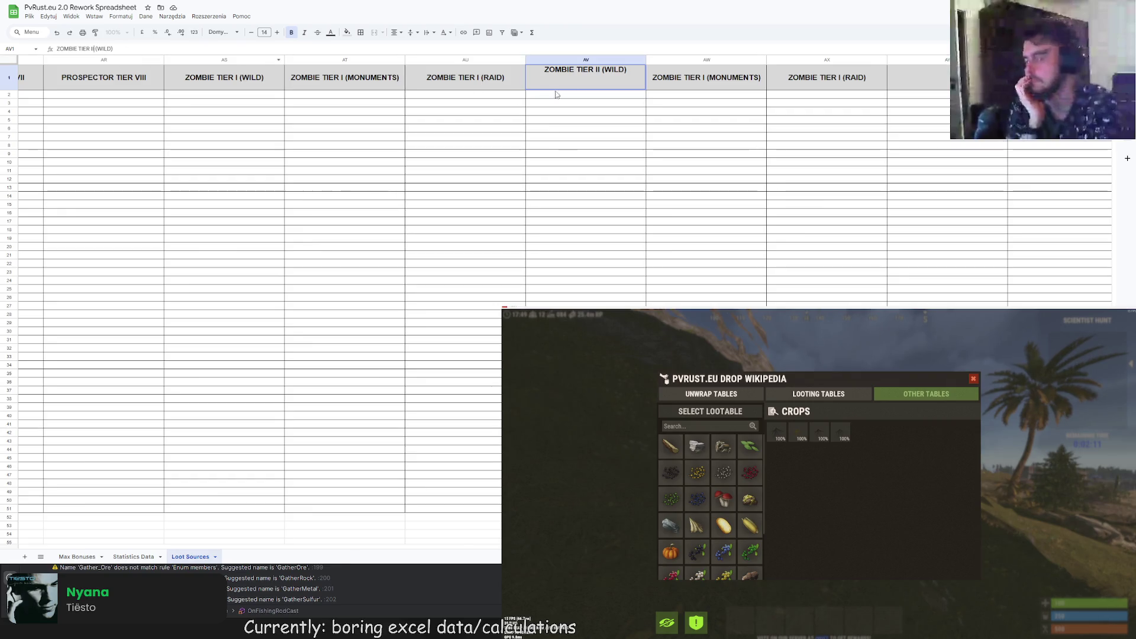
pyautogui.press('Tab')
pyautogui.click(95, 49)
pyautogui.write('I')
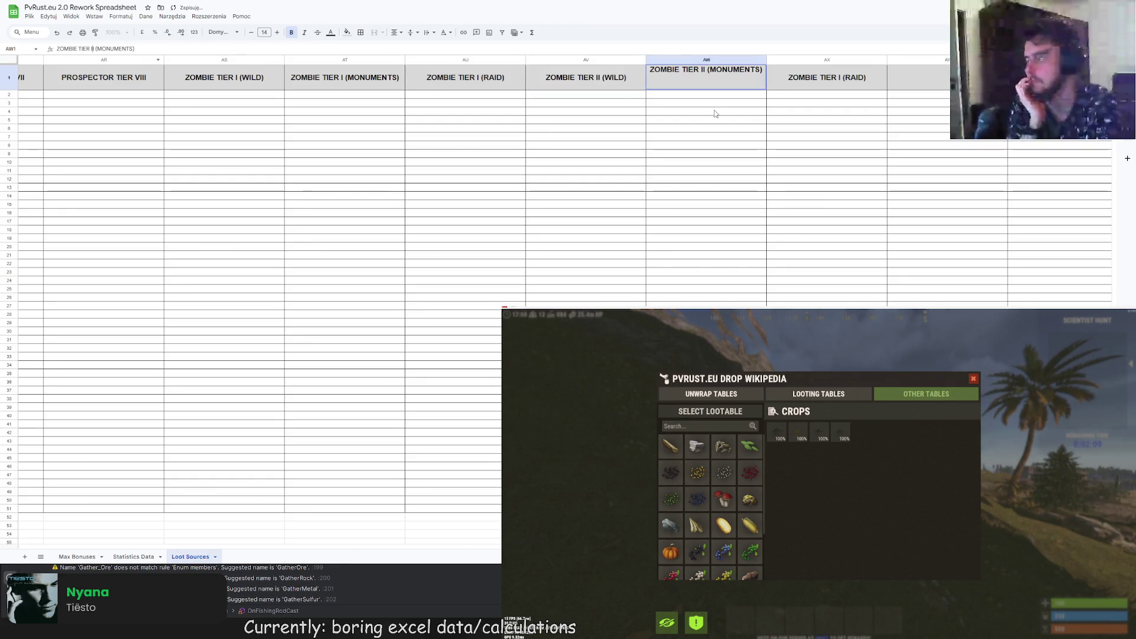
pyautogui.click(862, 84)
pyautogui.click(93, 49)
pyautogui.write('I')
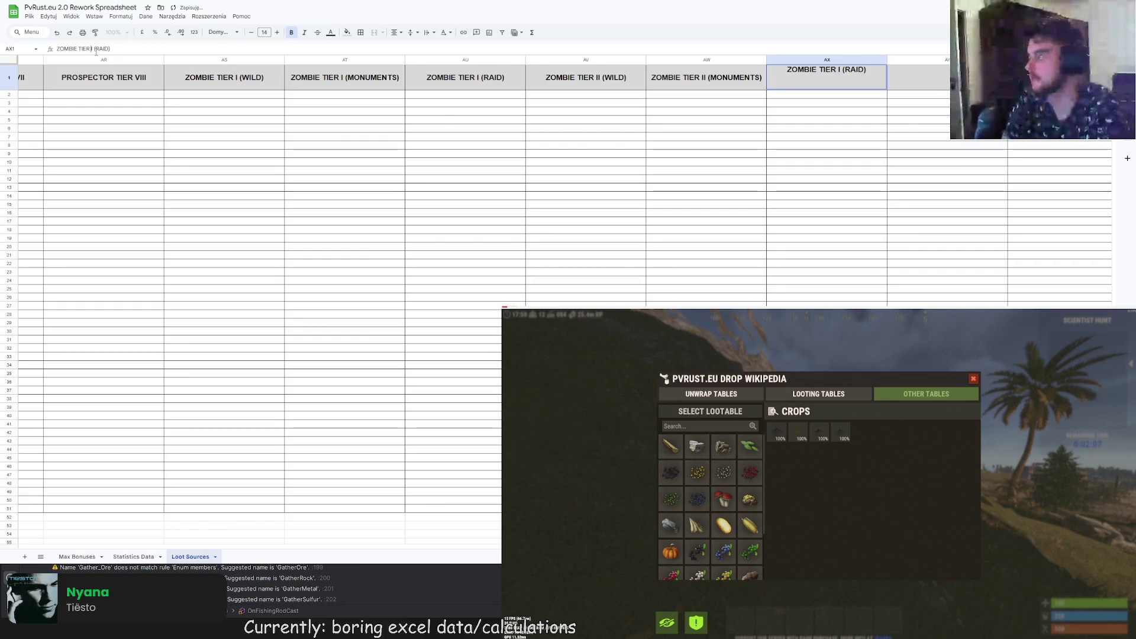
pyautogui.click(503, 120)
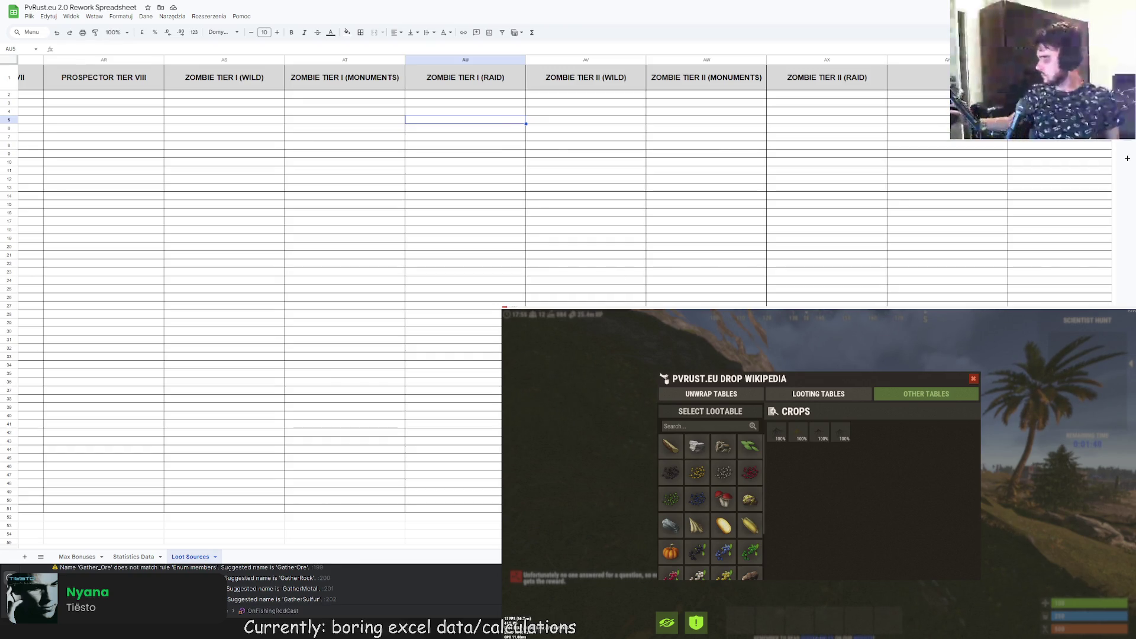
pyautogui.hscroll(-20, 138, 505)
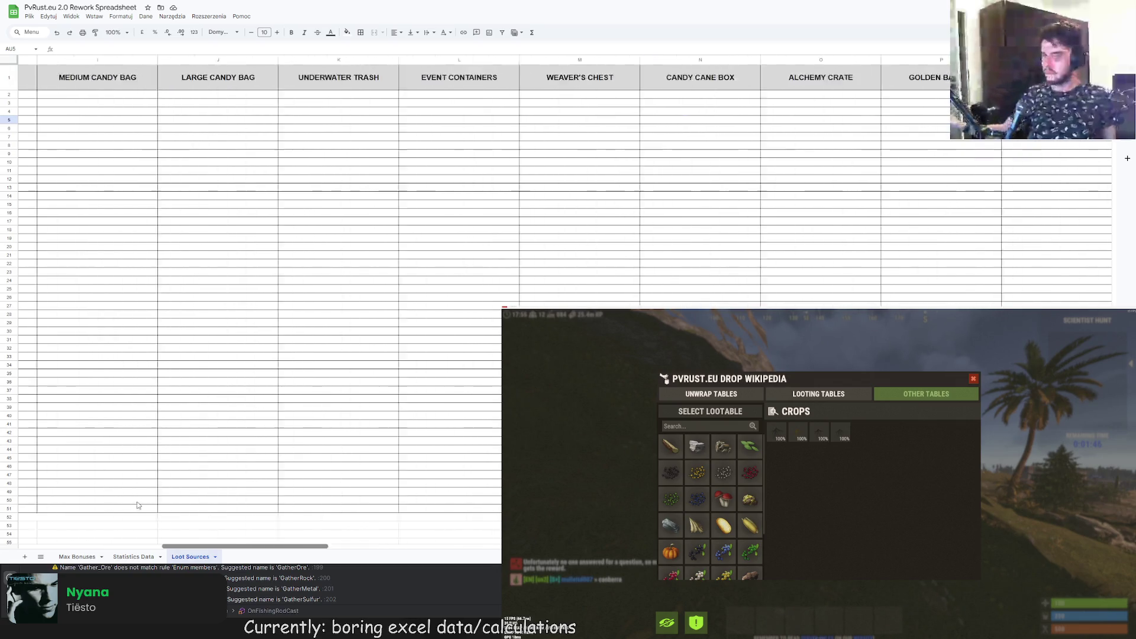
pyautogui.hscroll(-5, 138, 505)
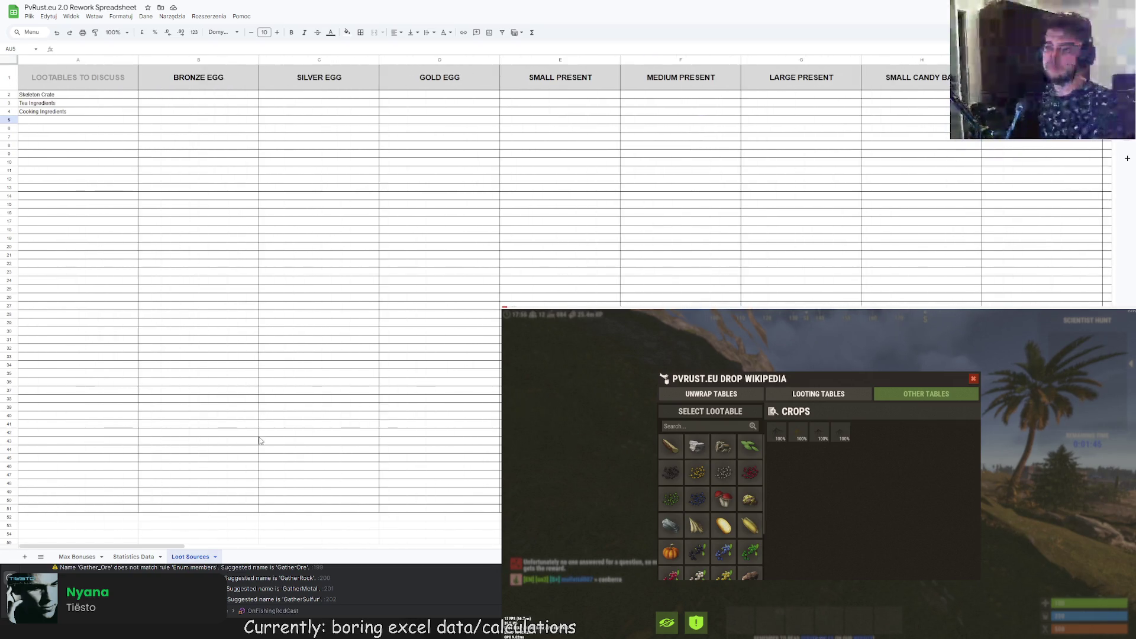
pyautogui.hscroll(20, 167, 540)
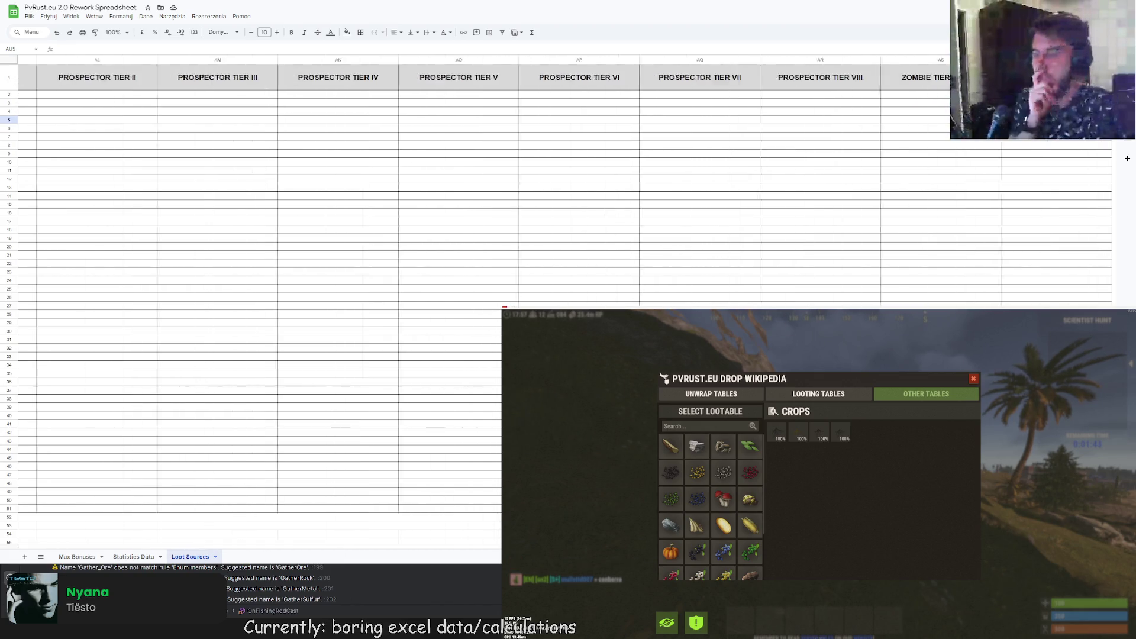
pyautogui.hscroll(5, 261, 284)
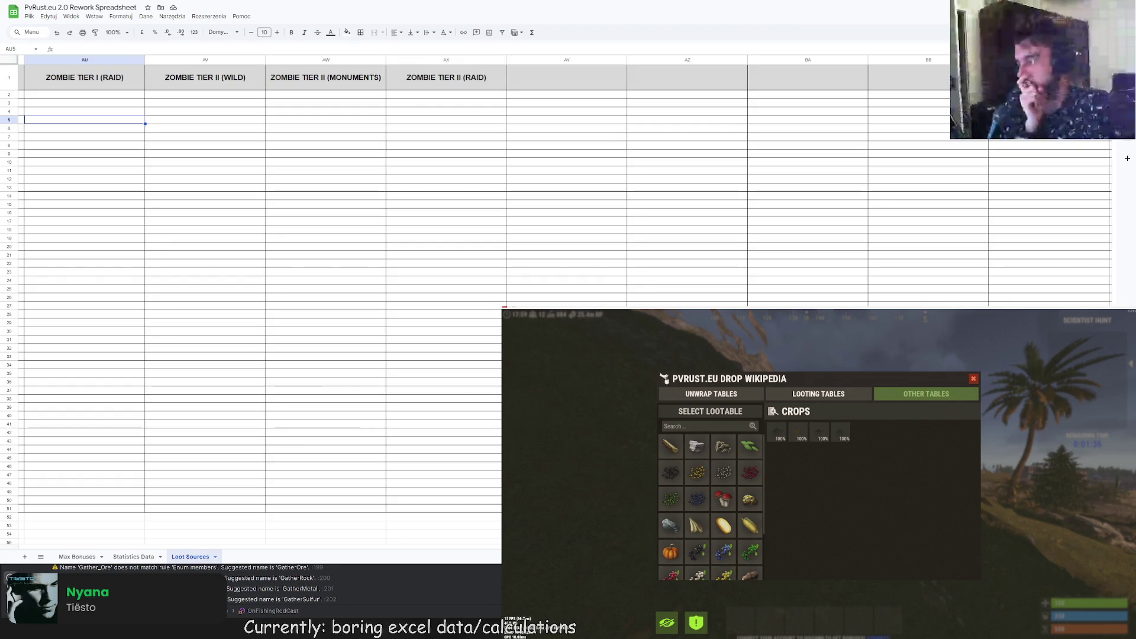
# - Add two new sheets named 'Quests' and 'Enchants'
pyautogui.click(24, 556)
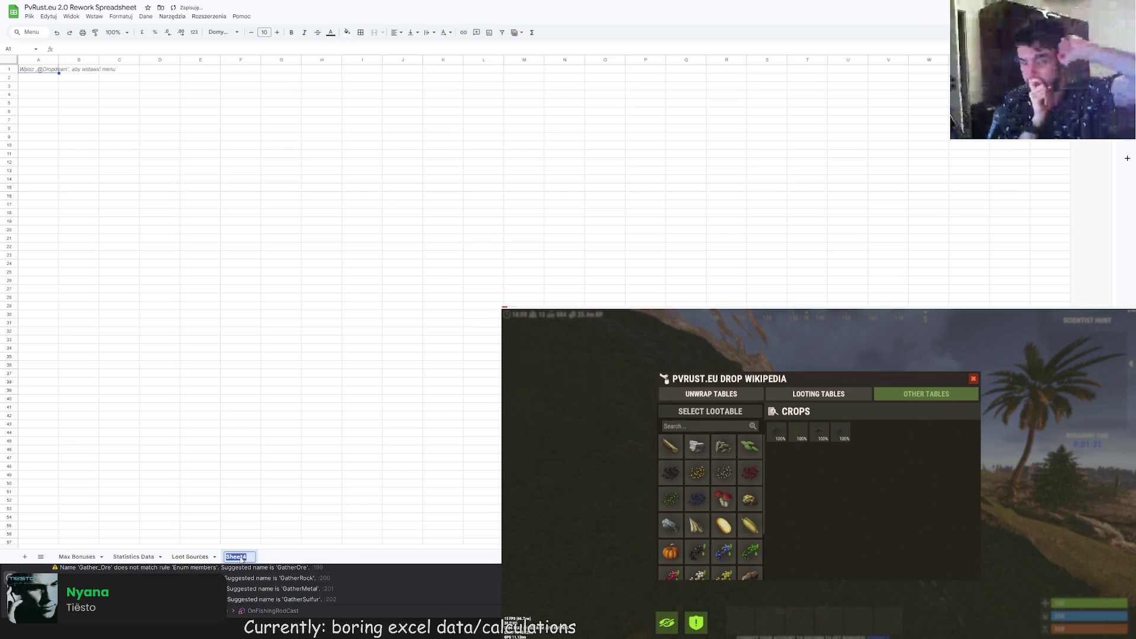
pyautogui.doubleClick(237, 557)
pyautogui.write('Quests')
pyautogui.press('Return')
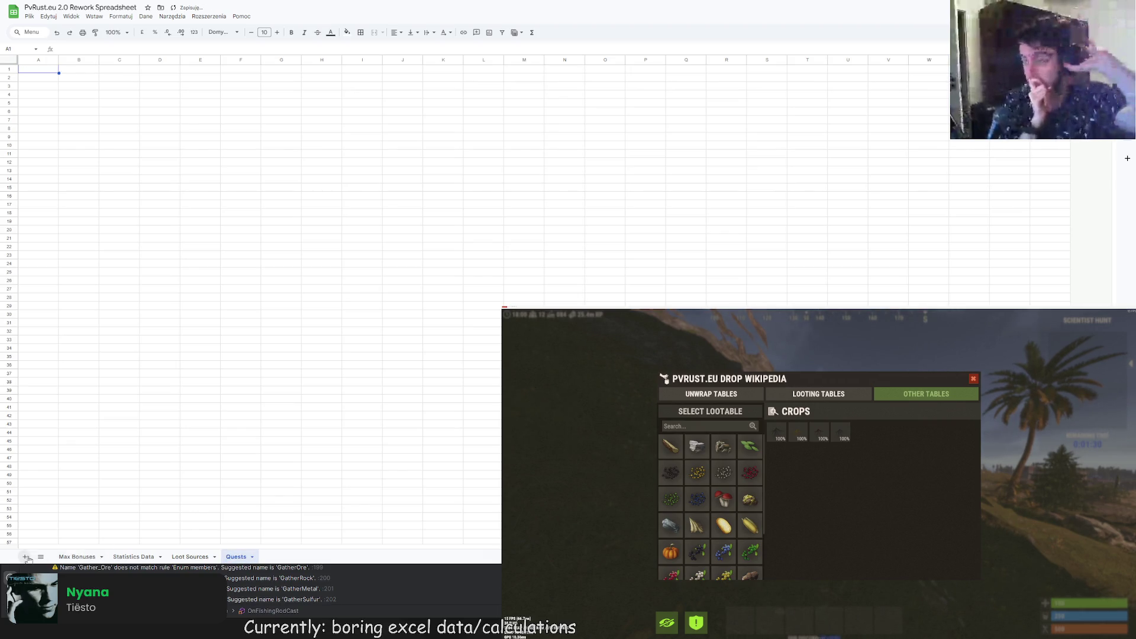
pyautogui.click(25, 557)
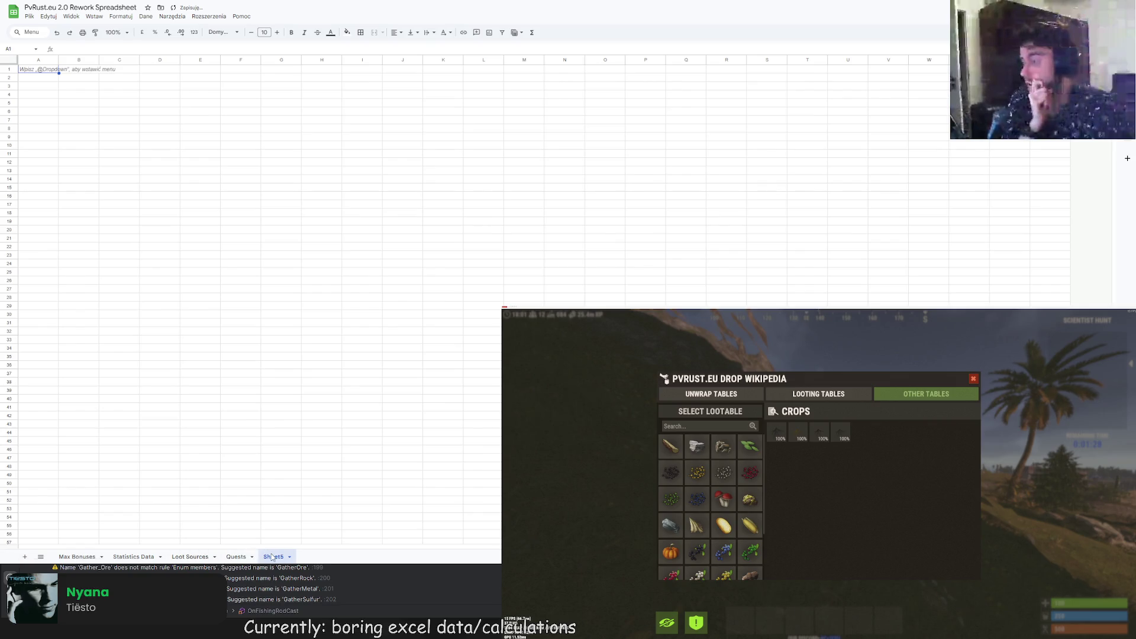
pyautogui.doubleClick(279, 558)
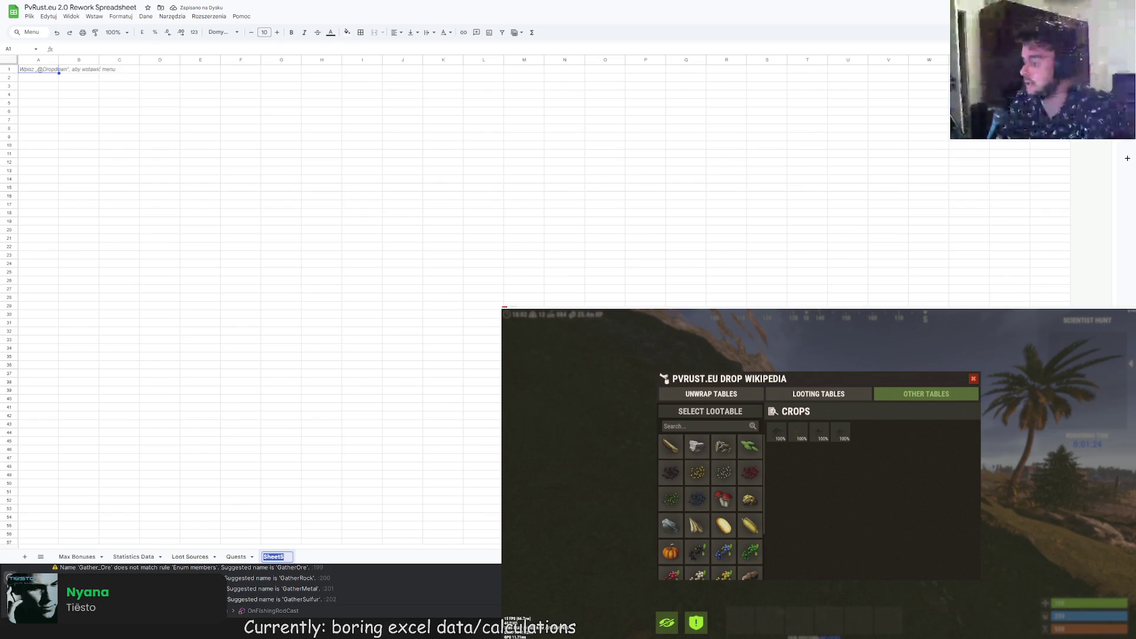
pyautogui.write('Enchants')
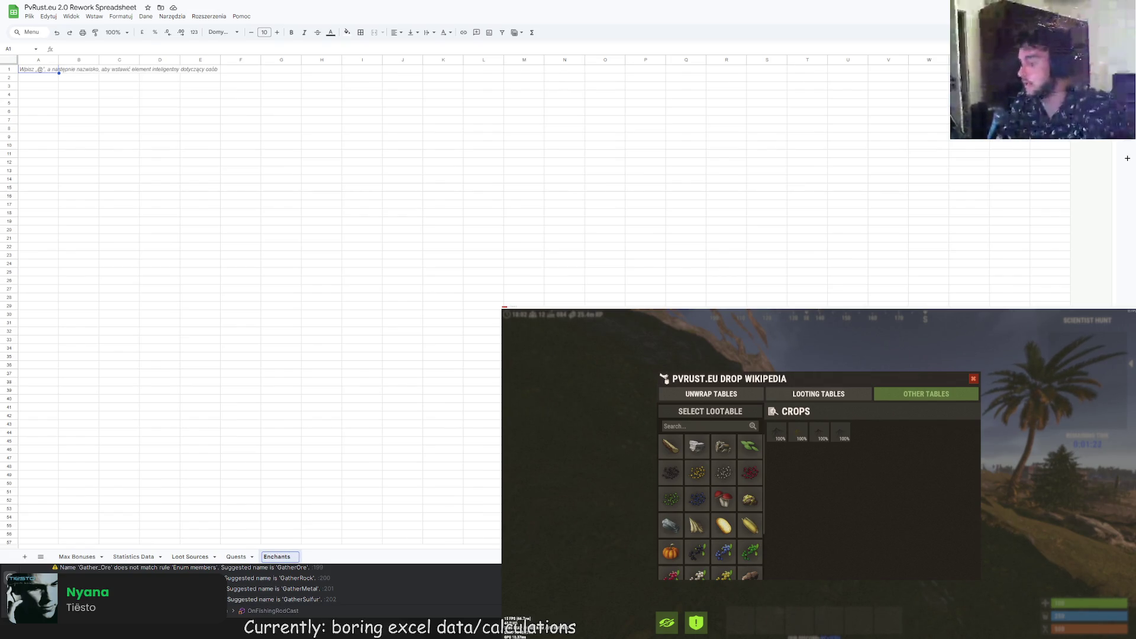
pyautogui.press('Return')
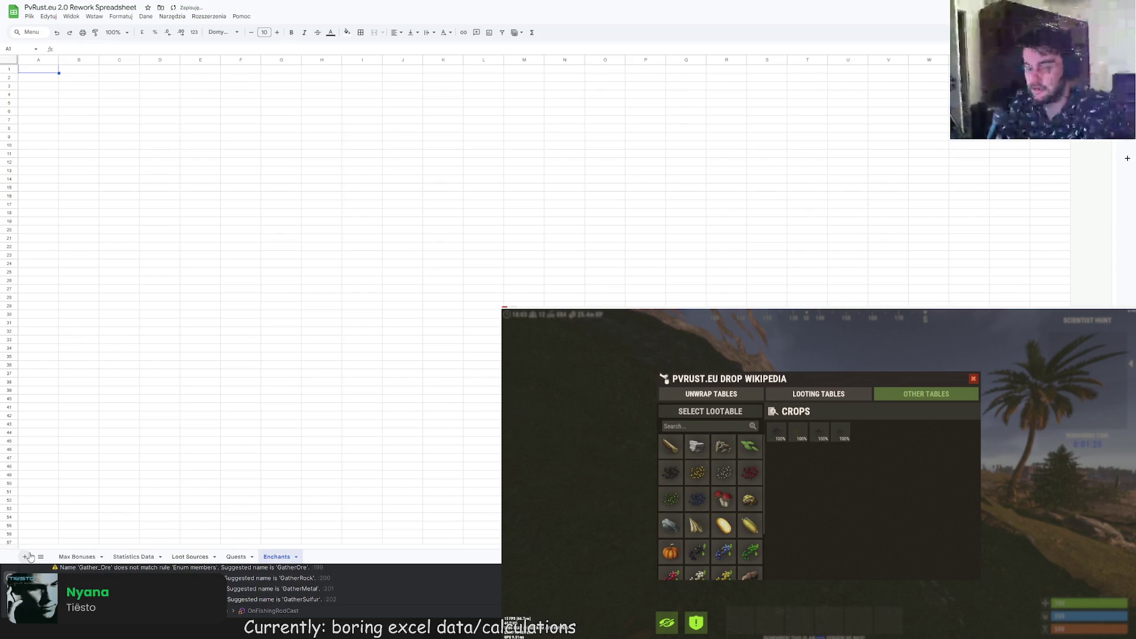
# - Add another sheet and rename it 'Zombie Levels'
pyautogui.click(26, 556)
pyautogui.doubleClick(317, 557)
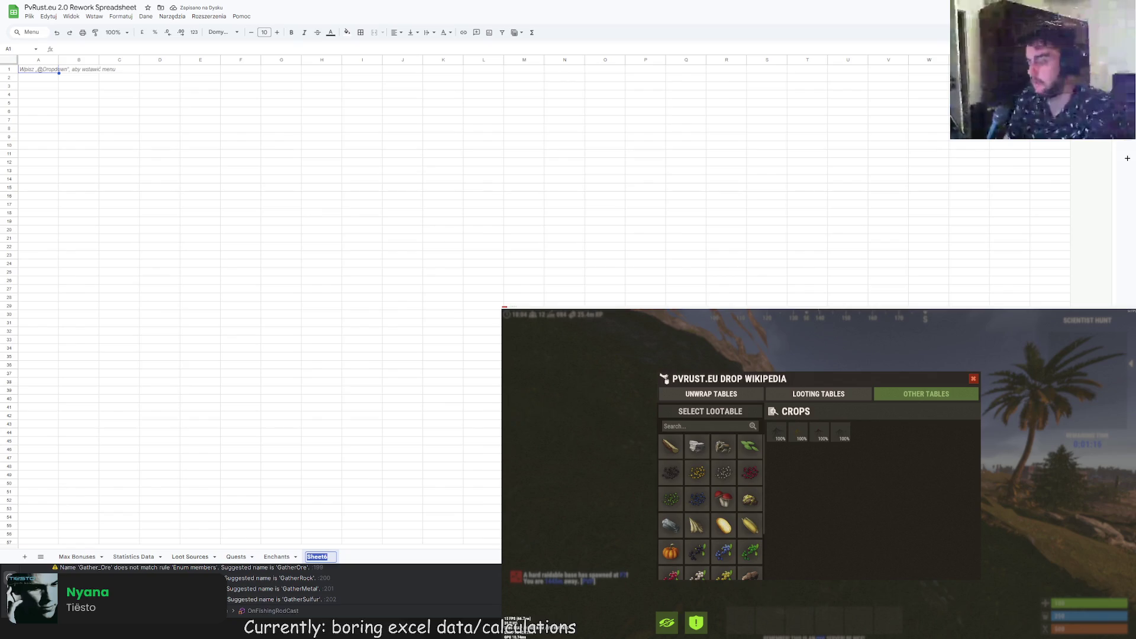
pyautogui.press('Return')
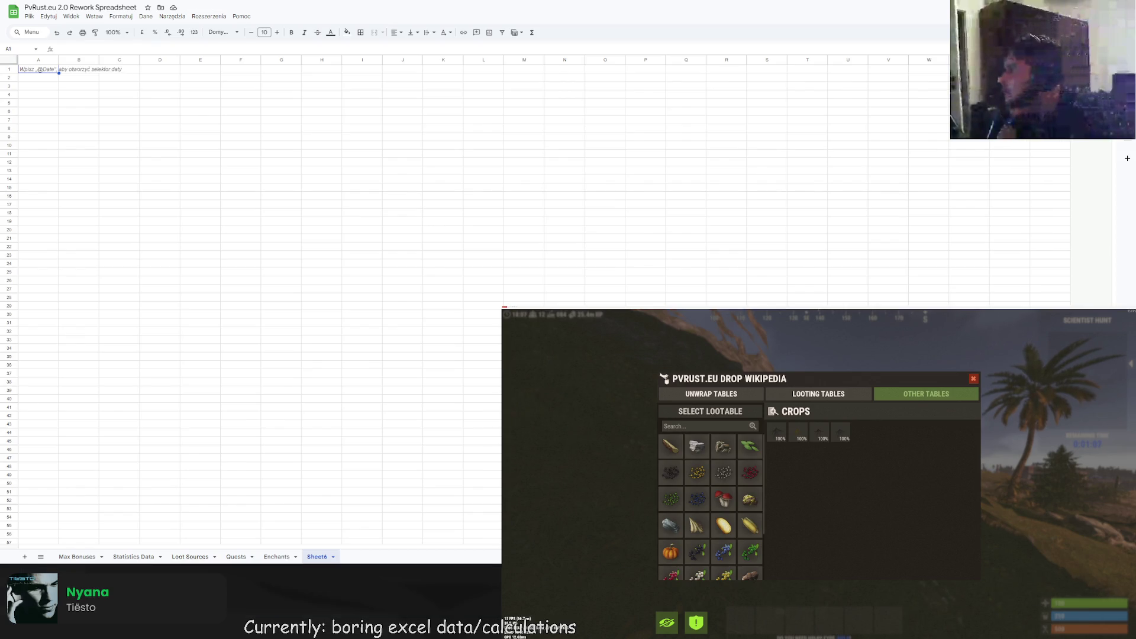
pyautogui.doubleClick(320, 557)
pyautogui.write('Zombie Levels')
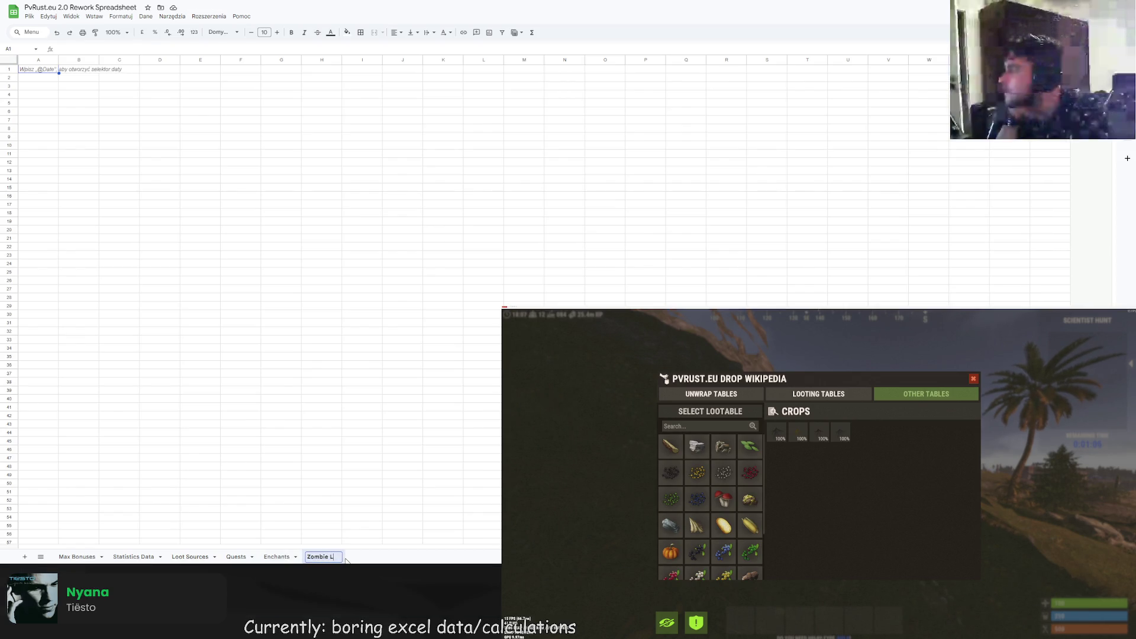
pyautogui.press('Return')
# - Add a sheet named 'Gear Levels' plus one more blank sheet after it
pyautogui.click(24, 556)
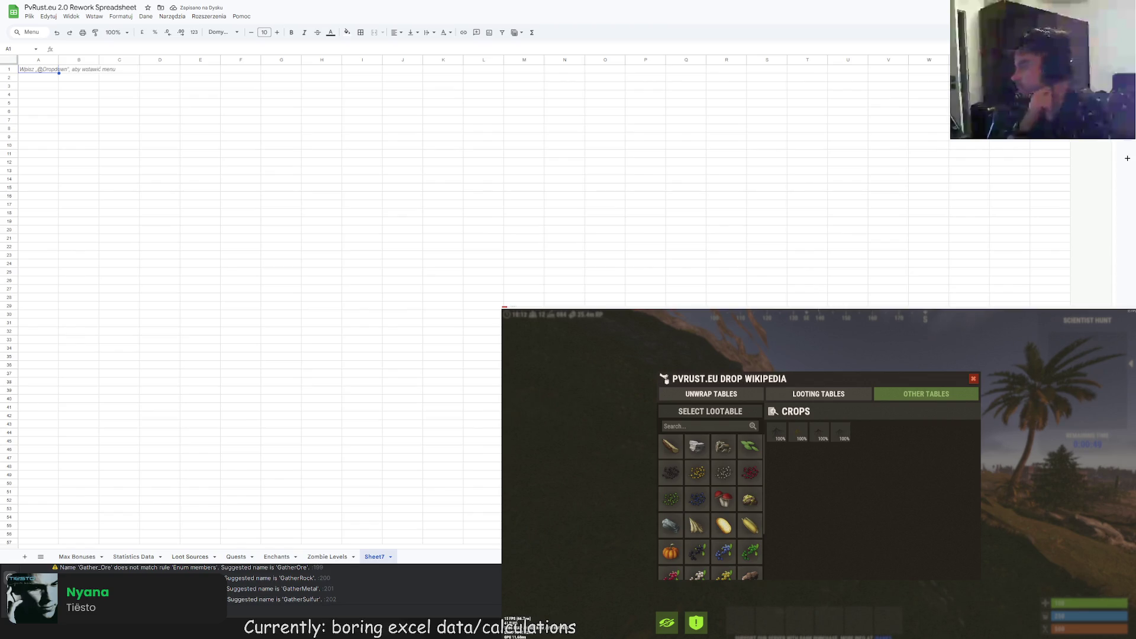
pyautogui.doubleClick(368, 558)
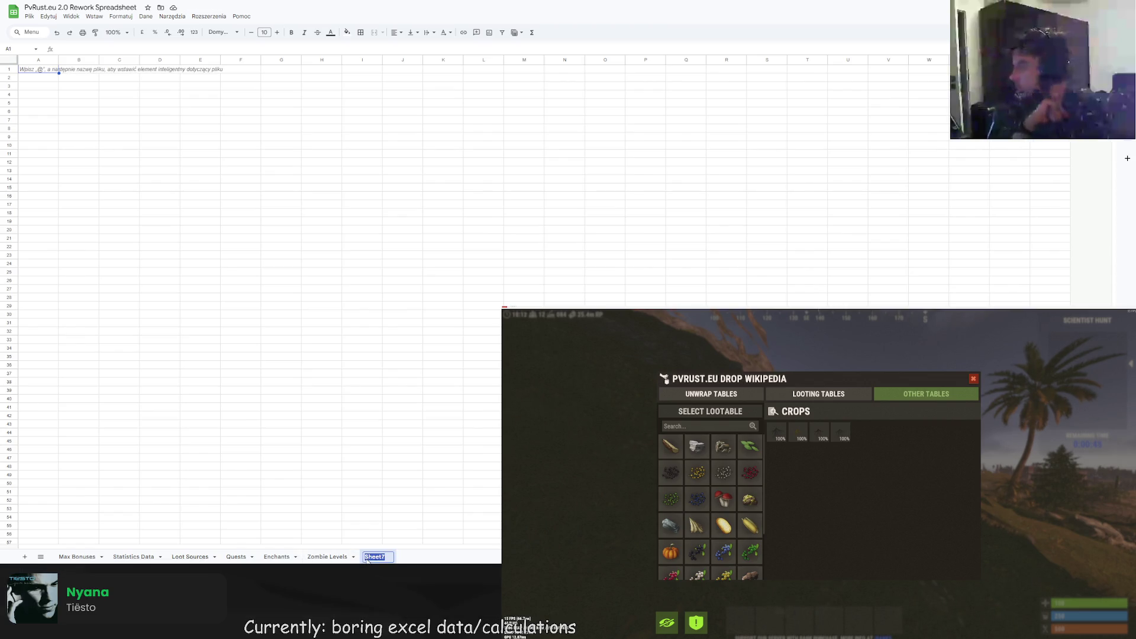
pyautogui.write('Gear Levels')
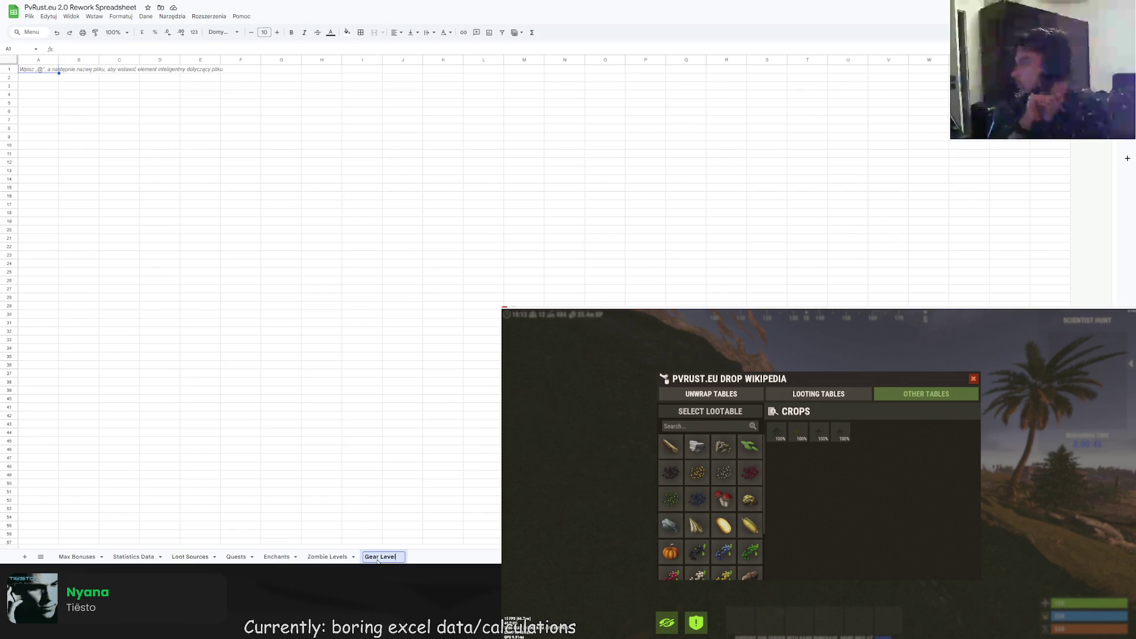
pyautogui.press('Return')
pyautogui.click(24, 556)
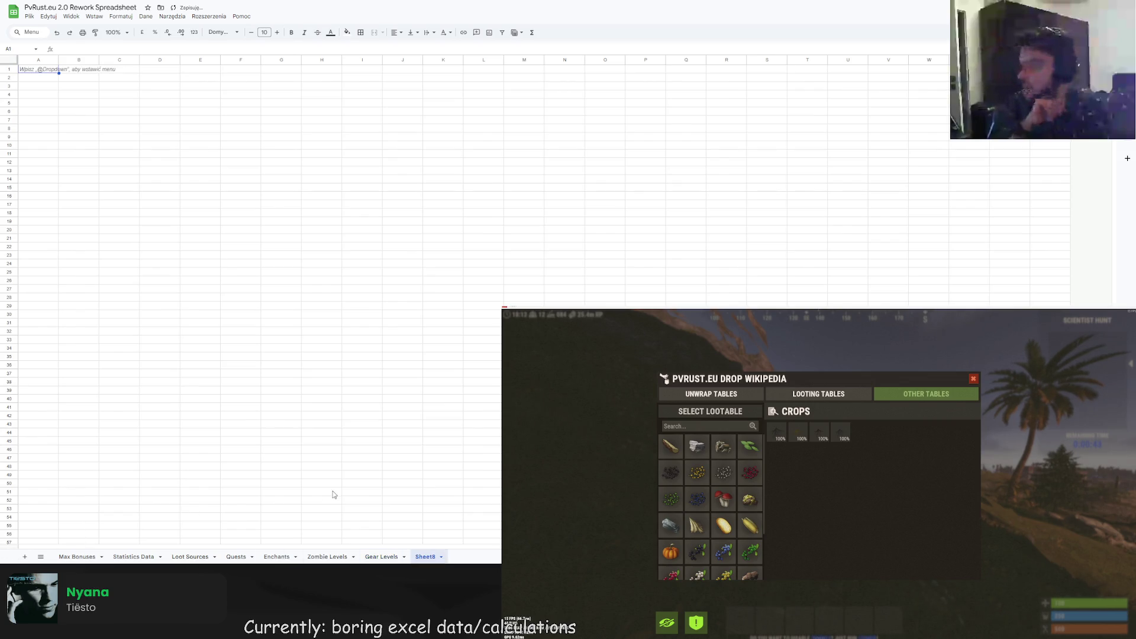
pyautogui.hotkey('alt', 'Tab')
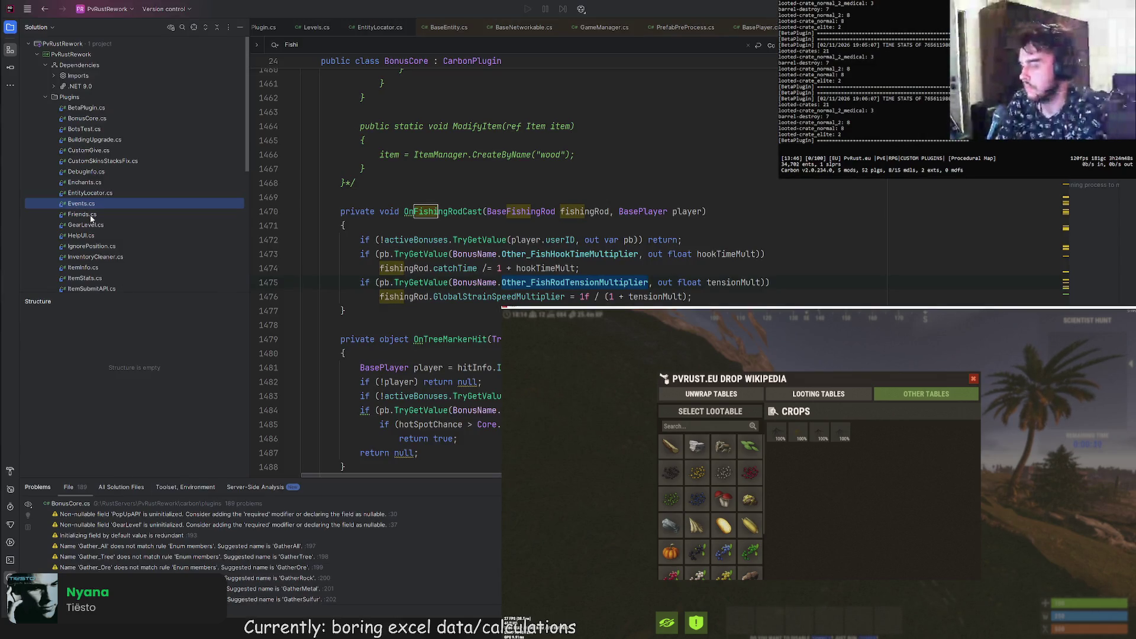
pyautogui.click(86, 237)
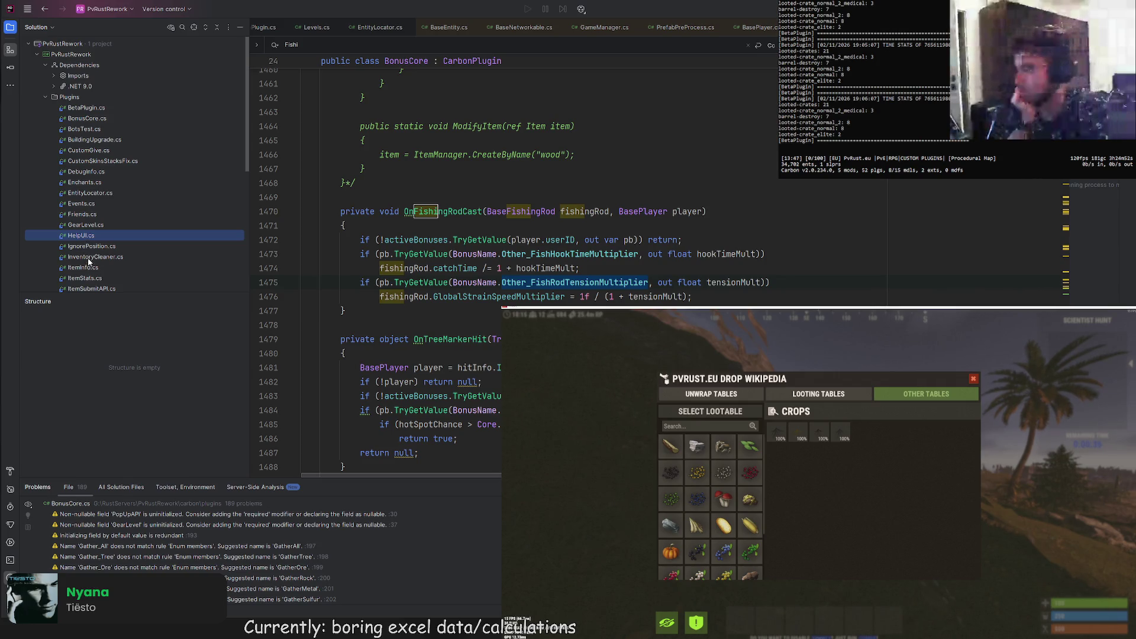
pyautogui.scroll(-3, 90, 260)
pyautogui.scroll(-3, 90, 245)
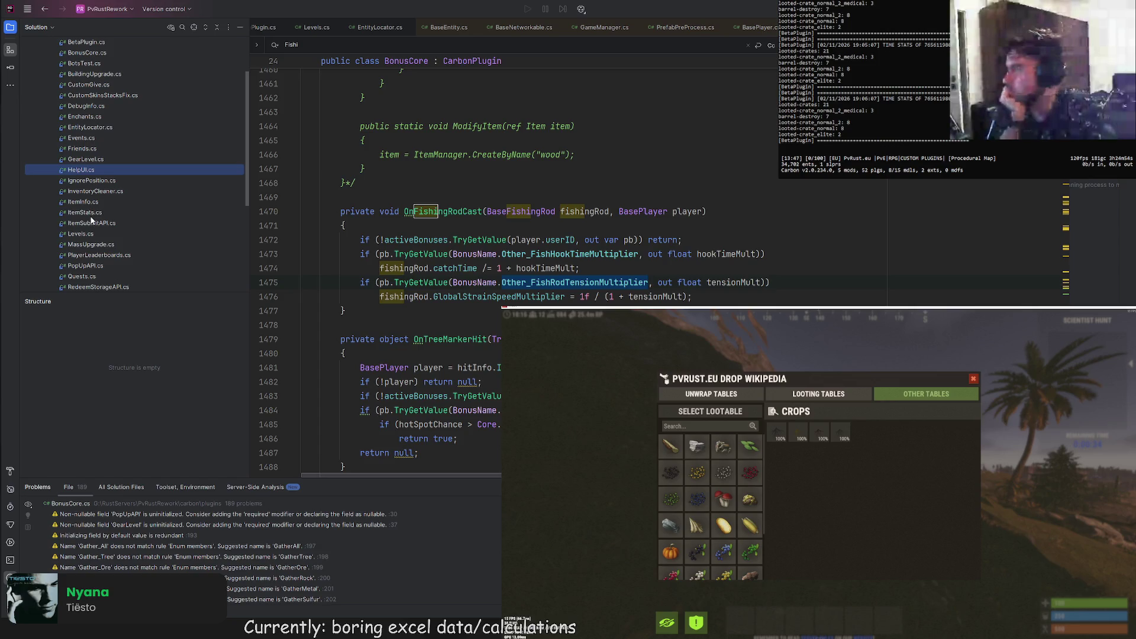
pyautogui.click(91, 223)
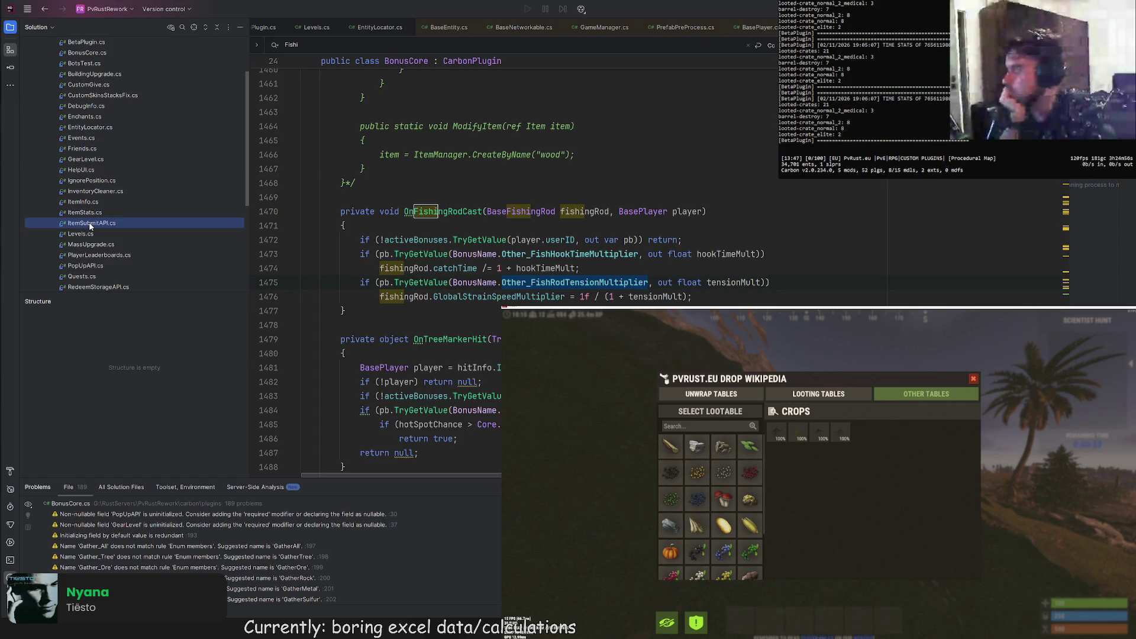
pyautogui.scroll(-1, 88, 234)
pyautogui.scroll(-2, 87, 235)
pyautogui.click(81, 202)
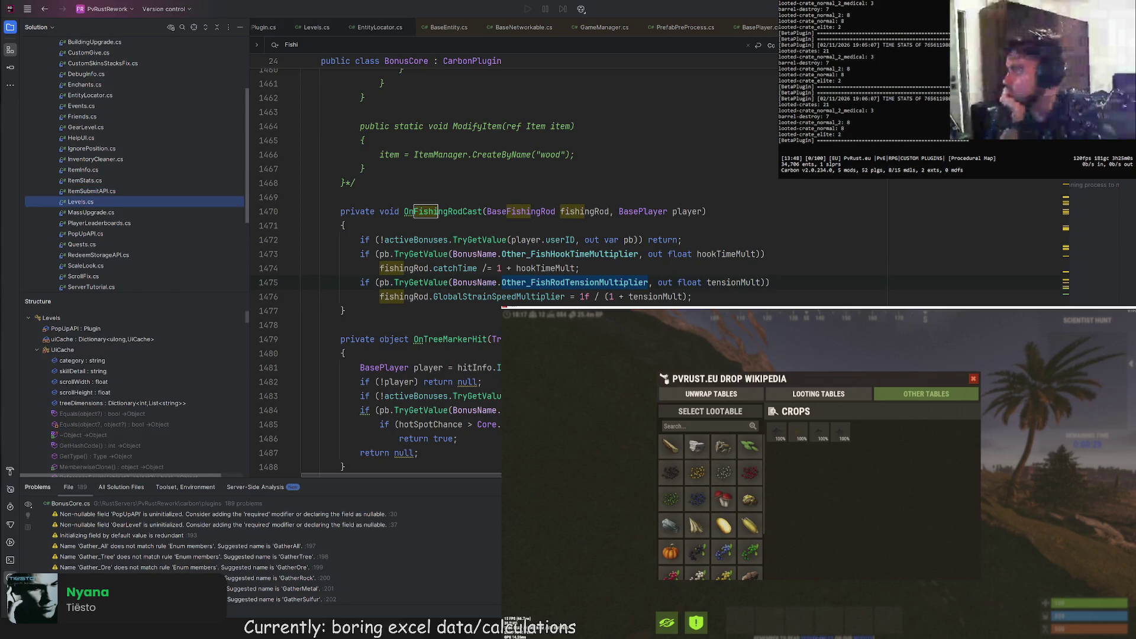
pyautogui.hotkey('alt', 'Tab')
# - Rename Sheet8 to 'Levels & Skill Trees'
pyautogui.doubleClick(425, 559)
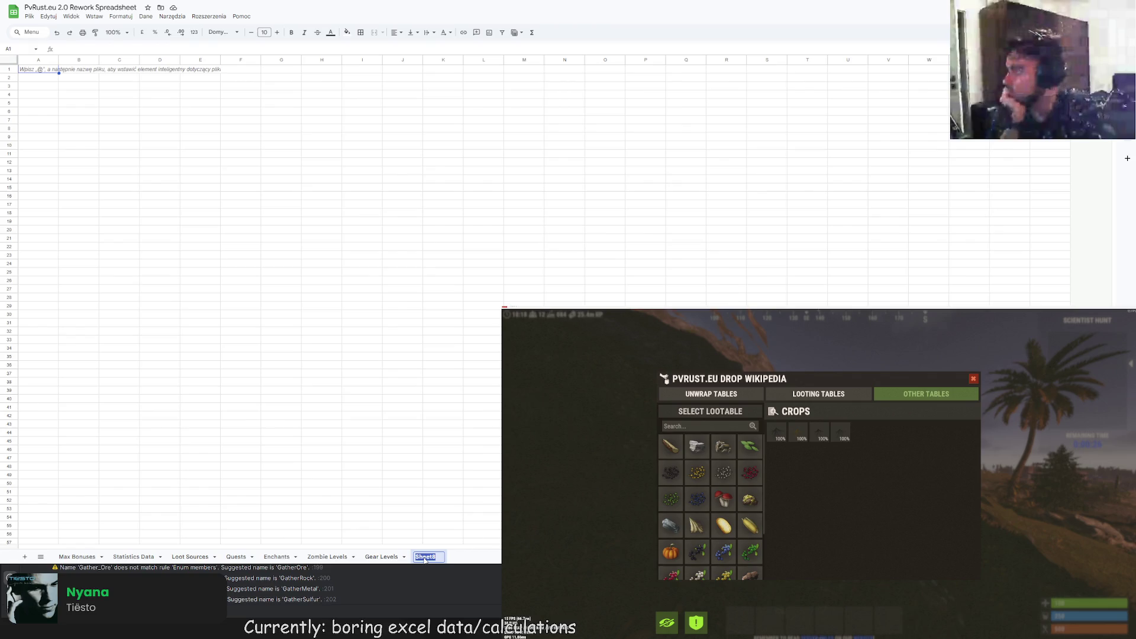
pyautogui.write('Levels')
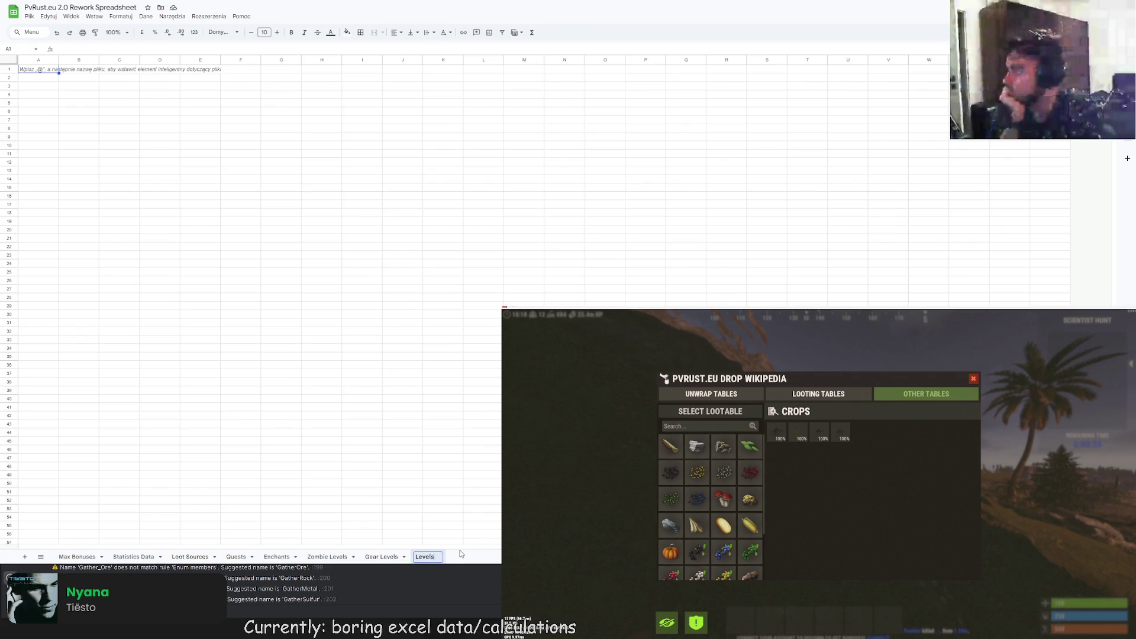
pyautogui.write(' & Ski')
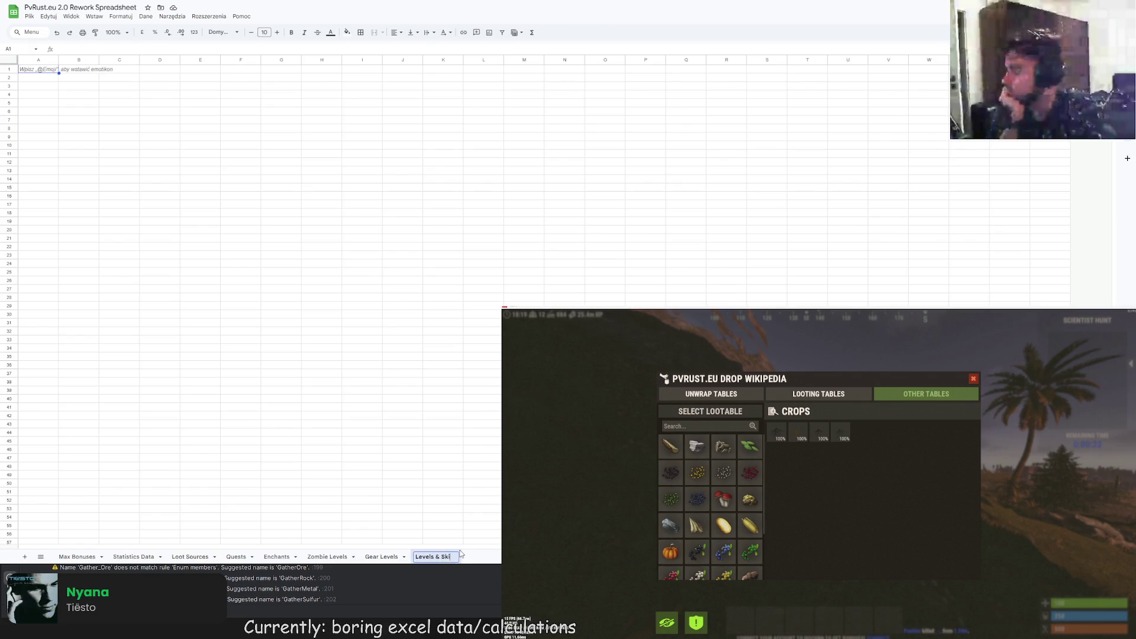
pyautogui.write('ll Trees')
pyautogui.press('Return')
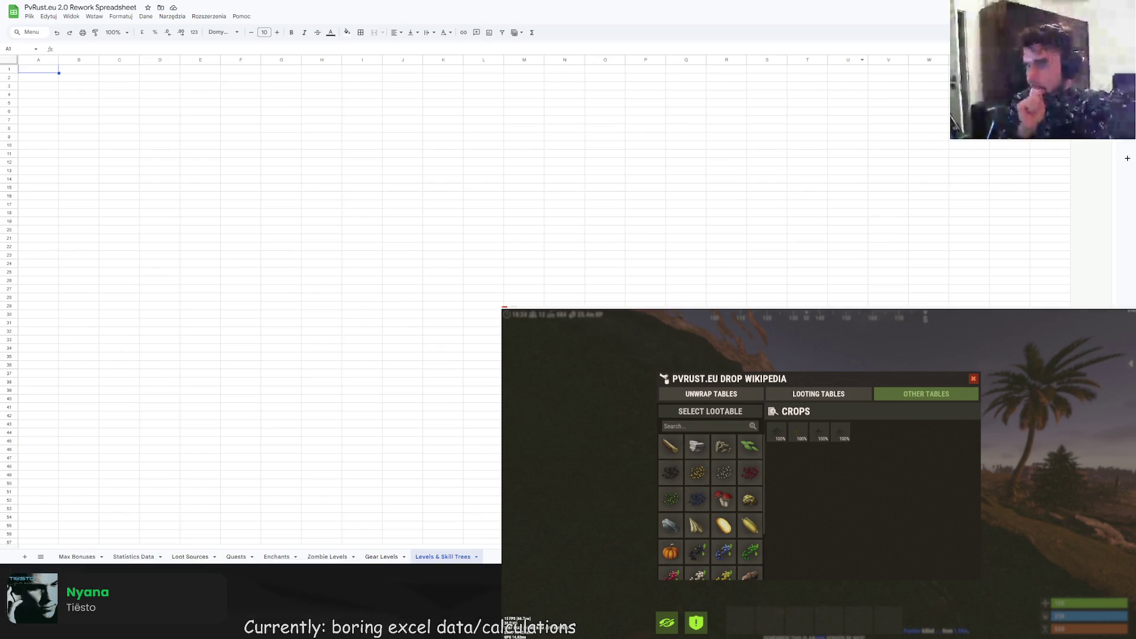
# - Add another new sheet after it, entering 'Serve' as its name
pyautogui.click(24, 556)
pyautogui.write('Serve')
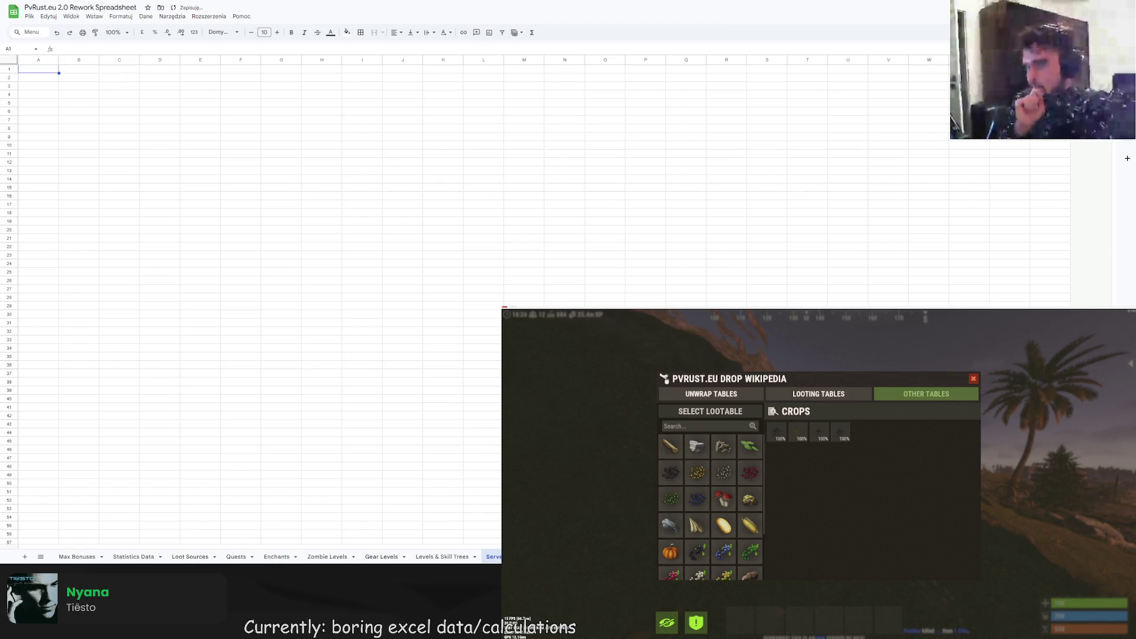
pyautogui.press('Return')
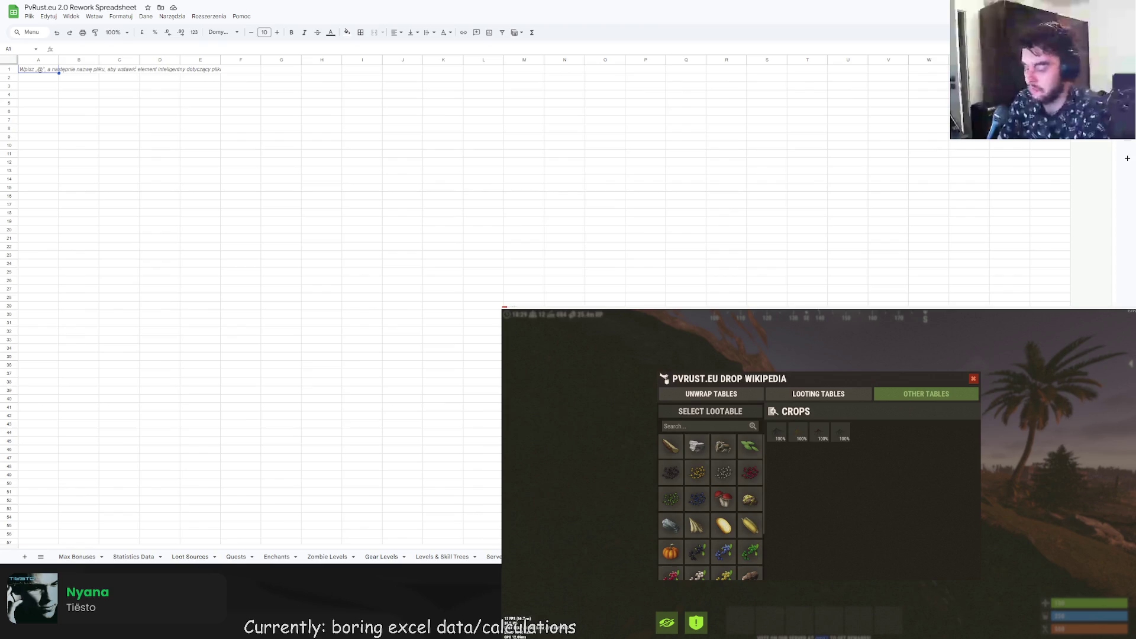
# - Clear the selected cell and look over the Stats and Leveling sheets of Levels And Economy Rework V2
pyautogui.press('Delete')
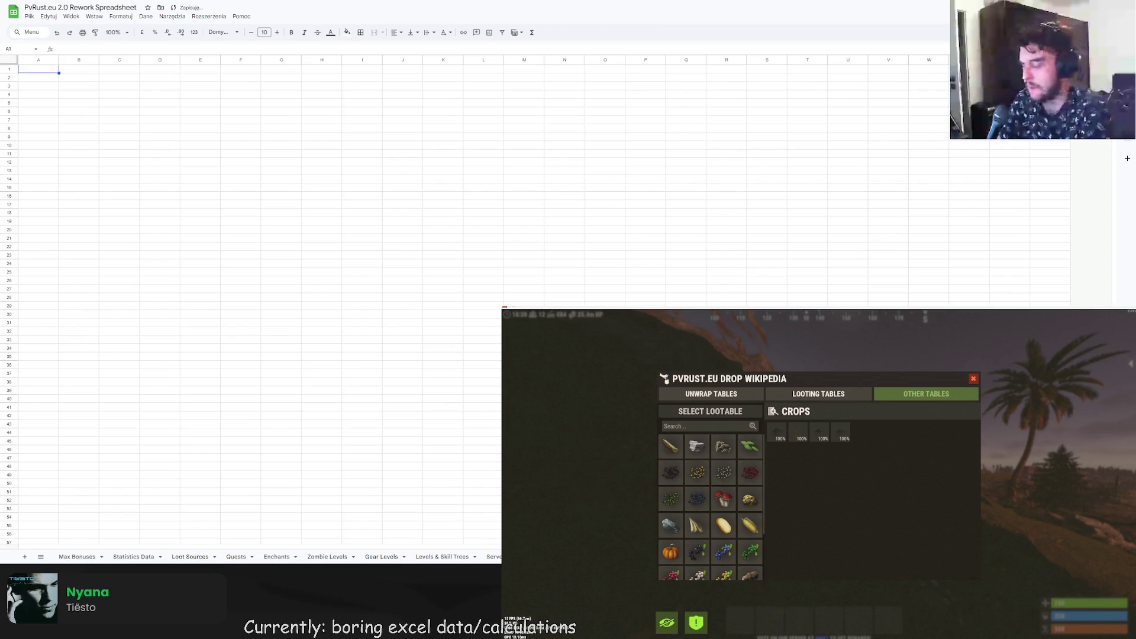
pyautogui.hotkey('ctrl', 'Tab')
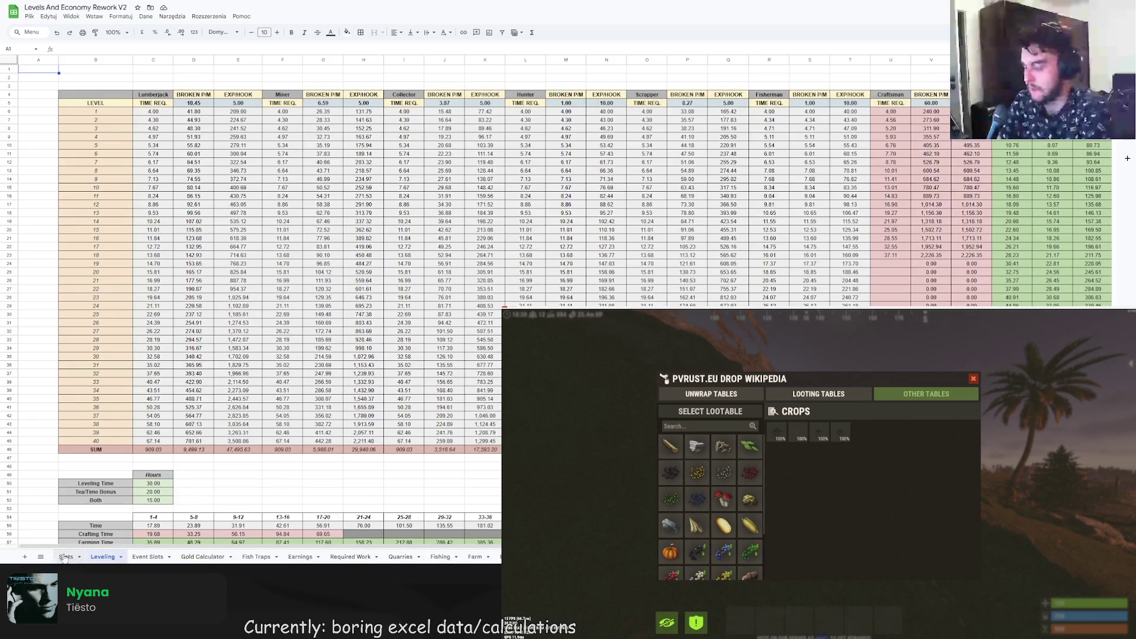
pyautogui.click(66, 557)
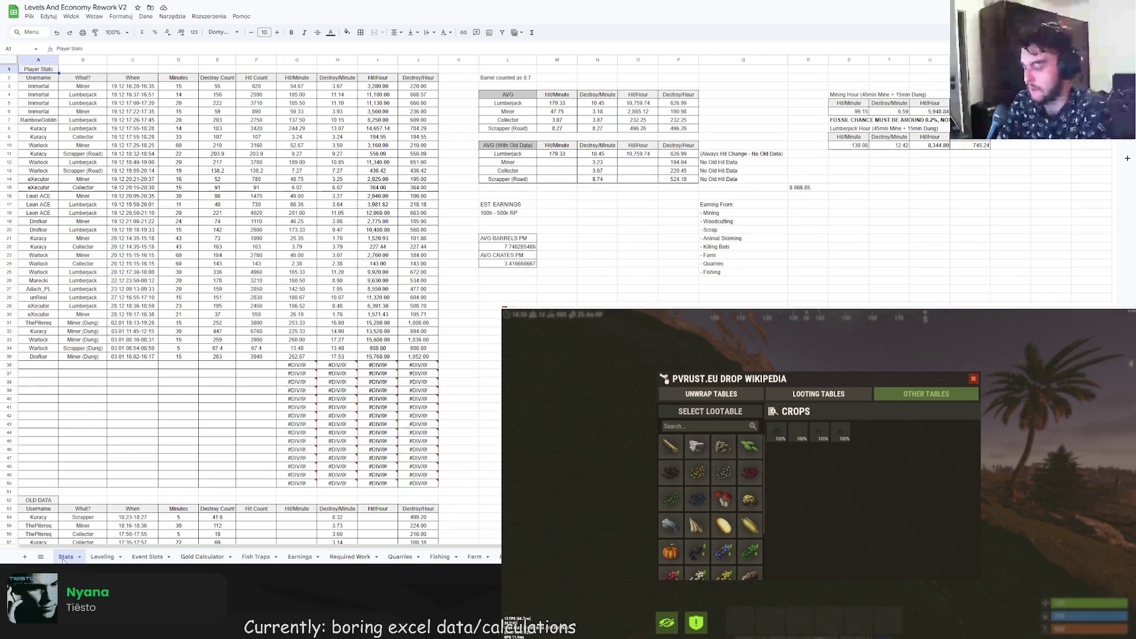
pyautogui.click(103, 557)
pyautogui.hotkey('ctrl', 'Tab')
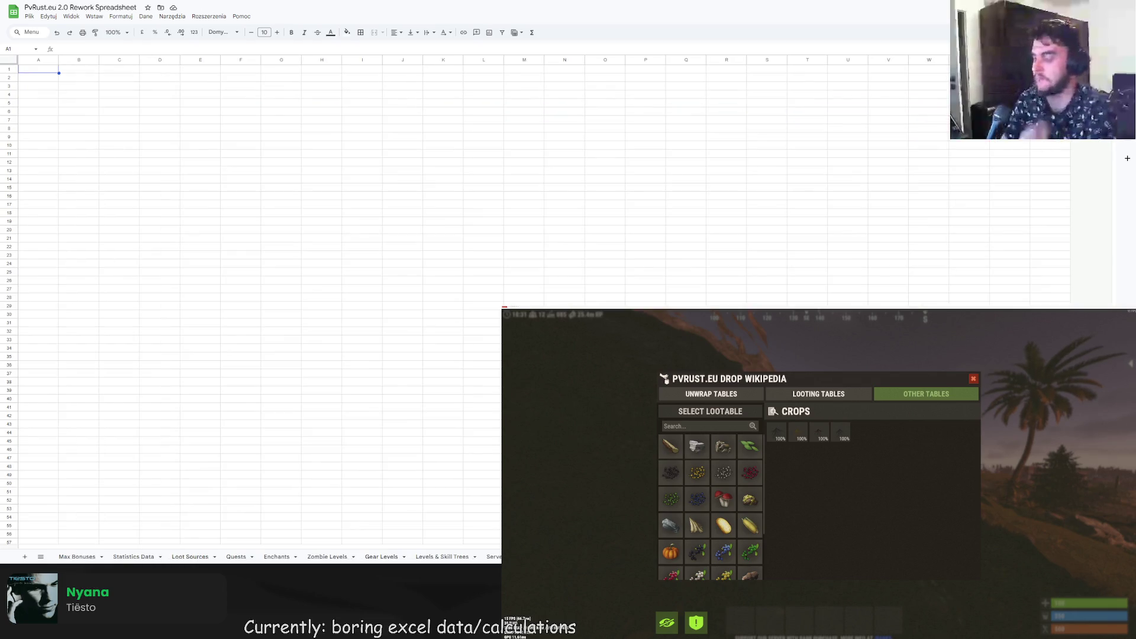
# - Switch between the two spreadsheets and view the Event Slots sheet
pyautogui.hotkey('ctrl', 'Tab')
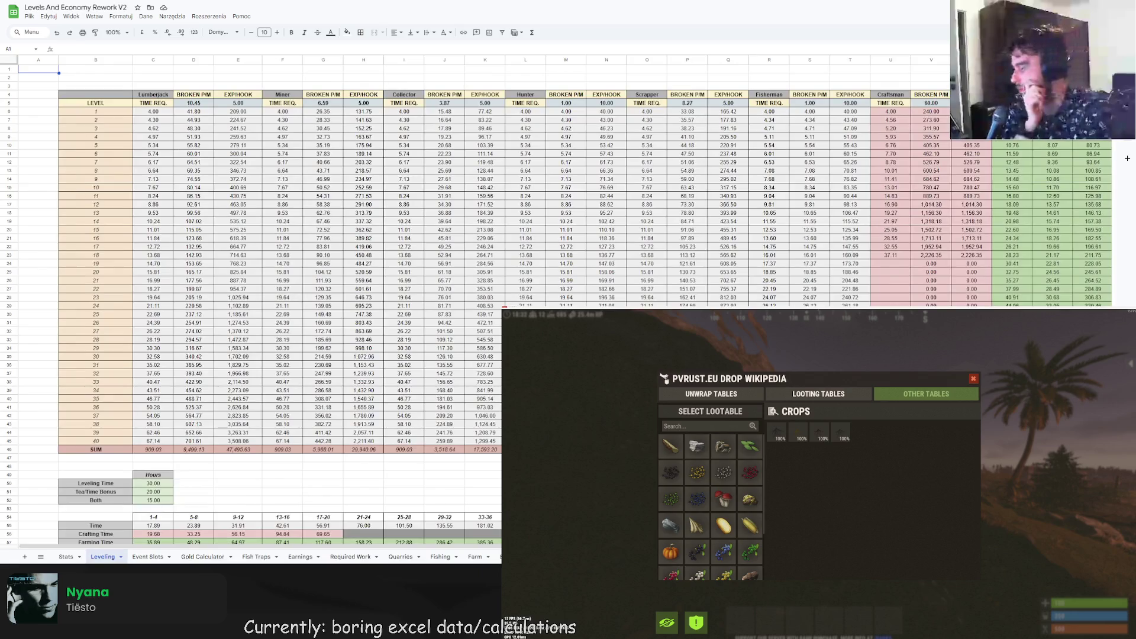
pyautogui.hotkey('ctrl', 'Tab')
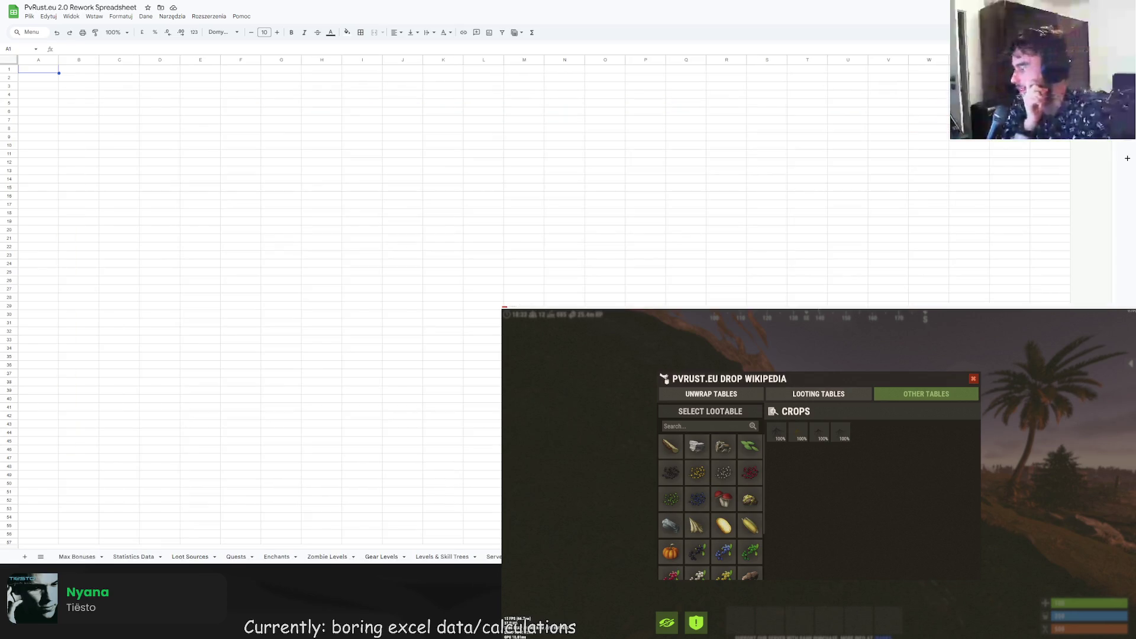
pyautogui.hotkey('ctrl', 'Tab')
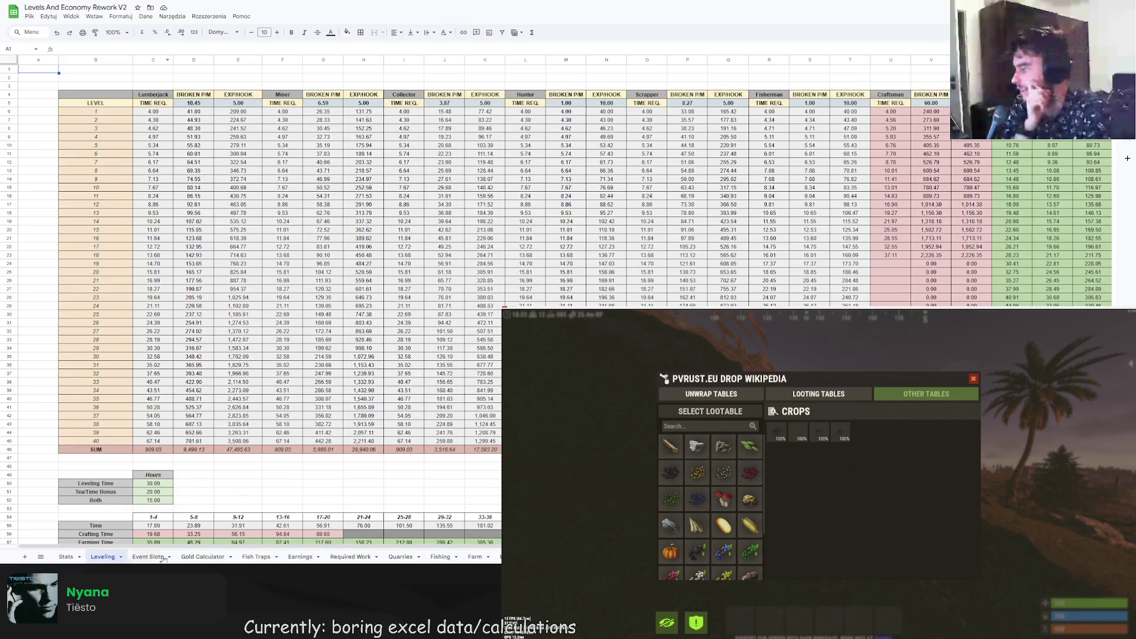
pyautogui.click(148, 557)
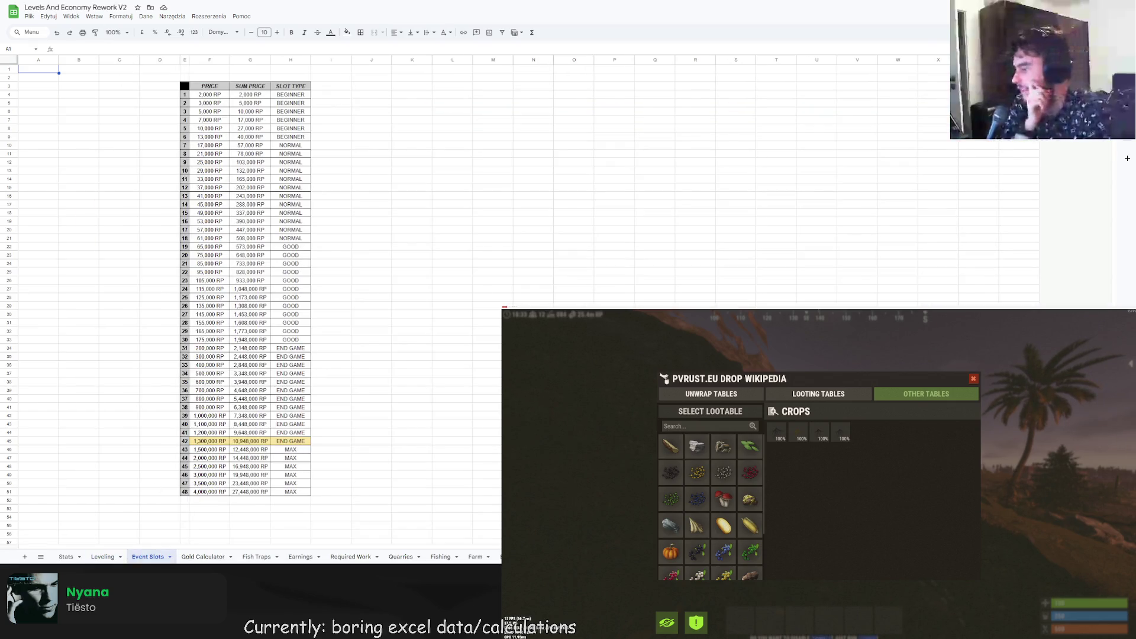
pyautogui.hotkey('ctrl', 'Tab')
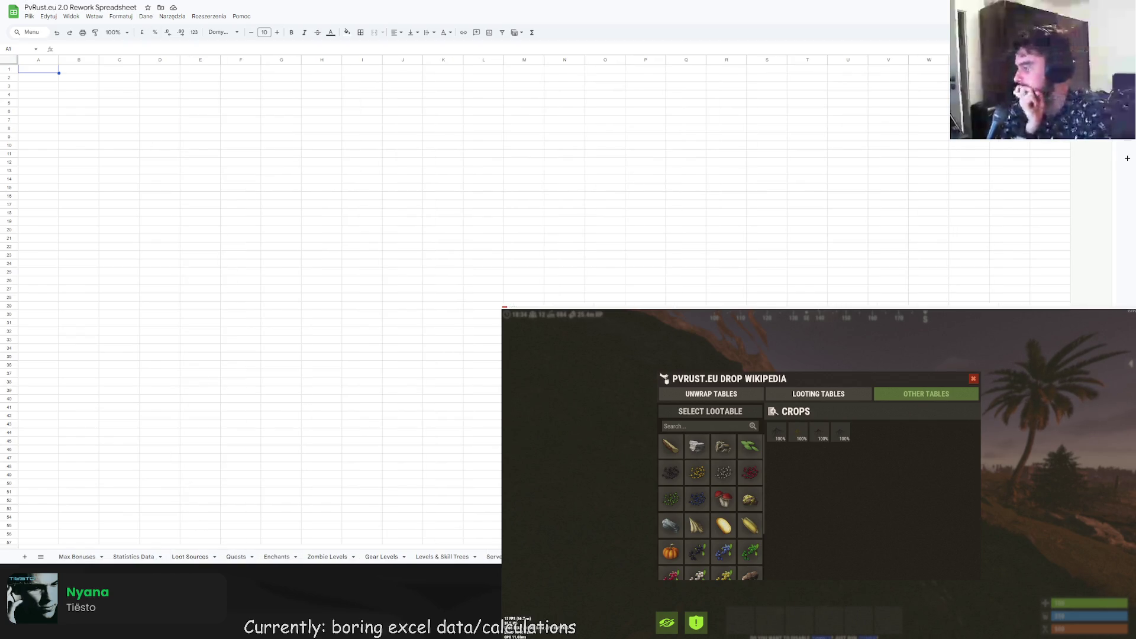
# - Open the Earnings sheet, glance at PvRust.eu 2.0, then return to Earnings
pyautogui.hotkey('ctrl', 'Tab')
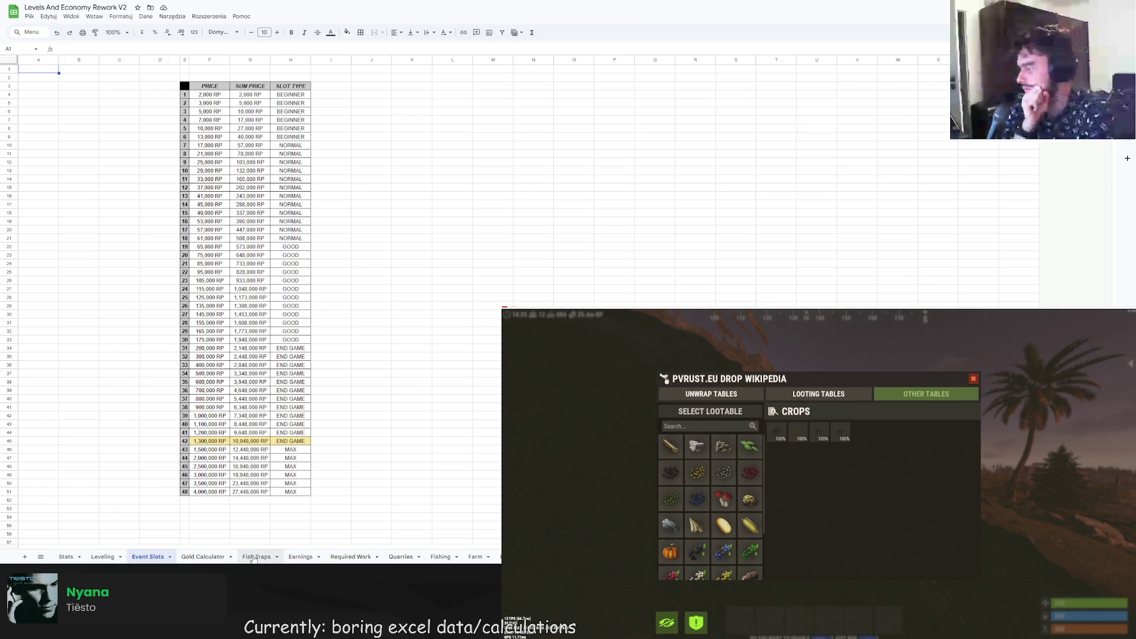
pyautogui.click(301, 557)
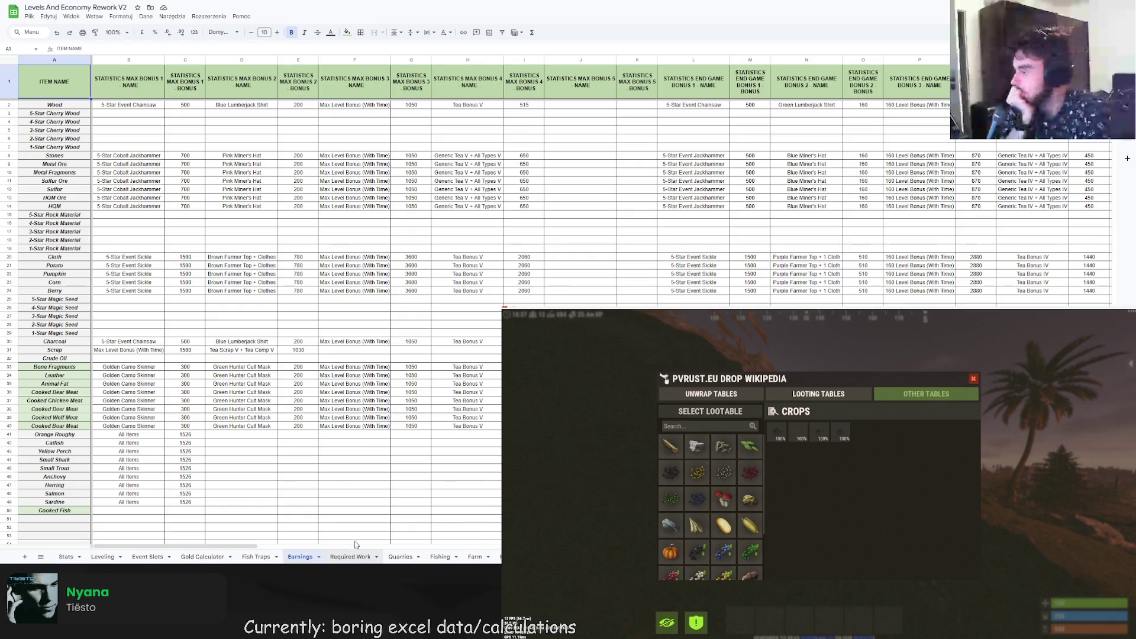
pyautogui.hotkey('ctrl', 'Tab')
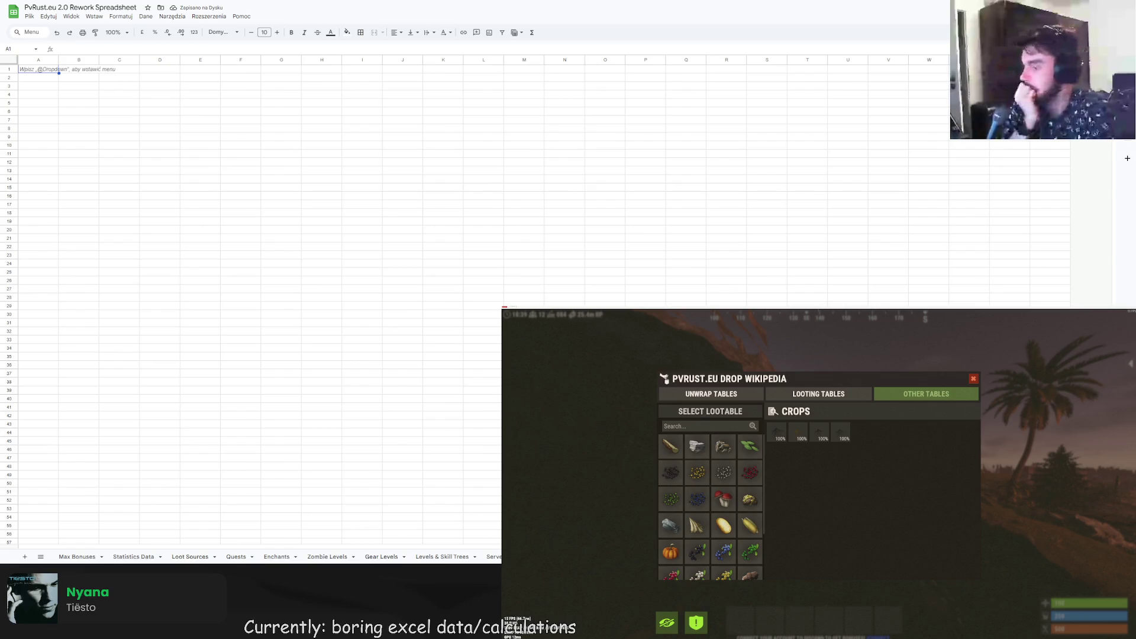
pyautogui.press('Escape')
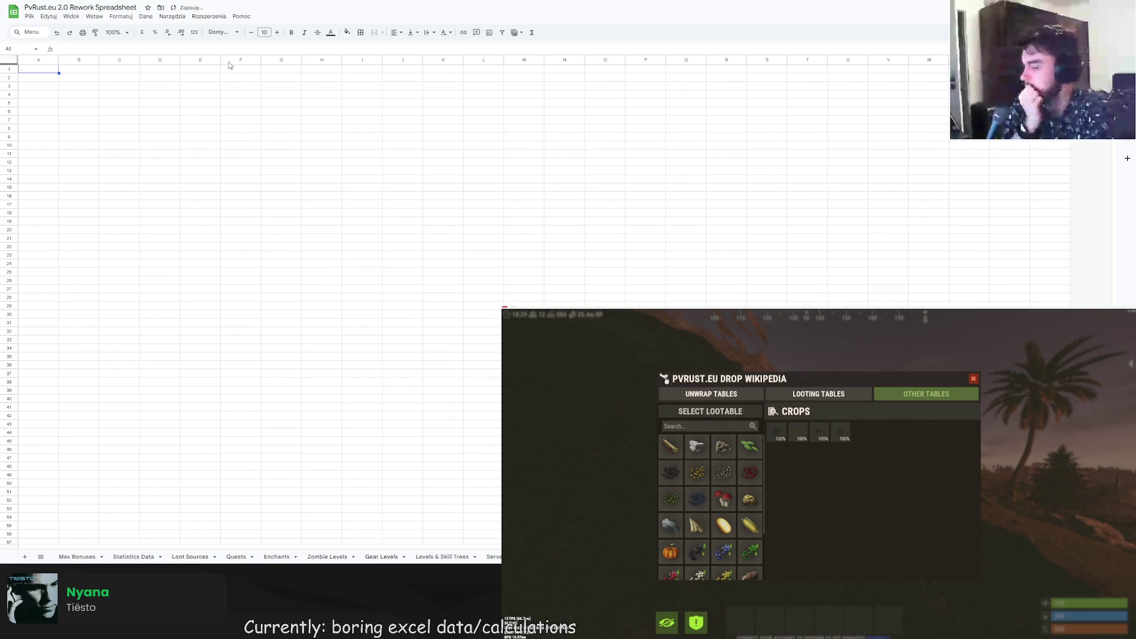
pyautogui.hotkey('ctrl', 'Tab')
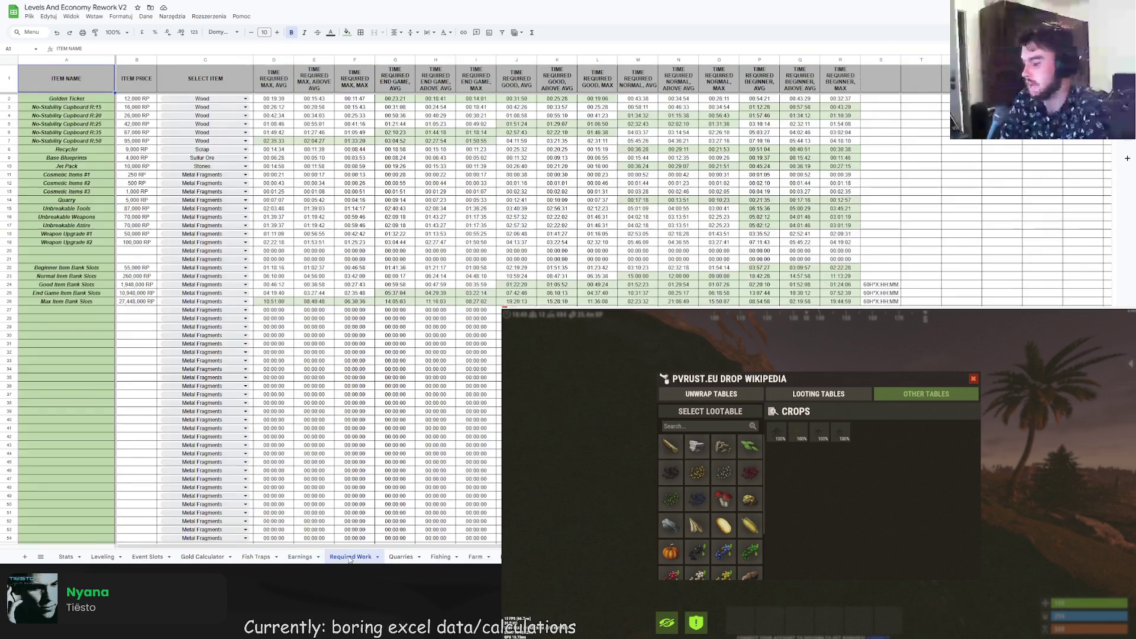
# - Open Required Work, keep Metal Fragments as the C21 item, and inspect D26's formula
pyautogui.click(349, 557)
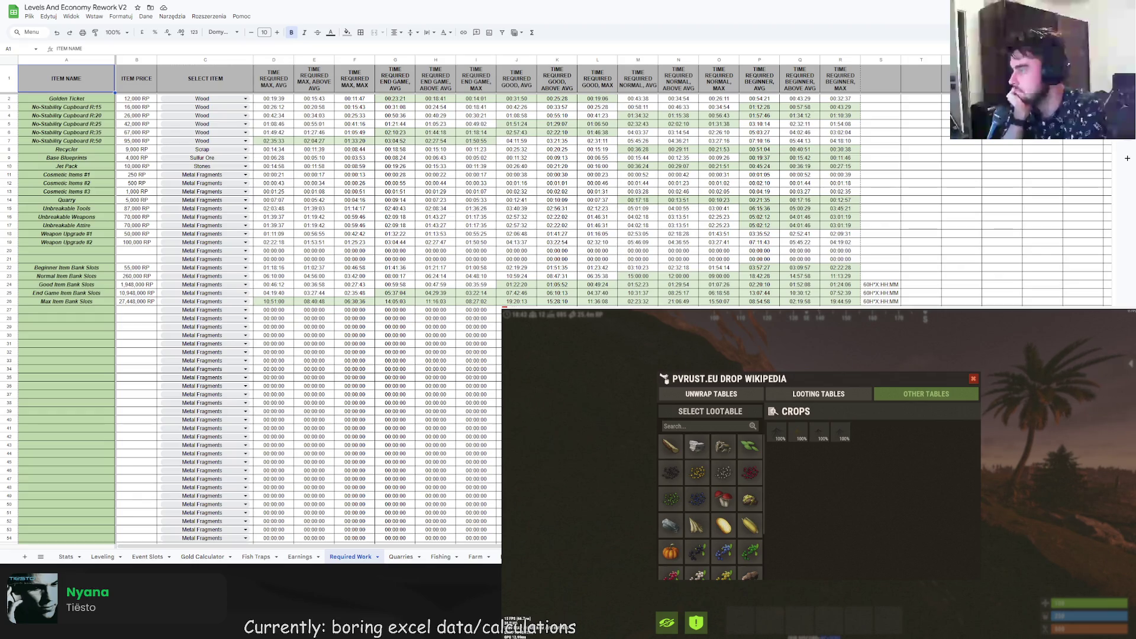
pyautogui.click(205, 259)
pyautogui.click(354, 310)
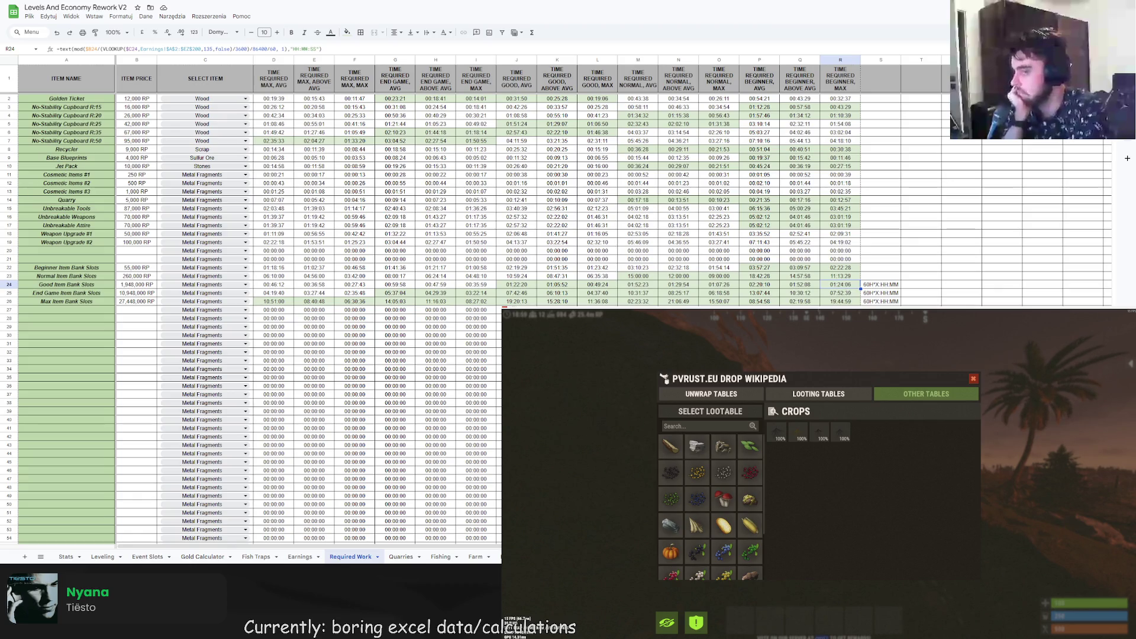
pyautogui.click(880, 327)
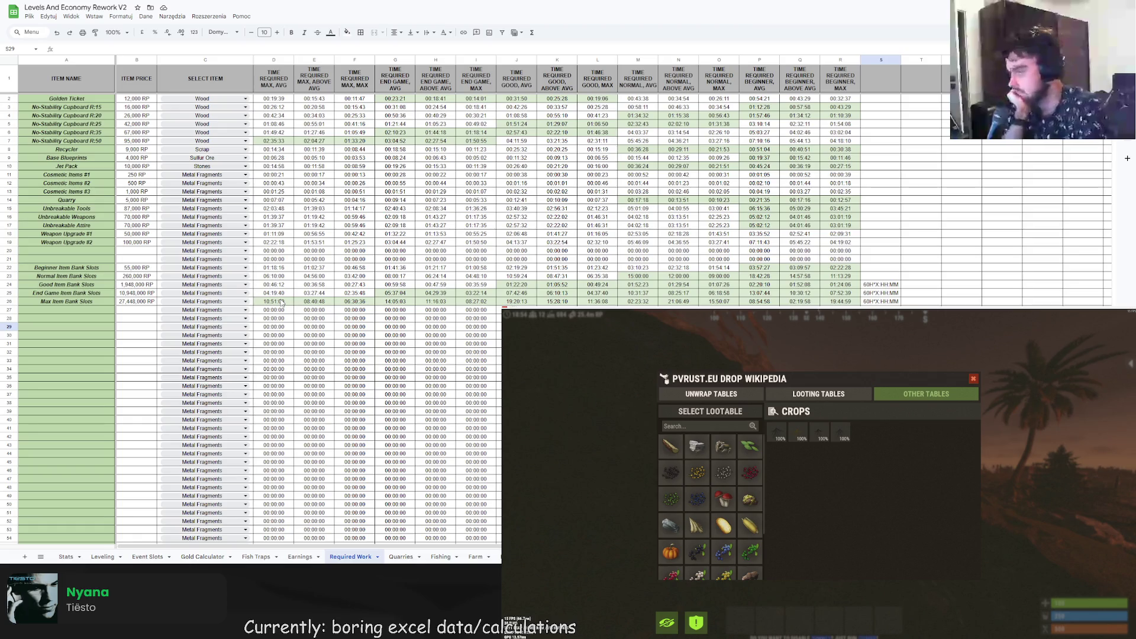
pyautogui.click(282, 303)
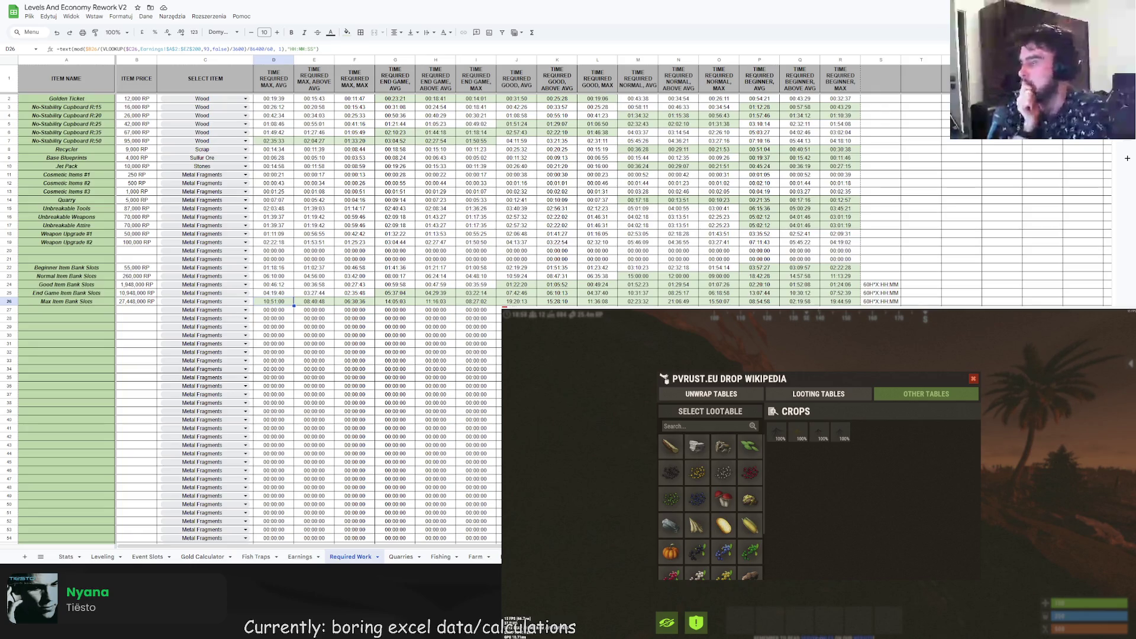
pyautogui.click(881, 352)
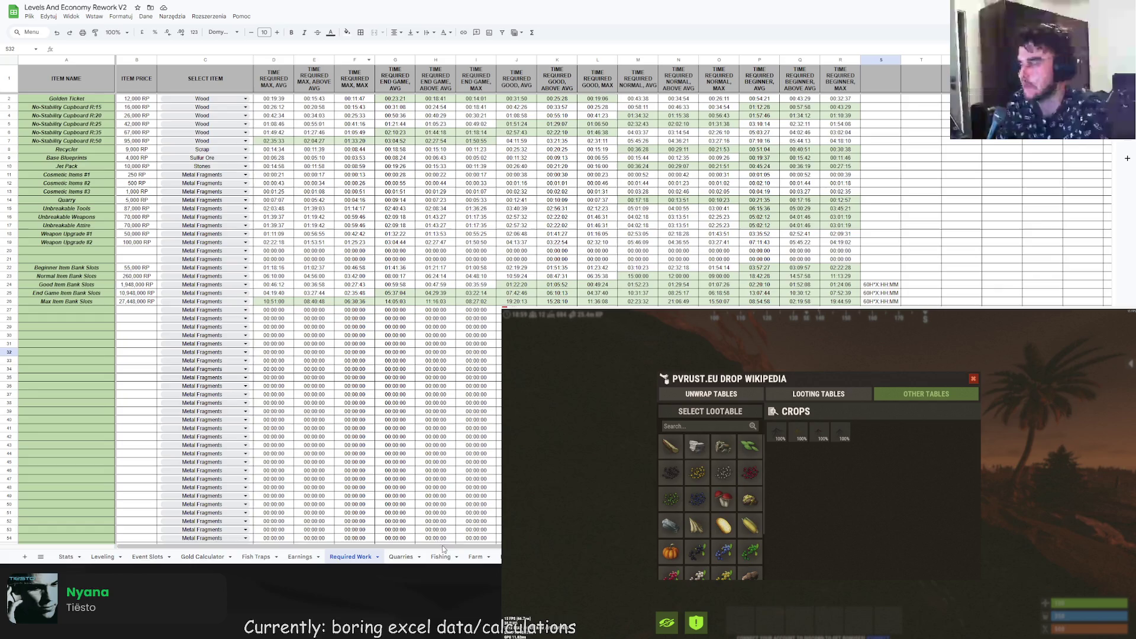
# - View the Quarries, Fishing, Farm, Scrap/HQM and animal-drops sheets, then switch to PvRust.eu 2.0
pyautogui.click(401, 559)
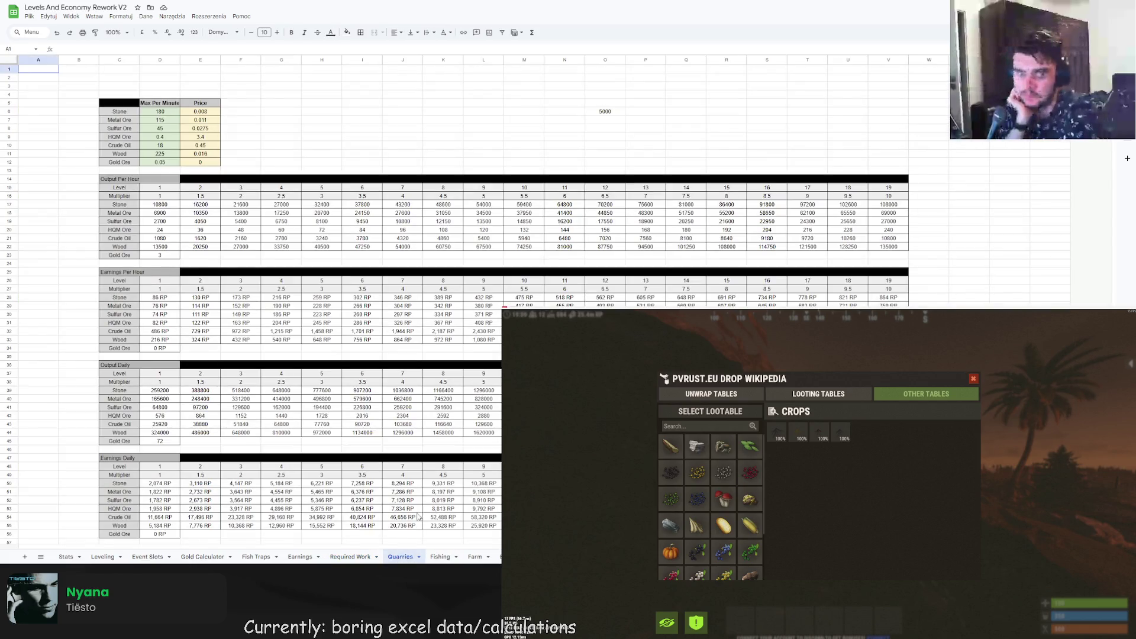
pyautogui.hotkey('ctrl', 'Tab')
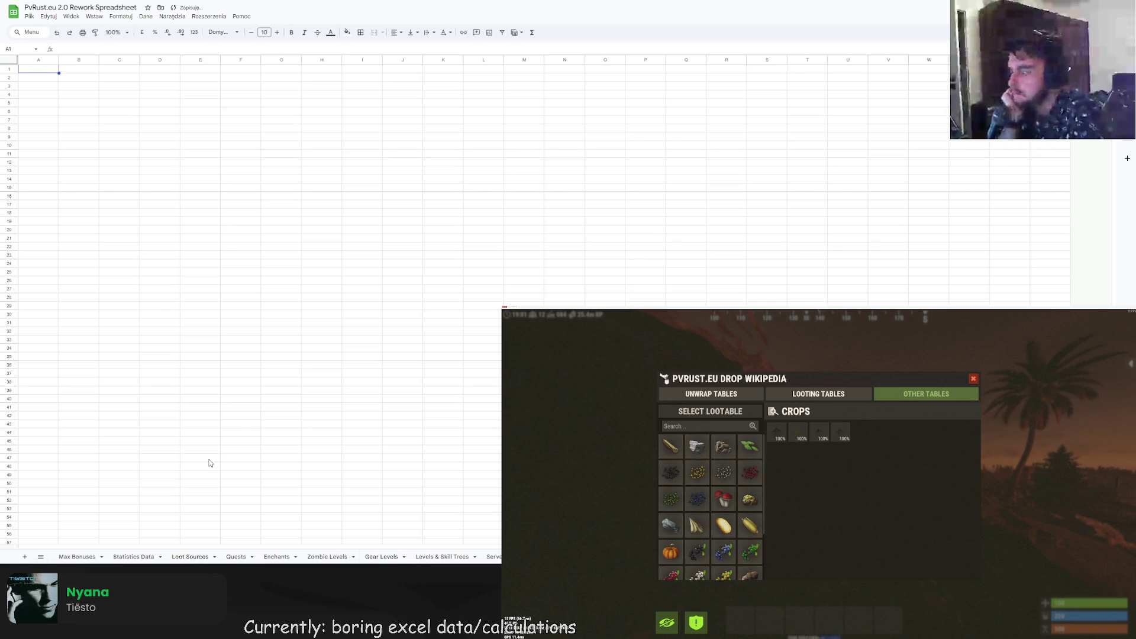
pyautogui.hotkey('ctrl', 'Tab')
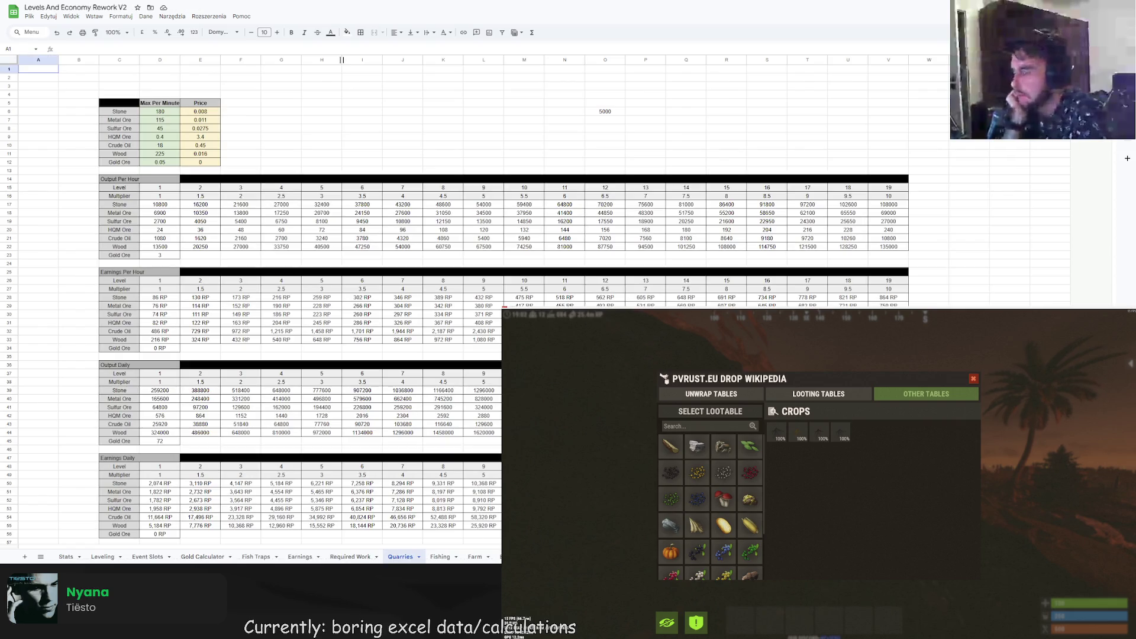
pyautogui.click(443, 556)
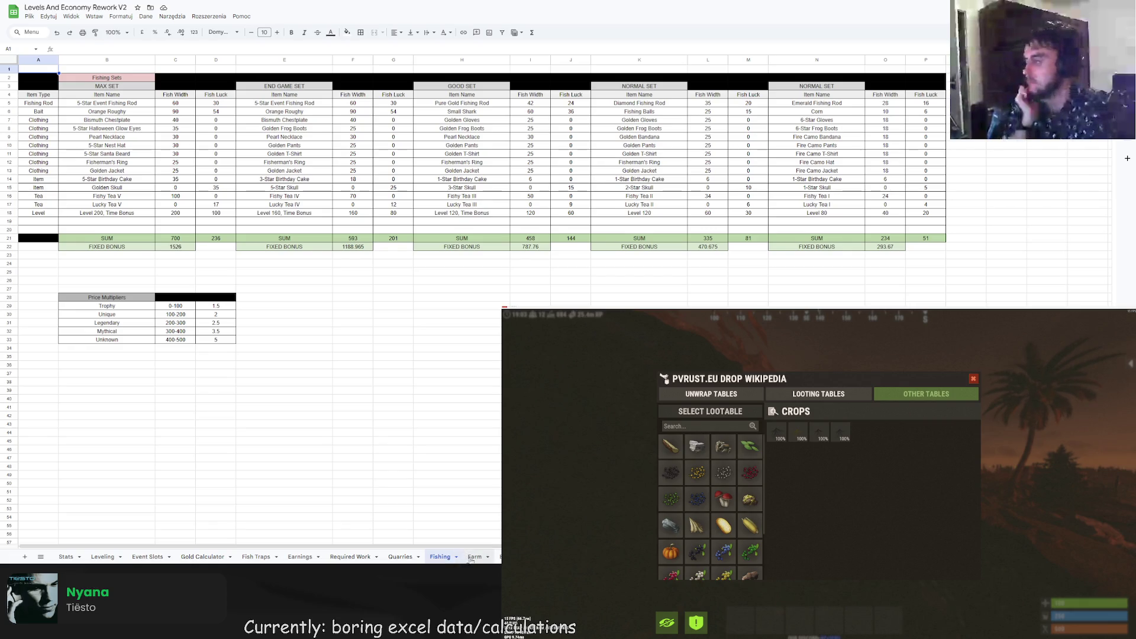
pyautogui.click(473, 558)
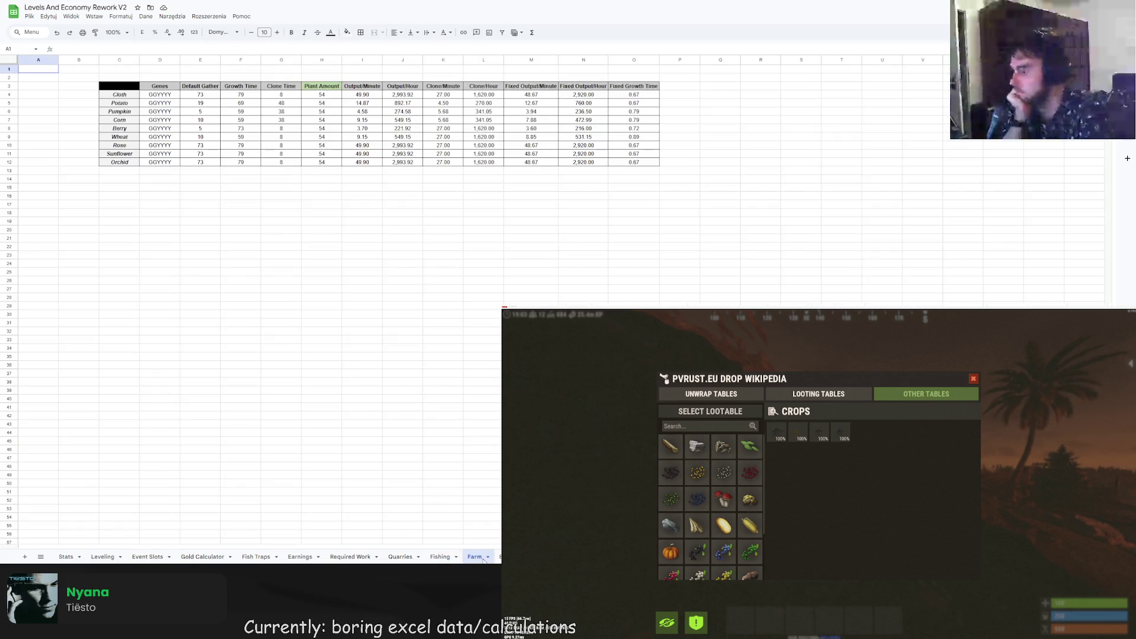
pyautogui.click(499, 557)
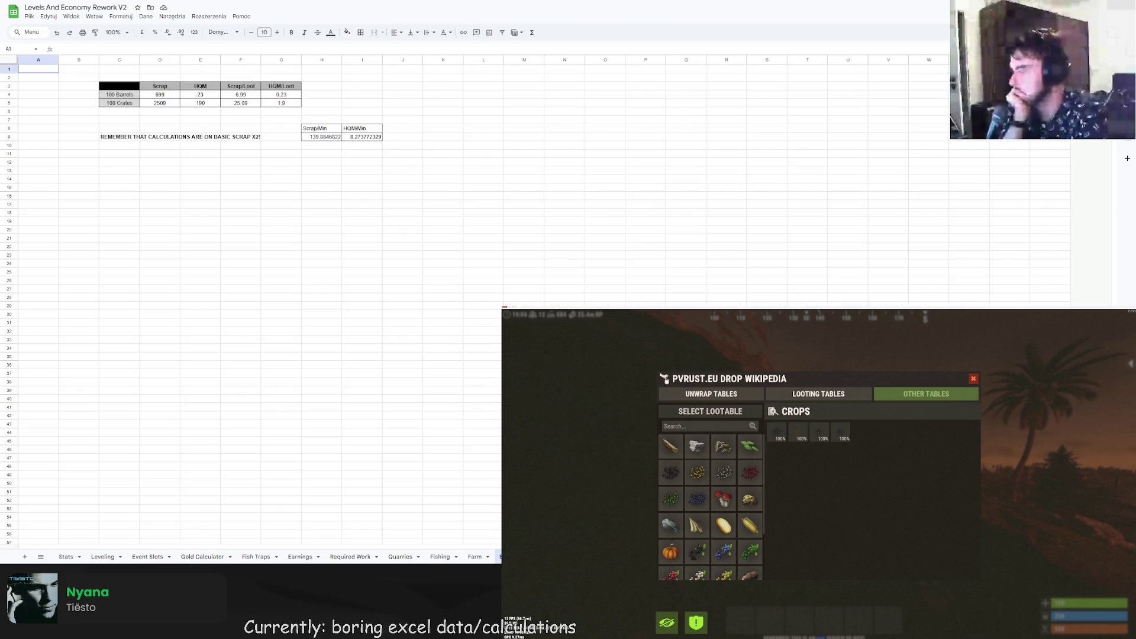
pyautogui.hotkey('ctrl', 'shift', 'pagedown')
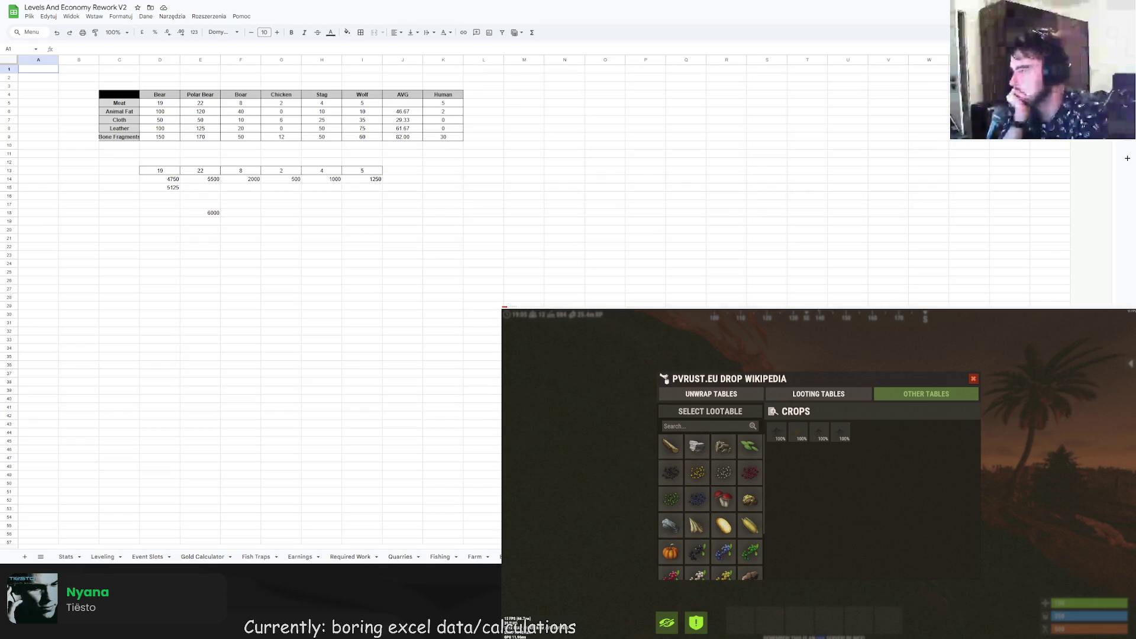
pyautogui.hotkey('ctrl', 'Tab')
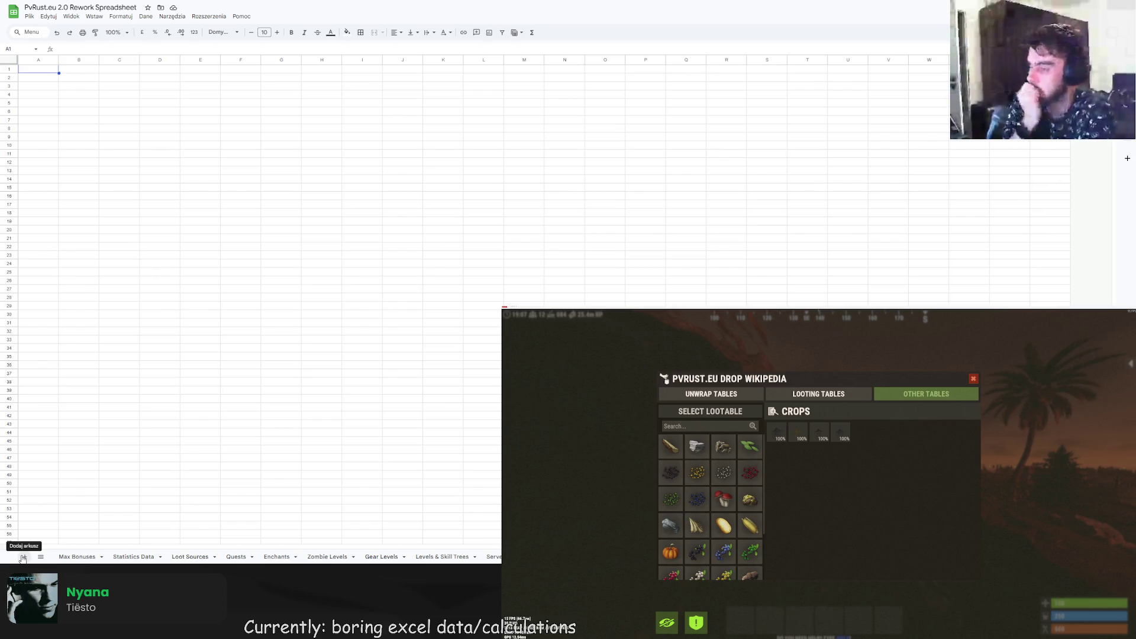
# - Add a blank sheet to PvRust.eu 2.0, then switch to Levels And Economy Rework V2
pyautogui.click(23, 557)
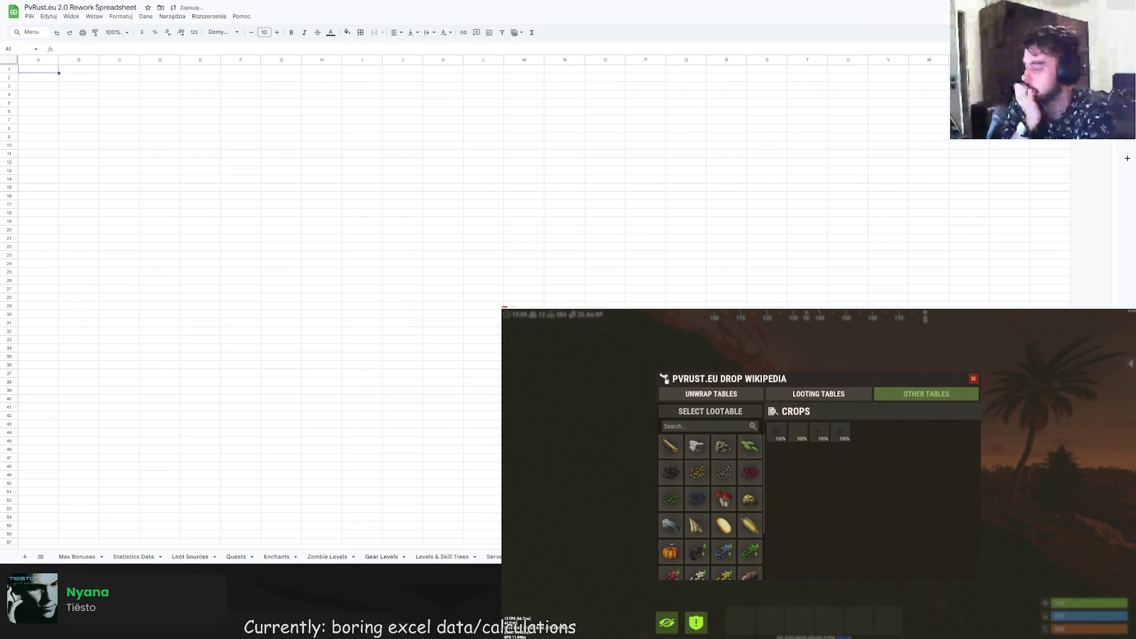
pyautogui.hotkey('ctrl', 'Tab')
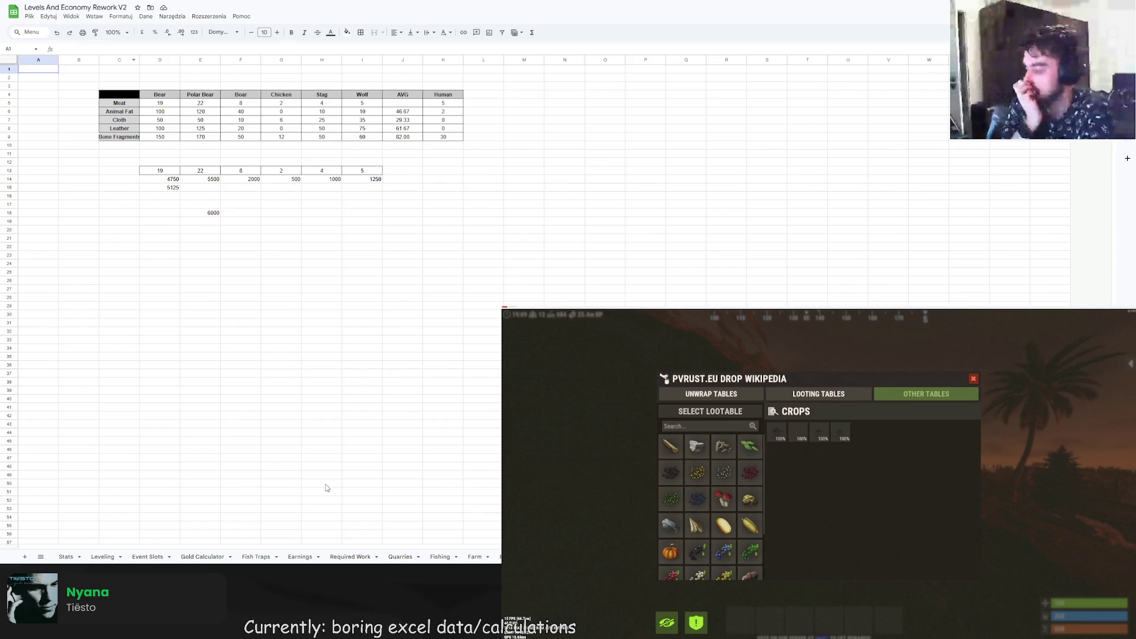
# - Switch back to the PvRust.eu 2.0 Rework Spreadsheet browser tab
pyautogui.hotkey('ctrl', 'Tab')
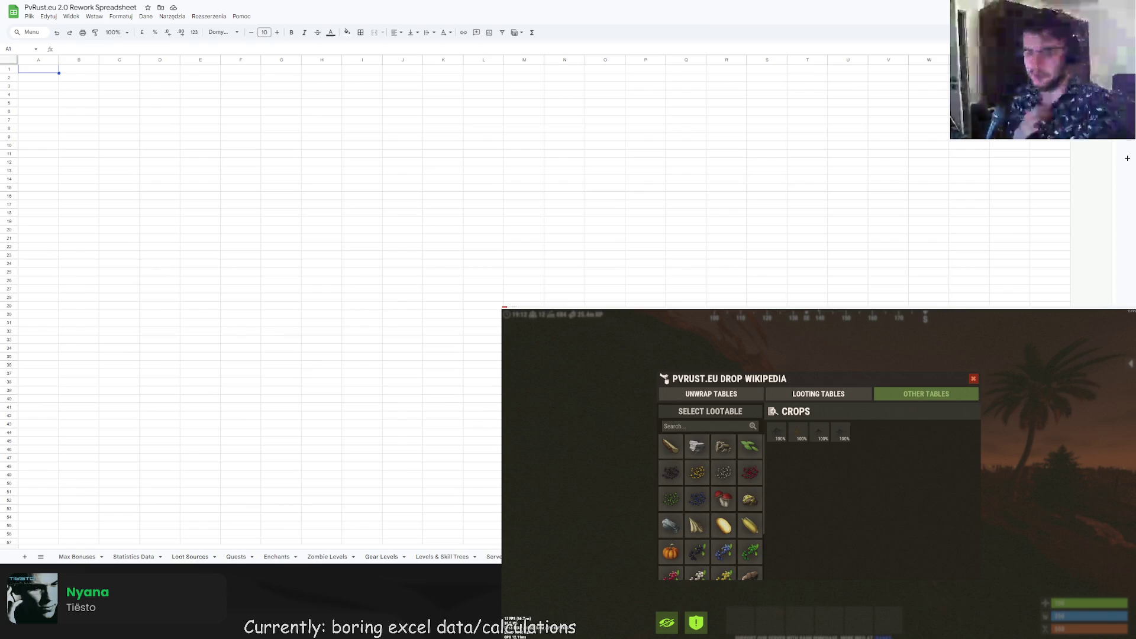
pyautogui.press('Return')
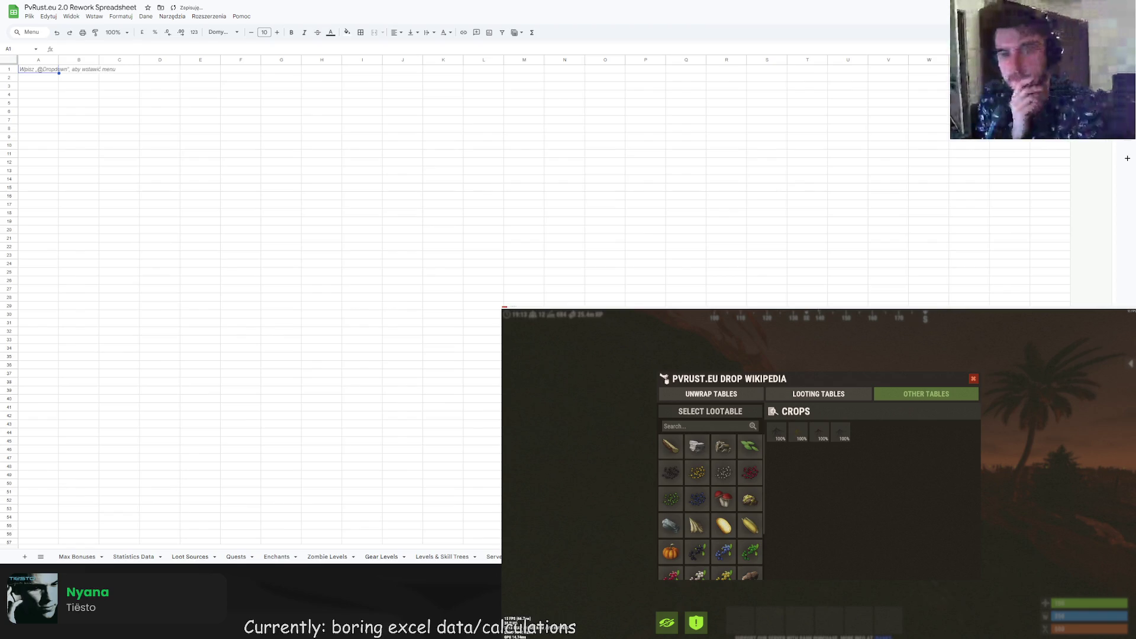
pyautogui.press('Escape')
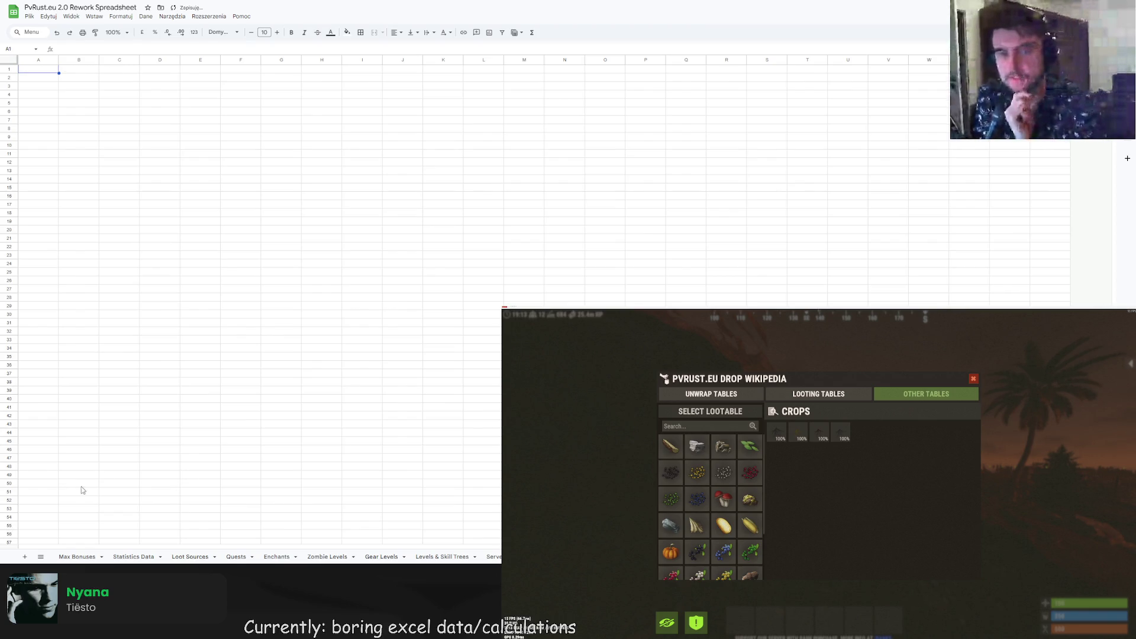
pyautogui.press('Return')
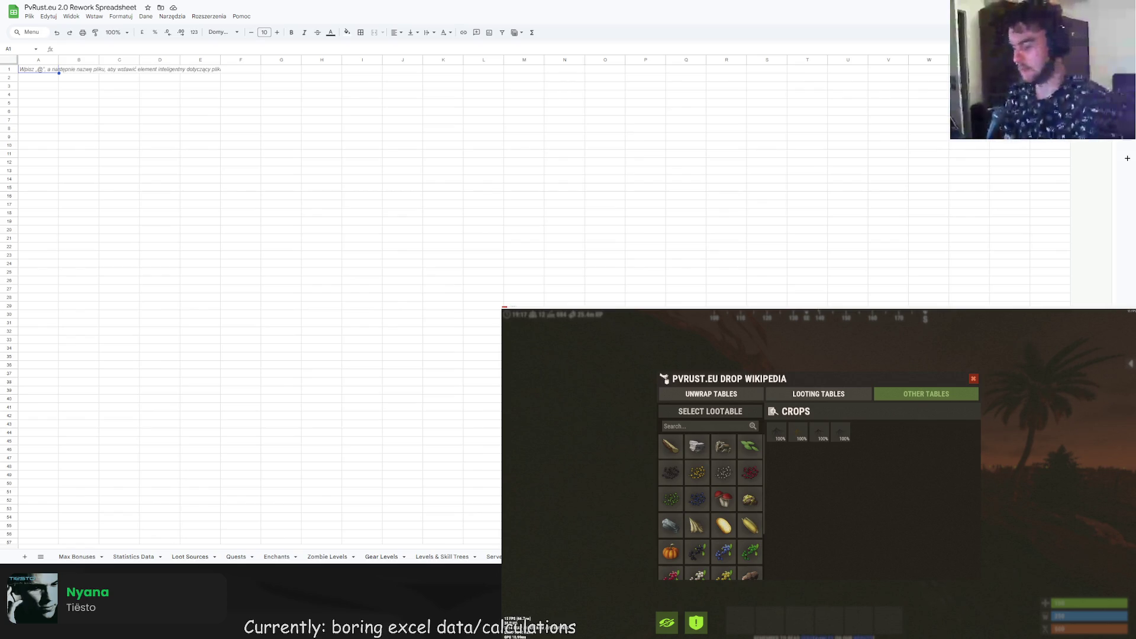
pyautogui.press('Escape')
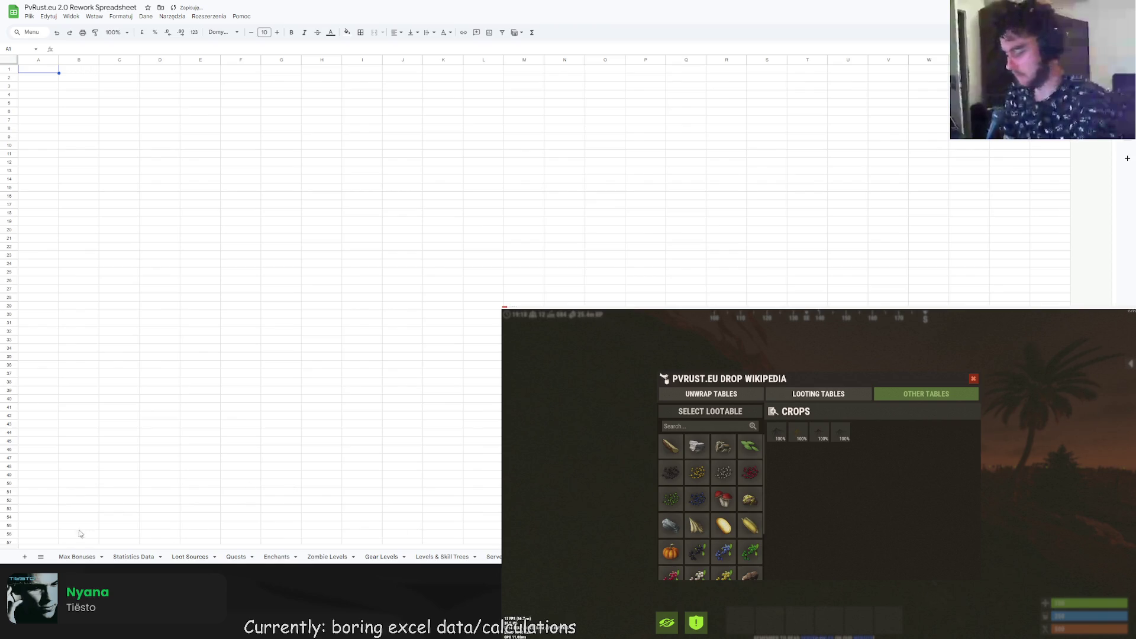
pyautogui.press('Return')
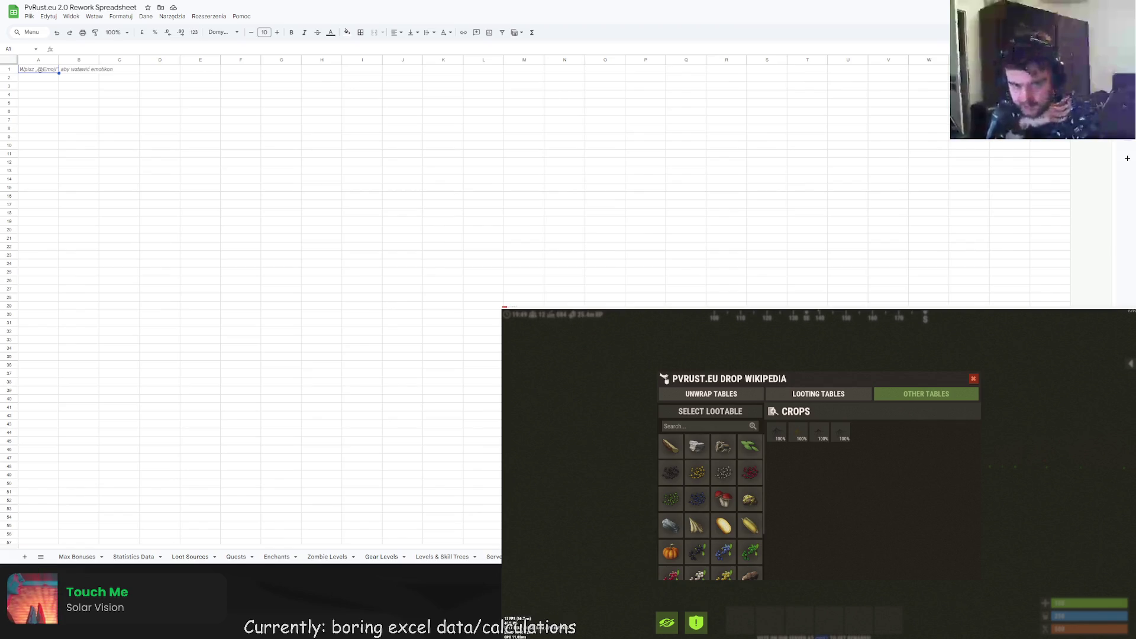
pyautogui.press('Escape')
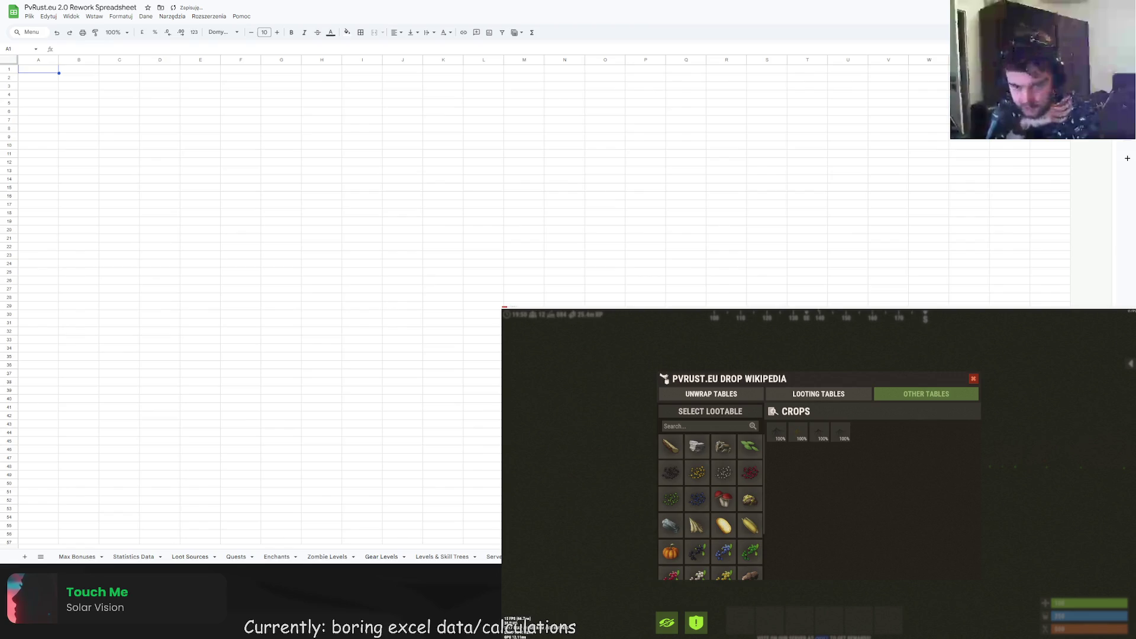
pyautogui.press('Return')
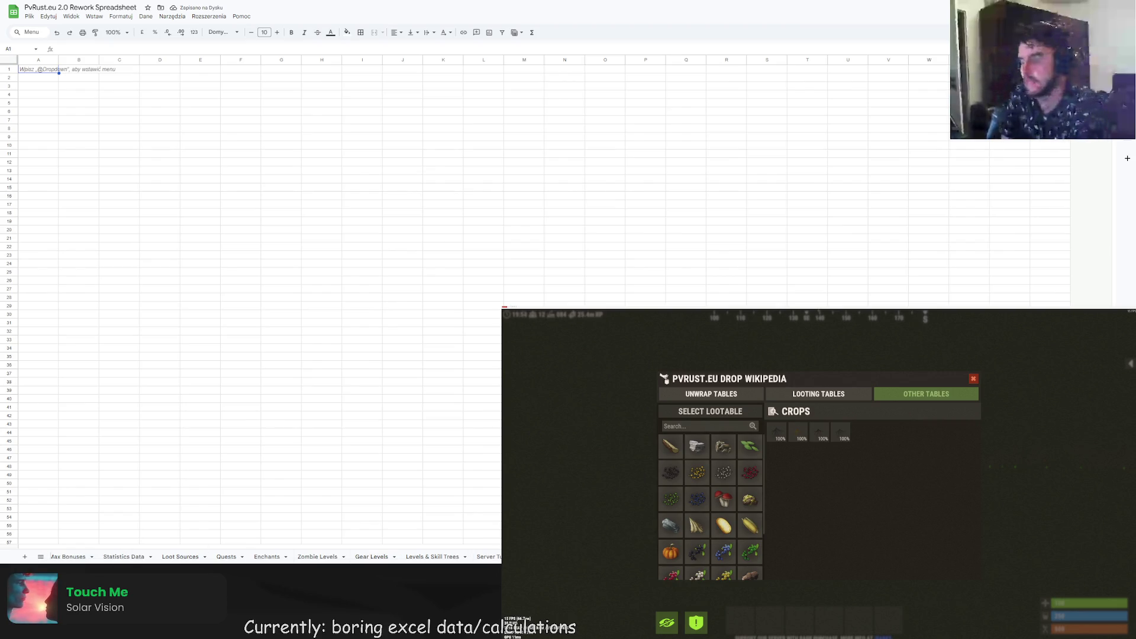
pyautogui.hscroll(1, 77, 556)
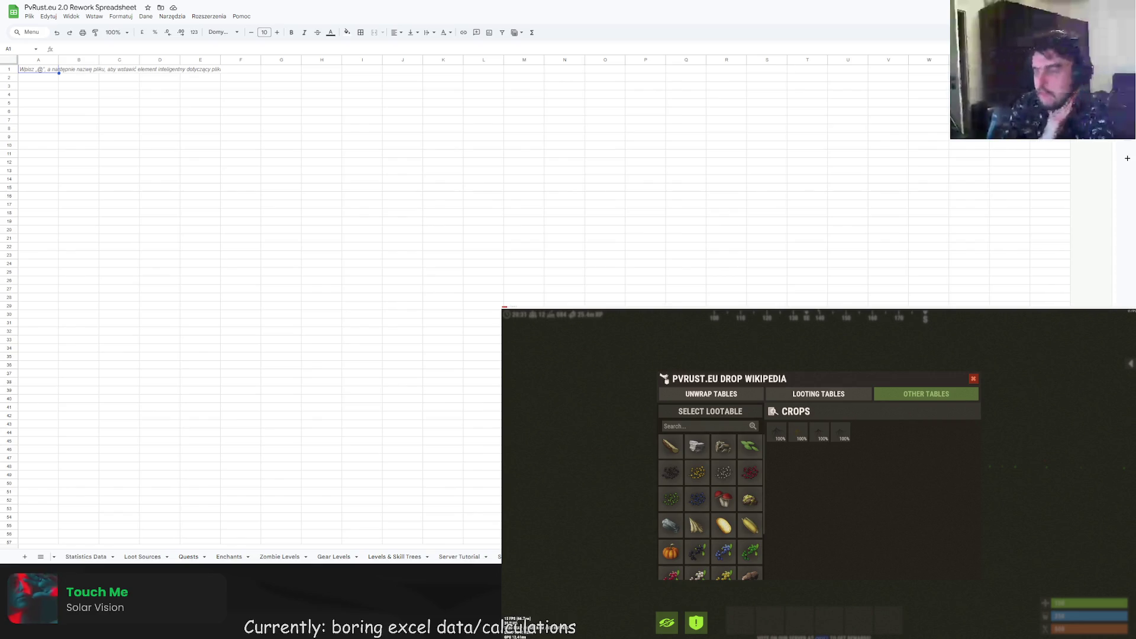
pyautogui.scroll(1, 260, 556)
pyautogui.scroll(-1, 260, 556)
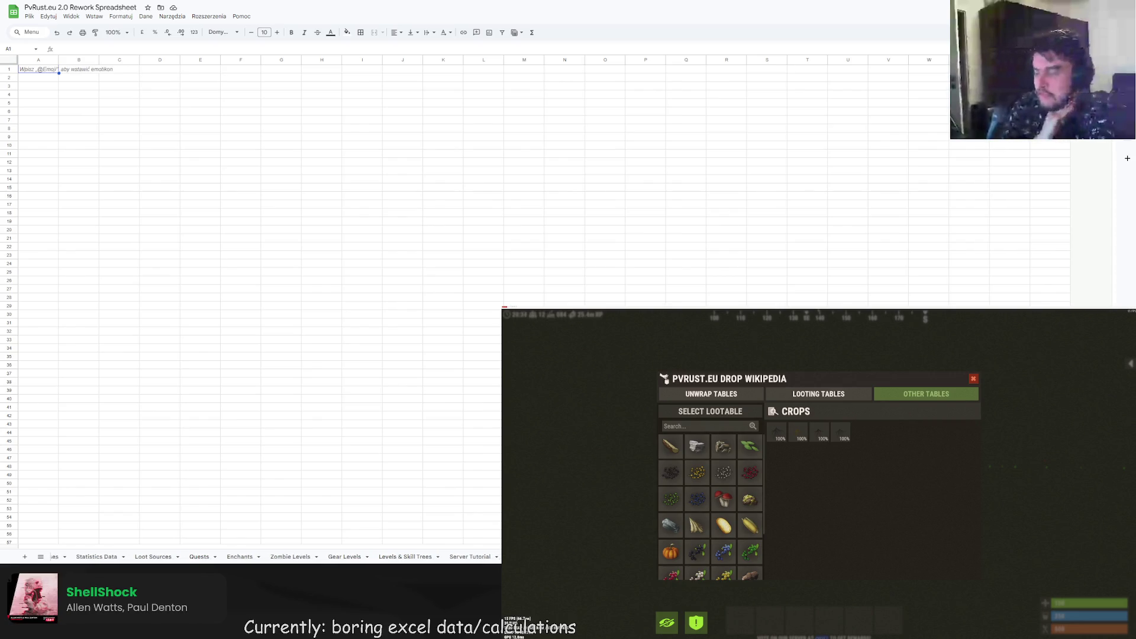
pyautogui.scroll(-1, 260, 556)
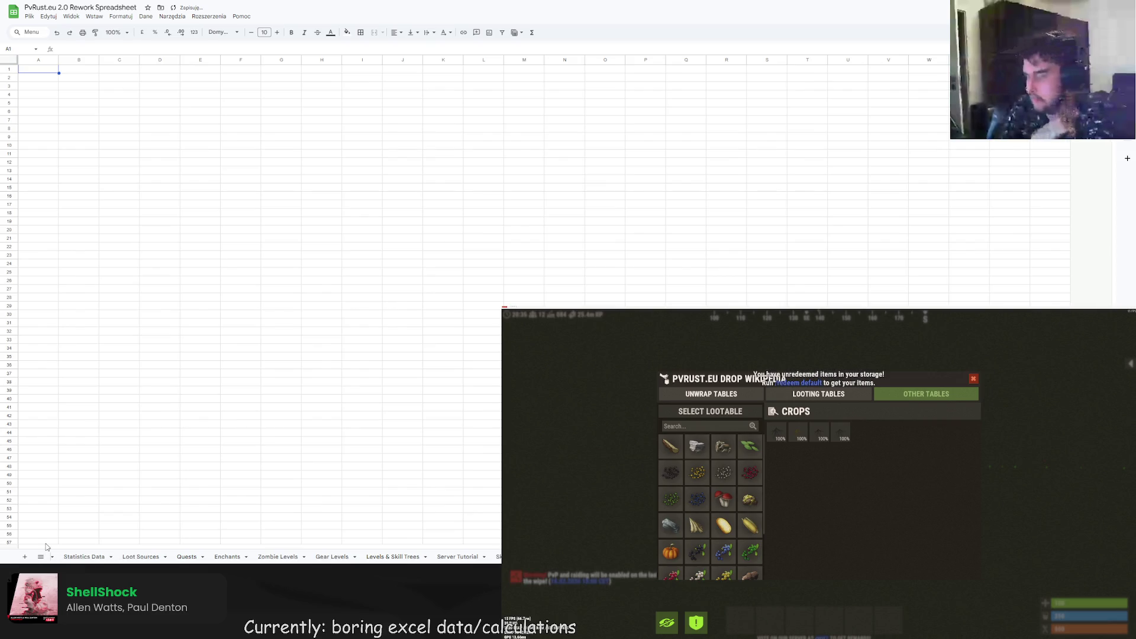
pyautogui.scroll(-1, 261, 556)
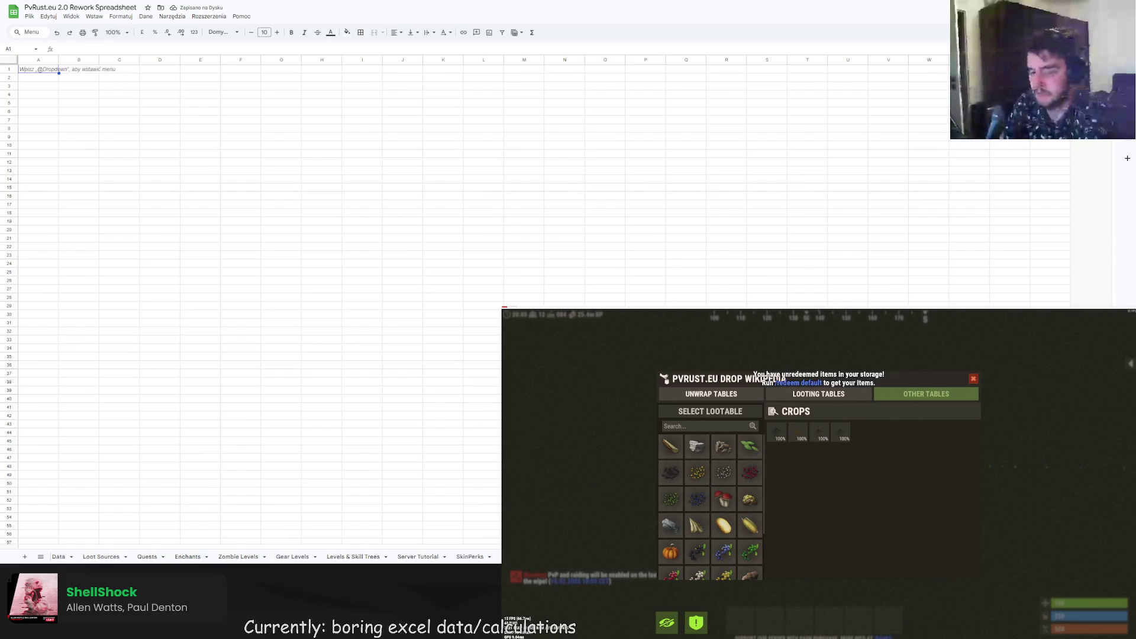
pyautogui.scroll(1, 261, 556)
pyautogui.scroll(-1, 261, 556)
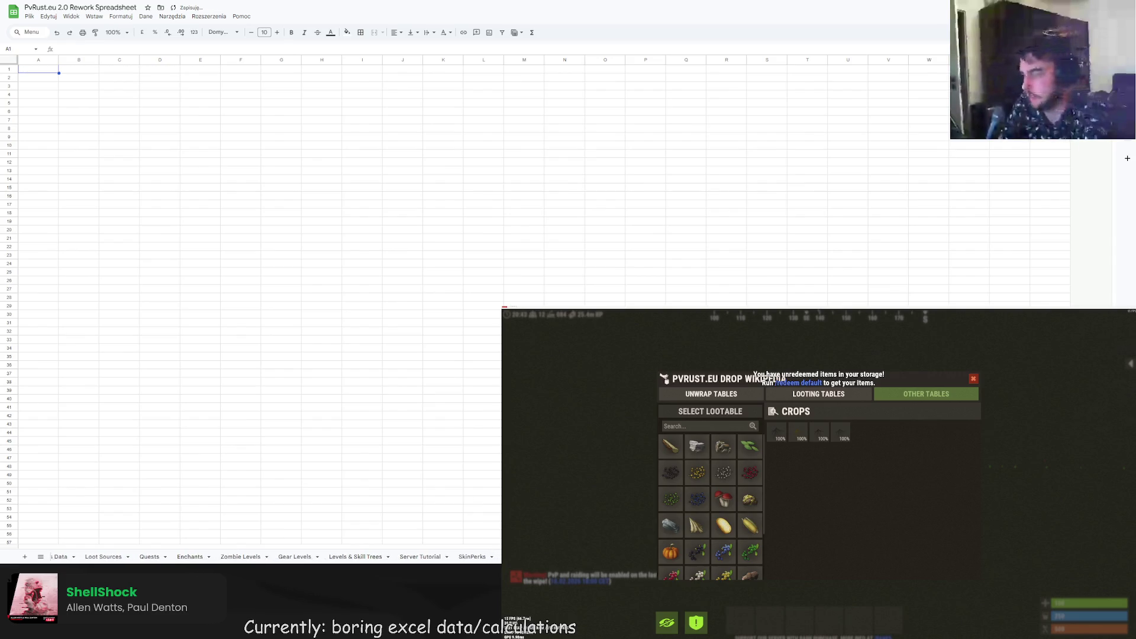
pyautogui.scroll(-5, 224, 559)
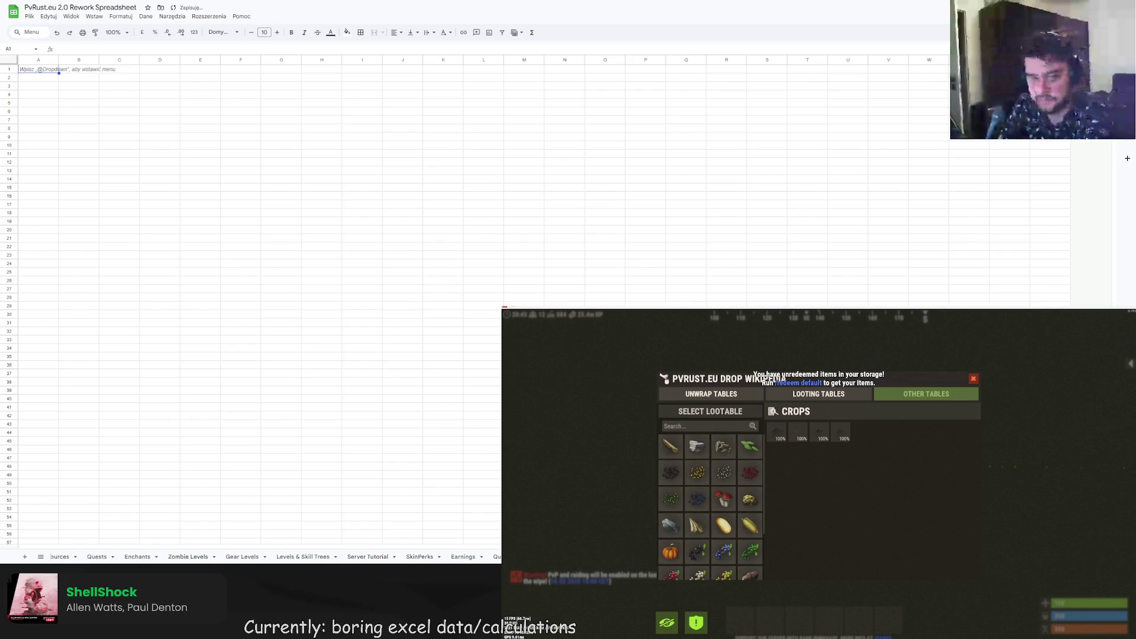
pyautogui.scroll(2, 261, 556)
pyautogui.scroll(-1, 274, 559)
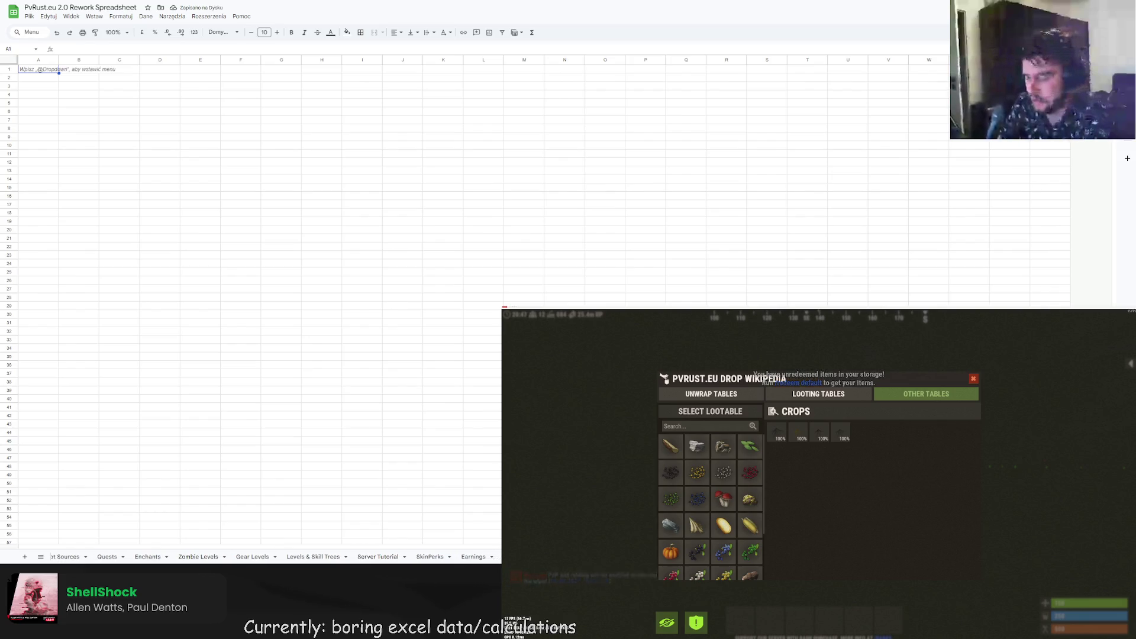
pyautogui.scroll(-5, 273, 560)
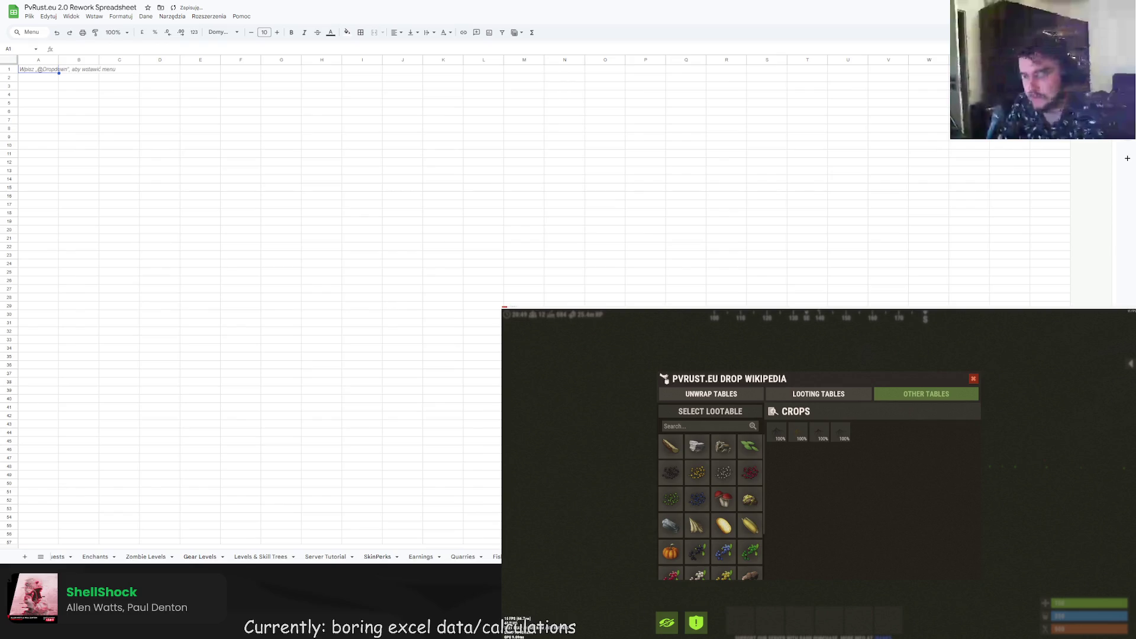
pyautogui.scroll(-1, 273, 559)
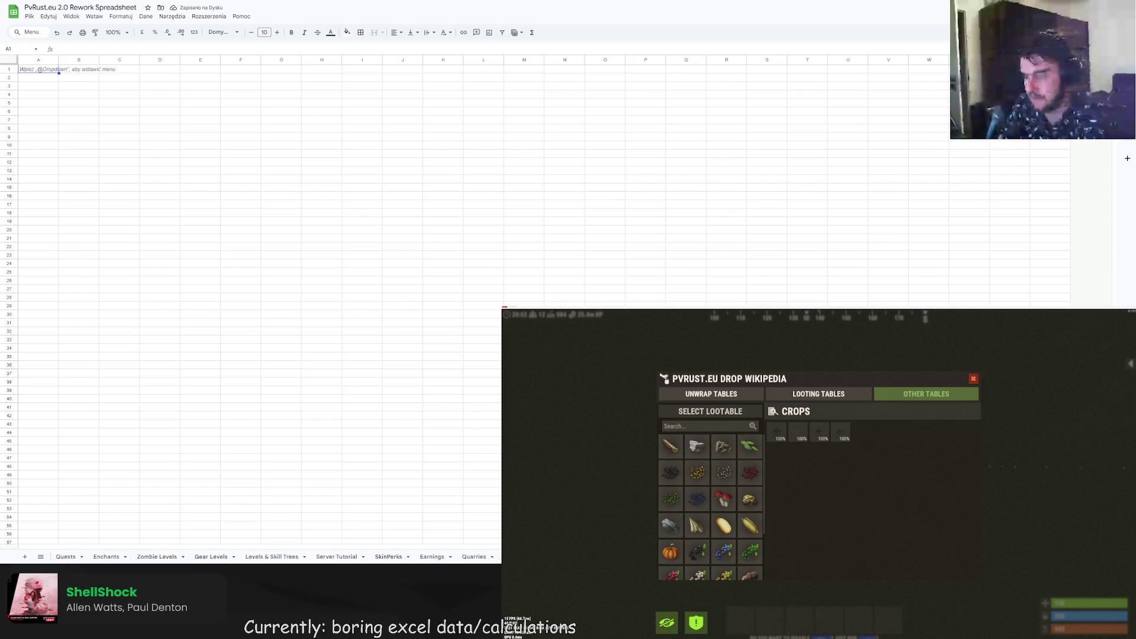
pyautogui.scroll(-1, 260, 557)
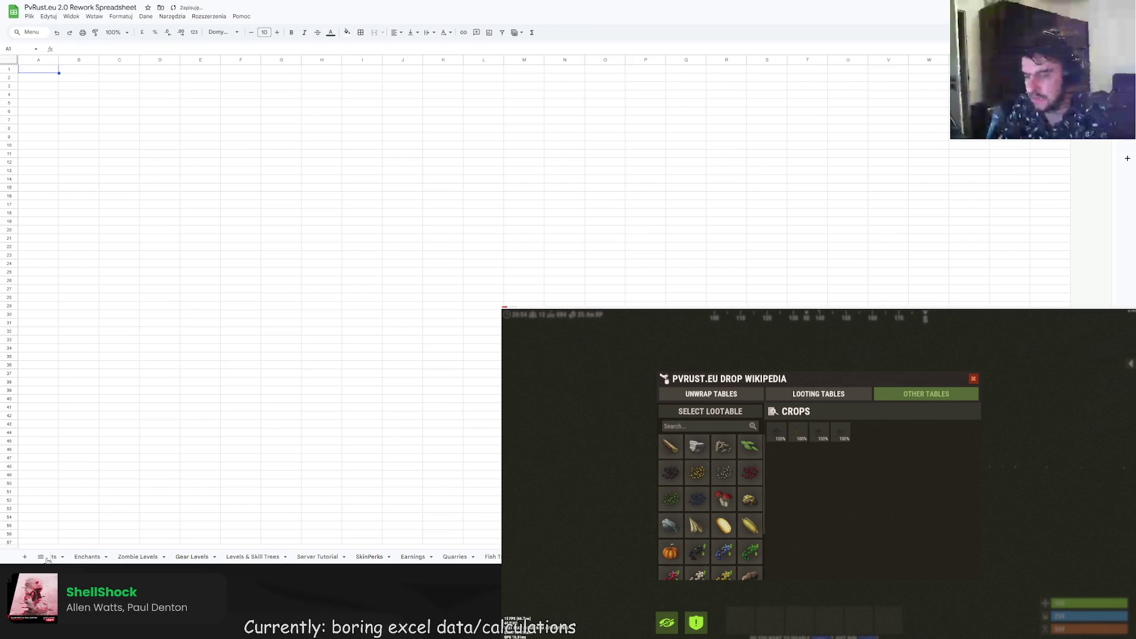
pyautogui.scroll(-5, 102, 561)
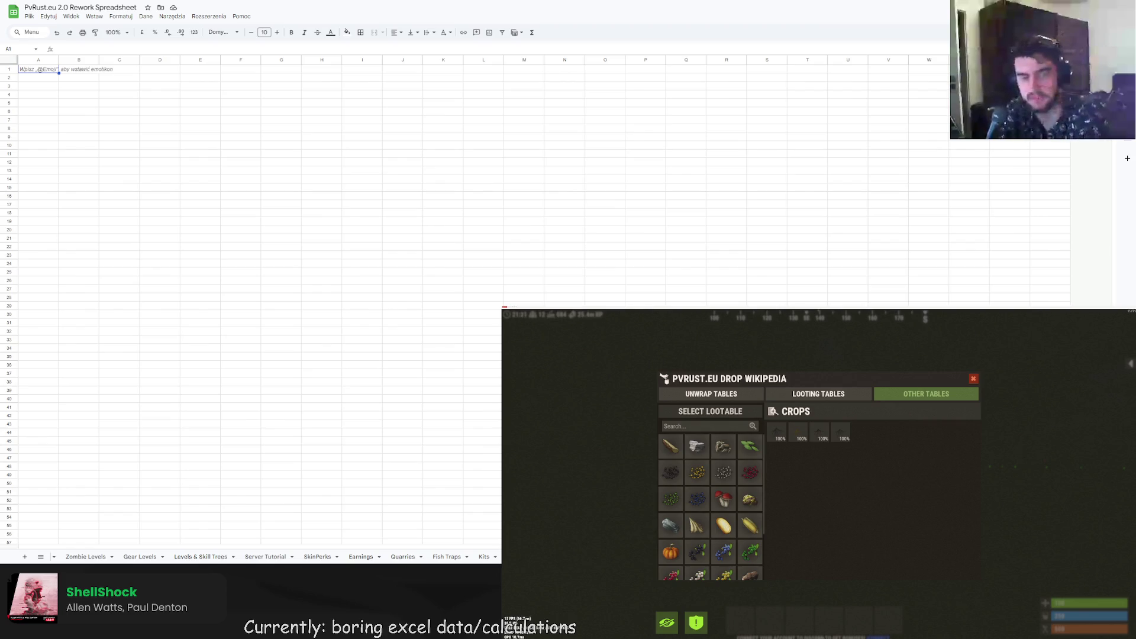
# - Add two new blank sheets to the PvRust.eu 2.0 Rework Spreadsheet
pyautogui.scroll(2, 251, 561)
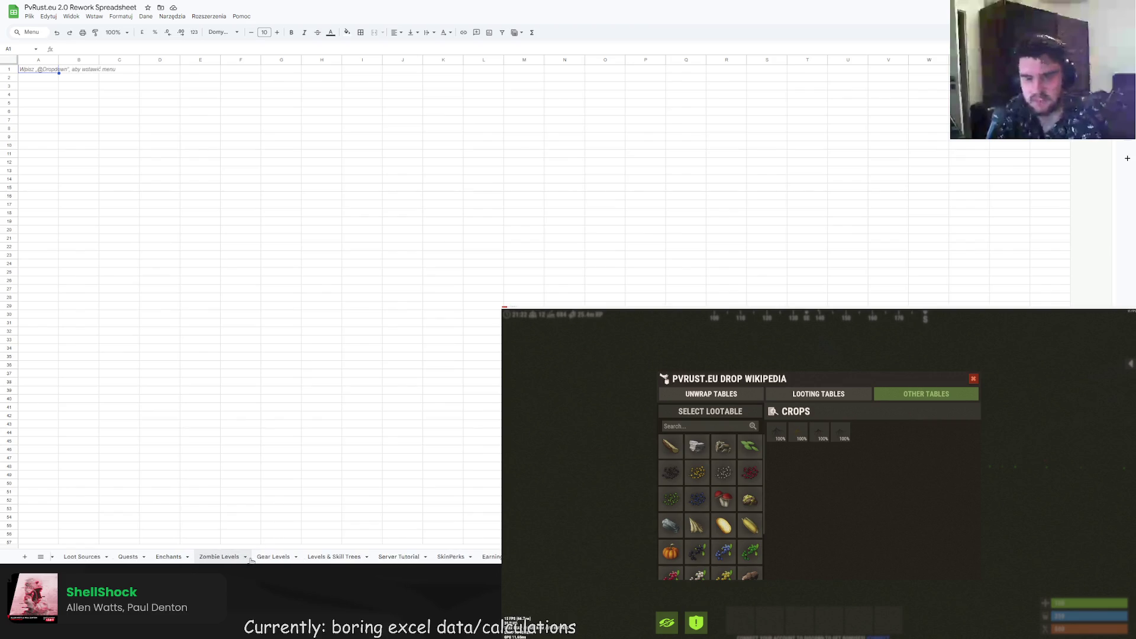
pyautogui.scroll(1, 251, 561)
pyautogui.scroll(1, 251, 561)
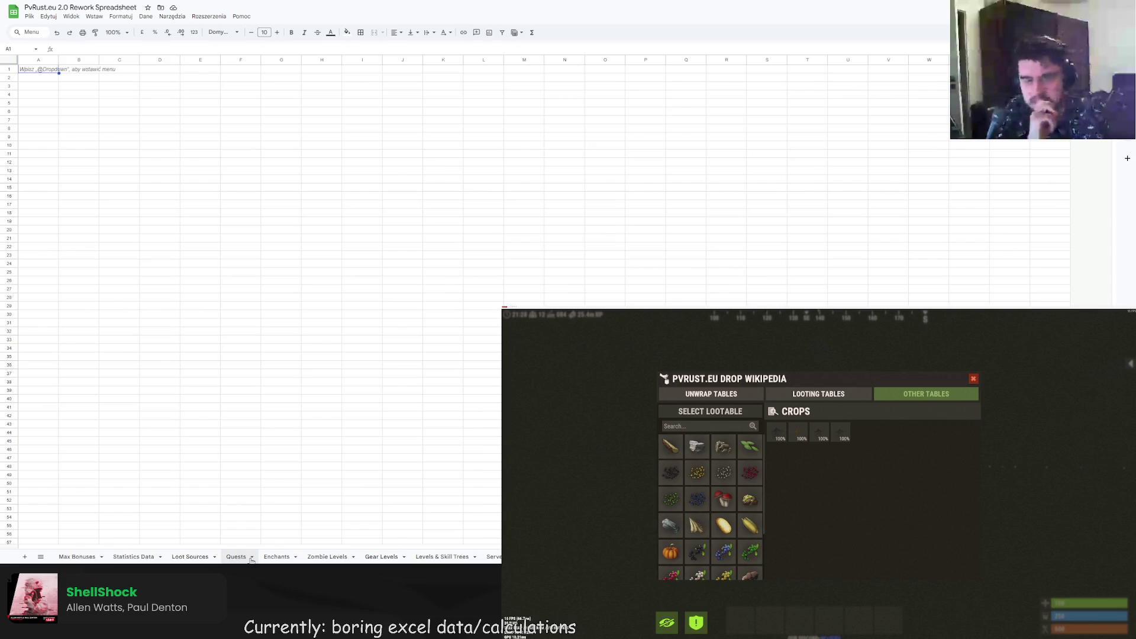
pyautogui.scroll(-3, 251, 561)
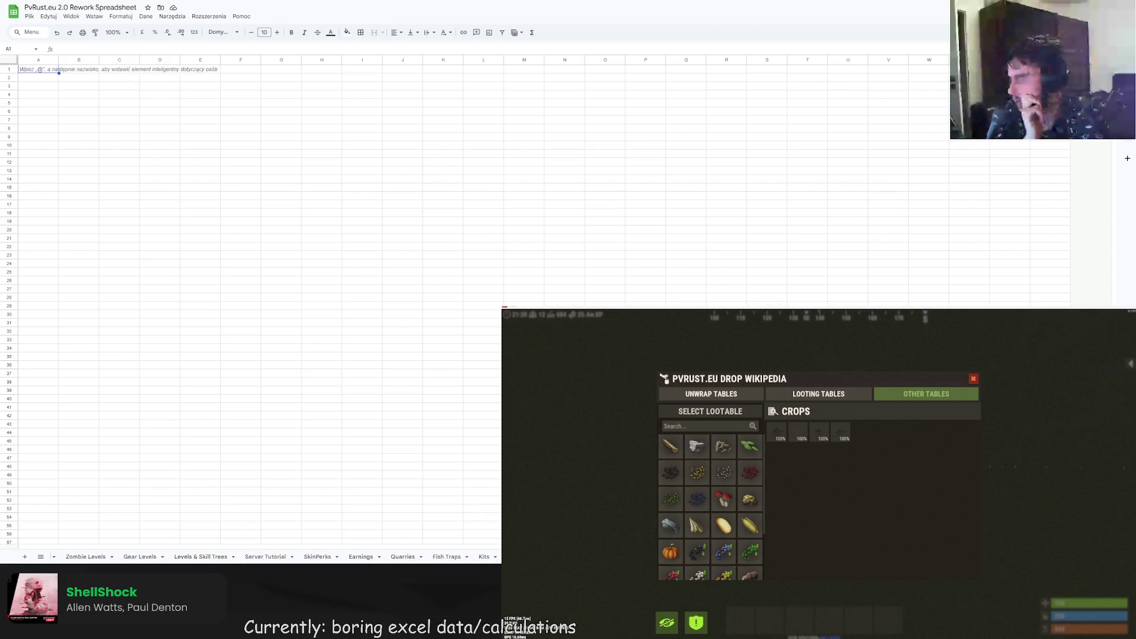
pyautogui.scroll(1, 251, 556)
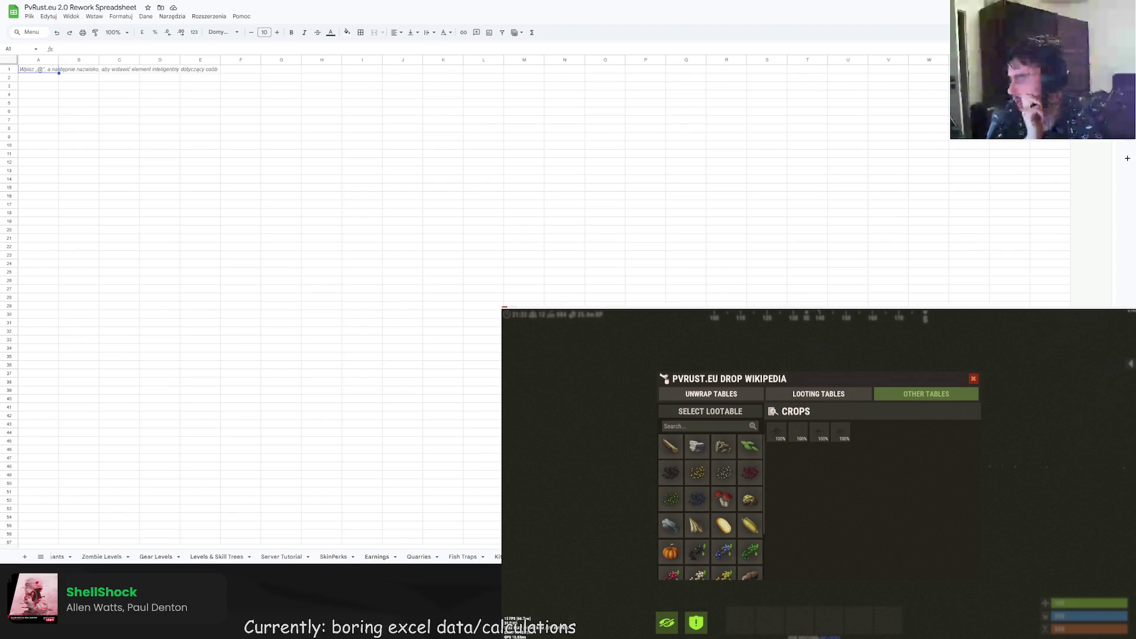
pyautogui.scroll(-2, 251, 556)
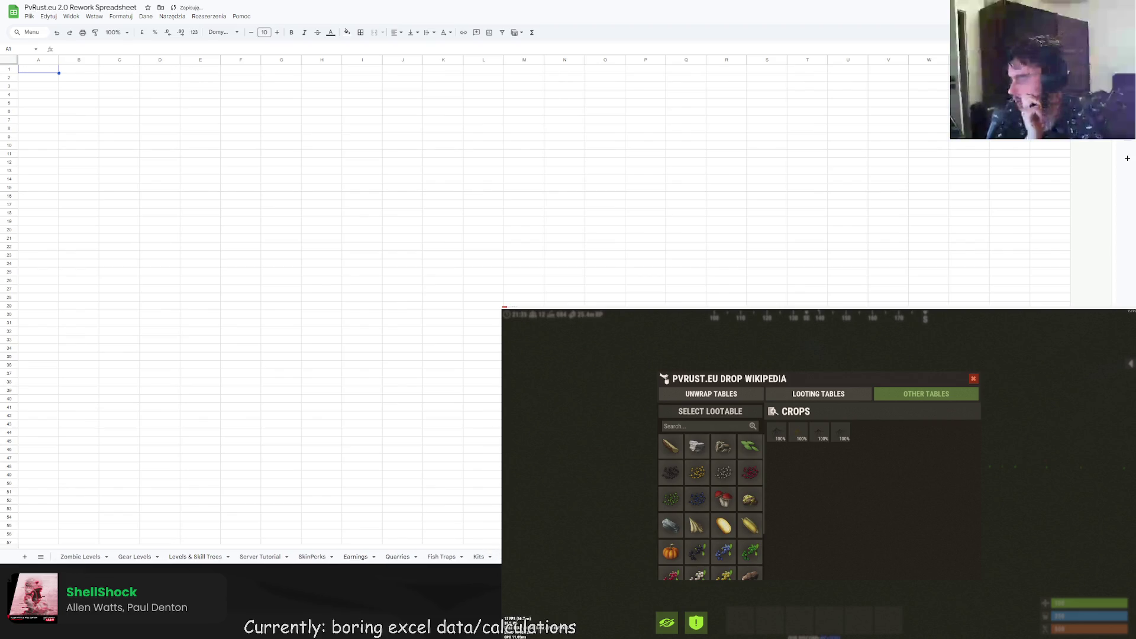
pyautogui.scroll(-2, 251, 556)
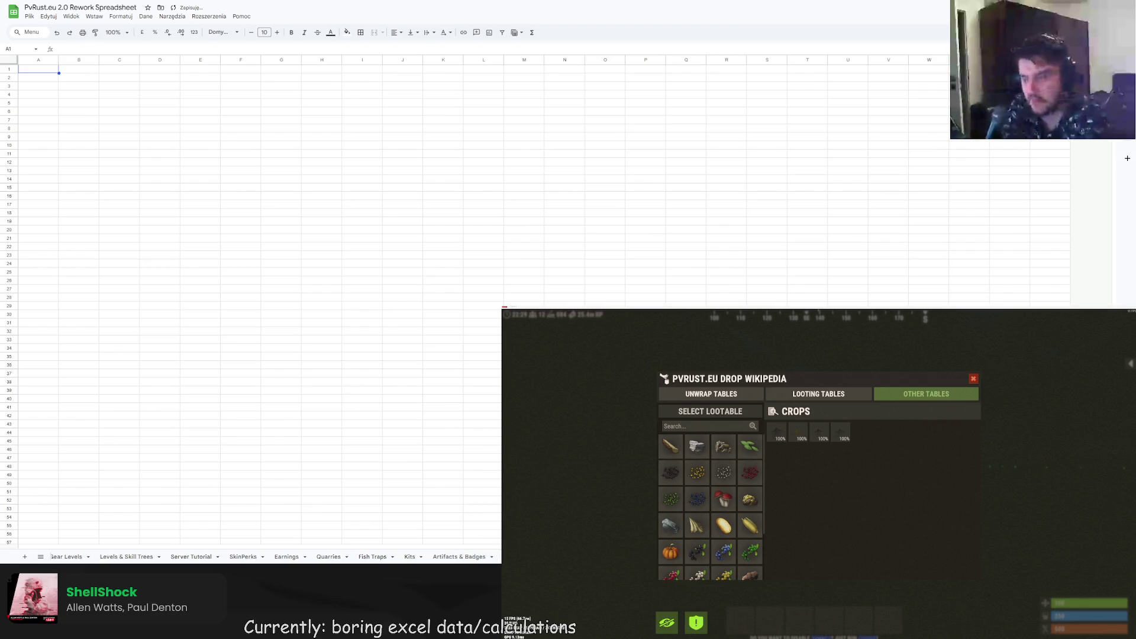
pyautogui.click(25, 557)
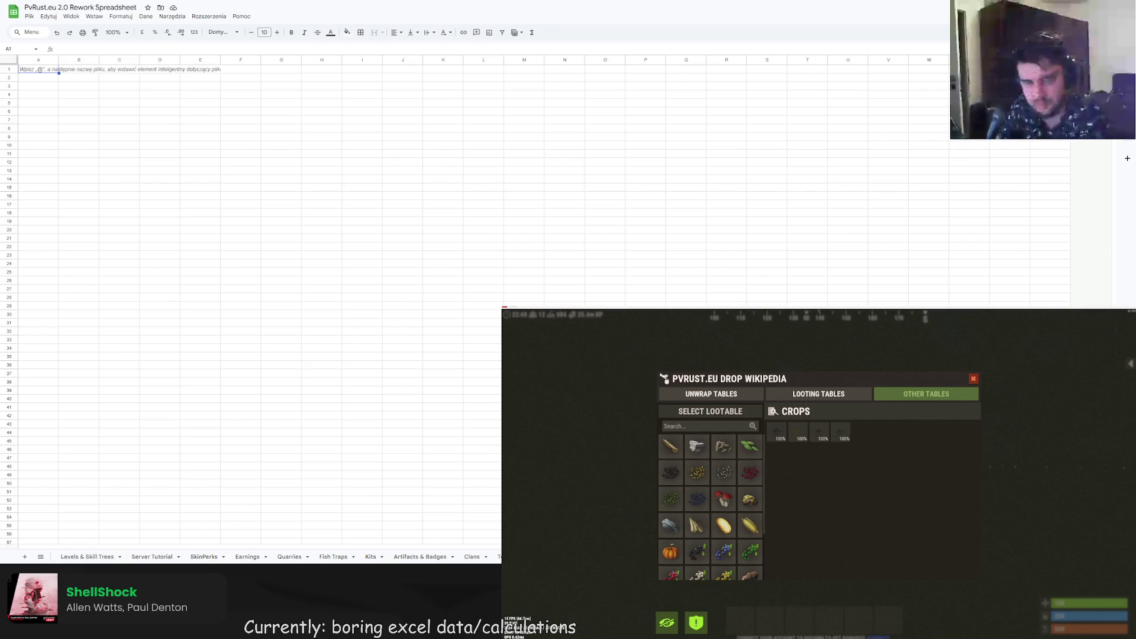
pyautogui.hscroll(-2, 261, 557)
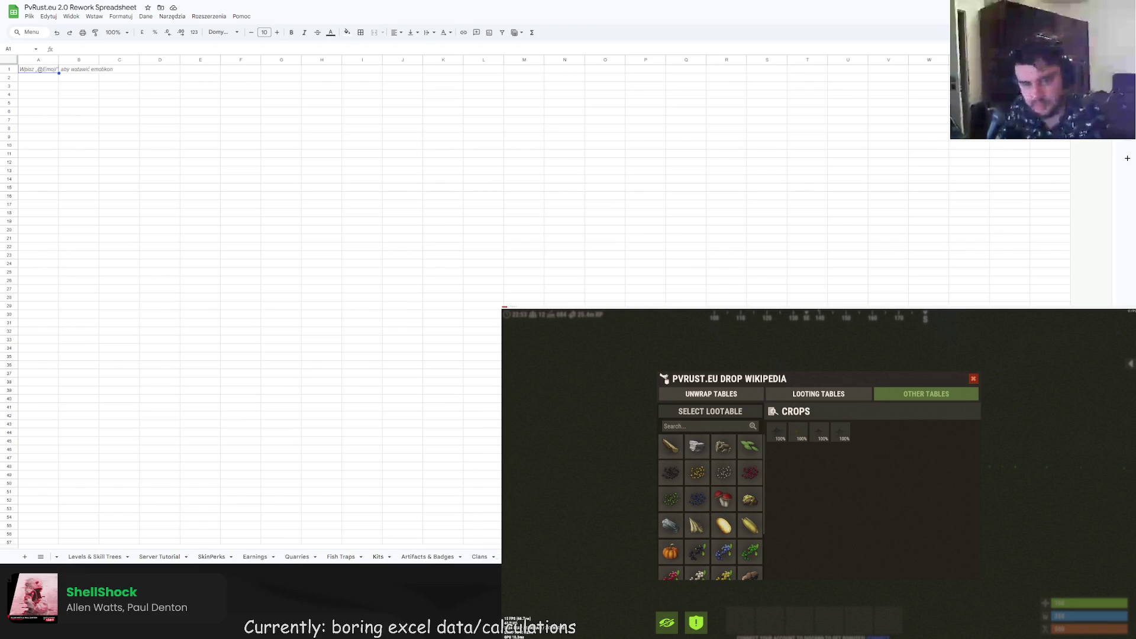
pyautogui.hscroll(2, 260, 557)
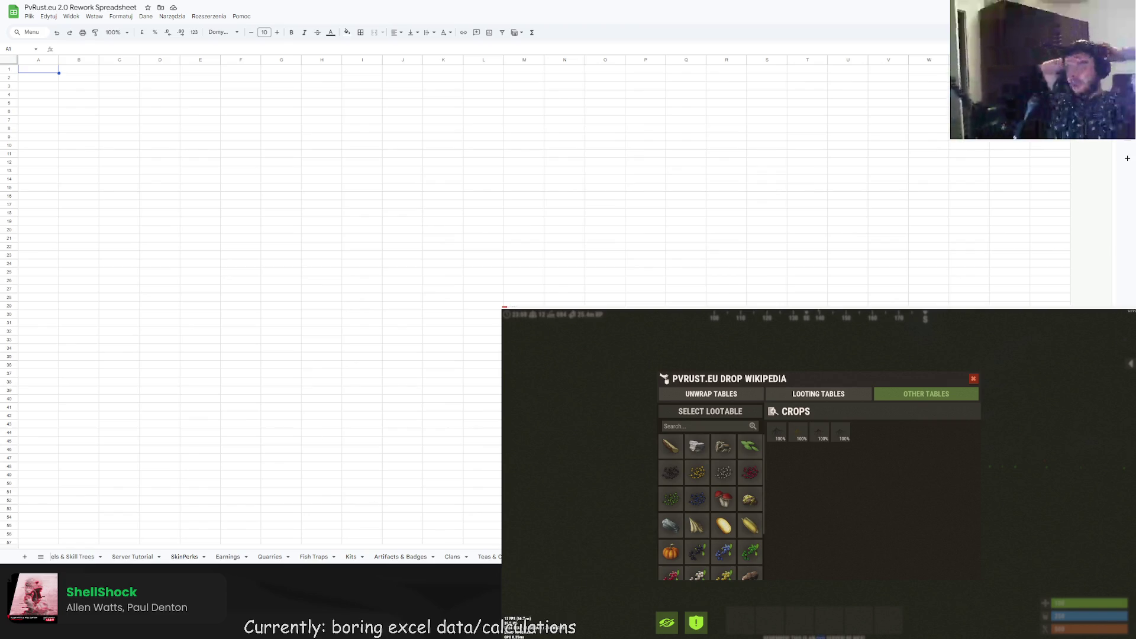
pyautogui.click(25, 557)
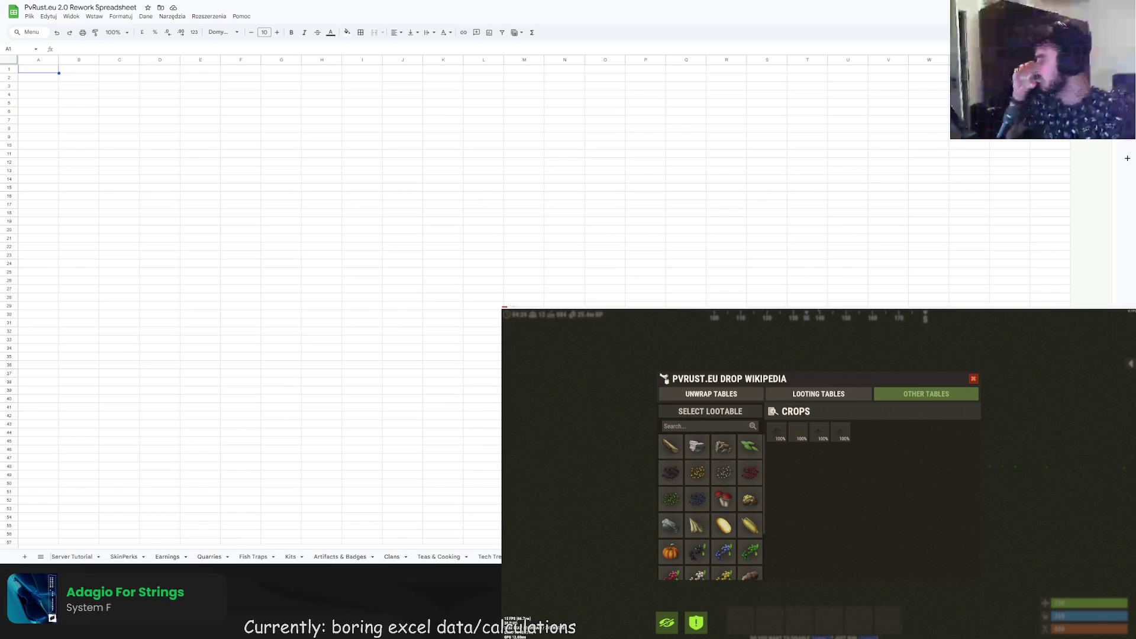
pyautogui.click(818, 394)
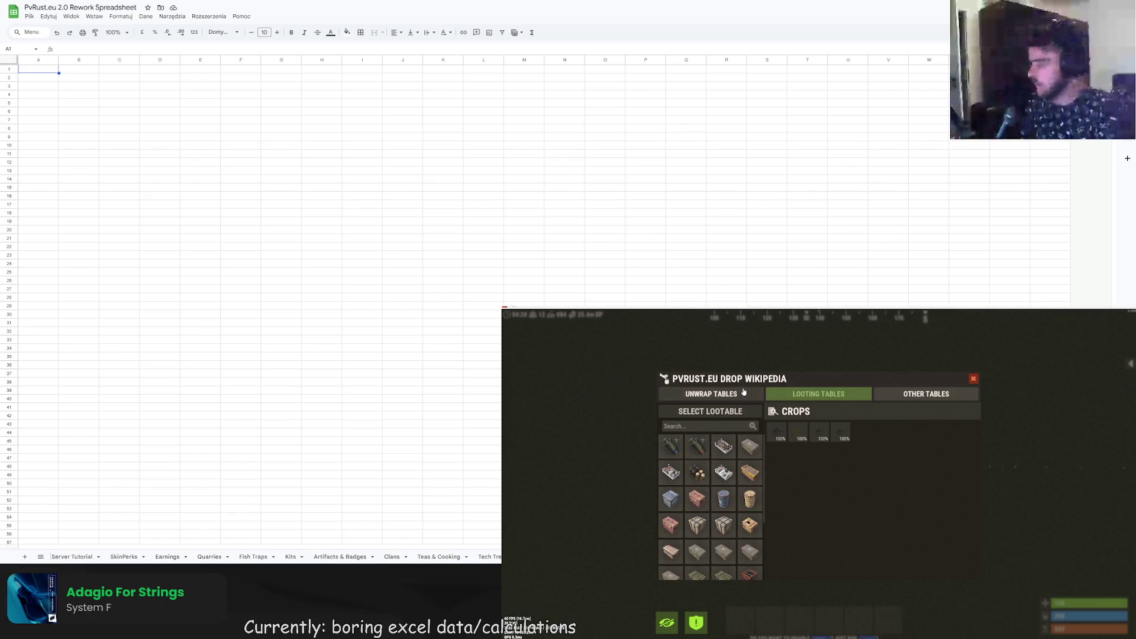
pyautogui.click(743, 394)
pyautogui.click(722, 484)
pyautogui.click(723, 526)
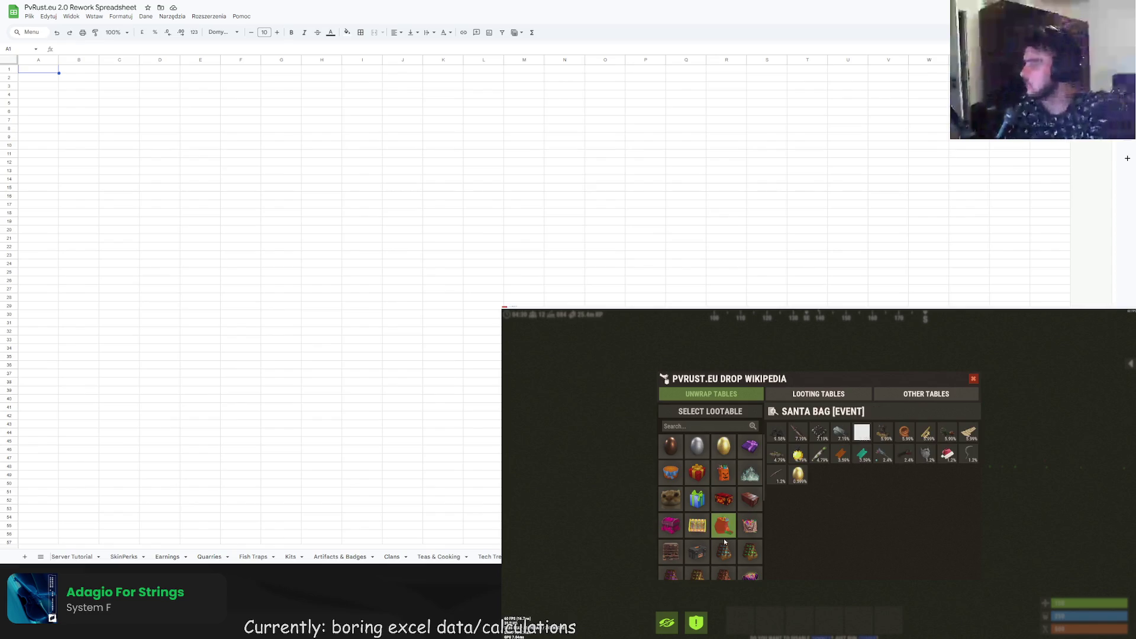
pyautogui.scroll(-1, 720, 550)
pyautogui.scroll(-2, 721, 550)
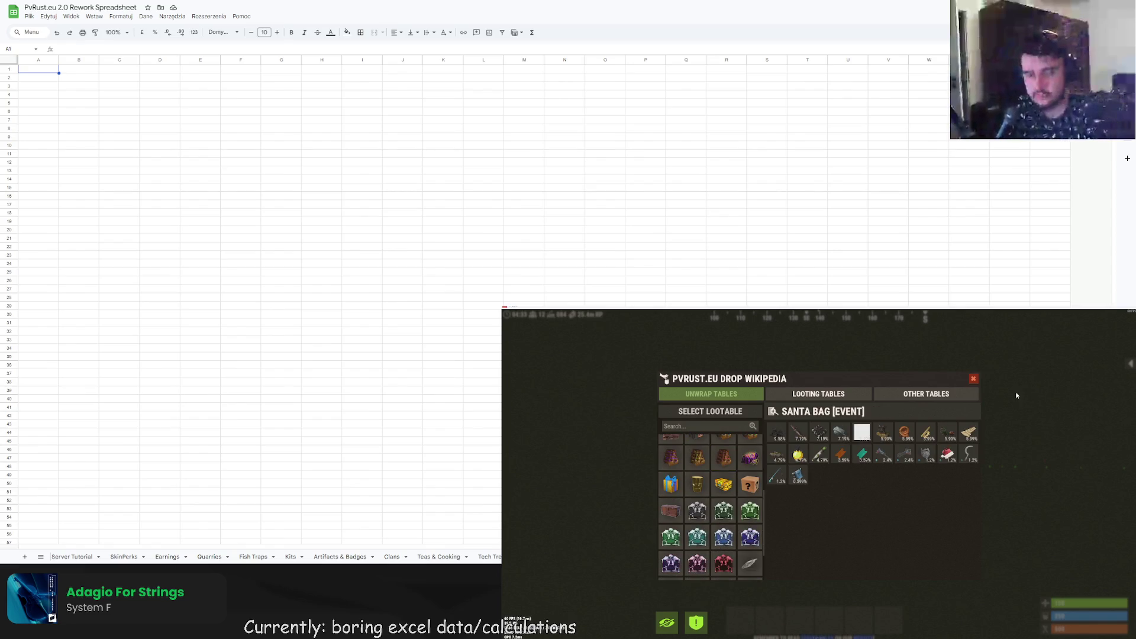
pyautogui.click(973, 379)
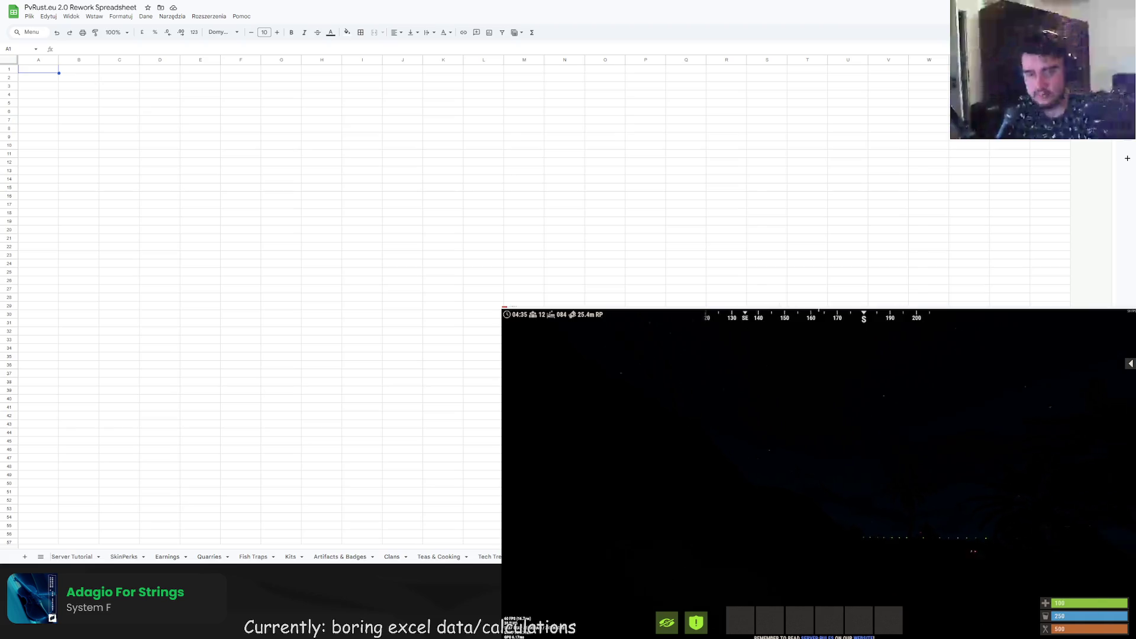
pyautogui.press('Return')
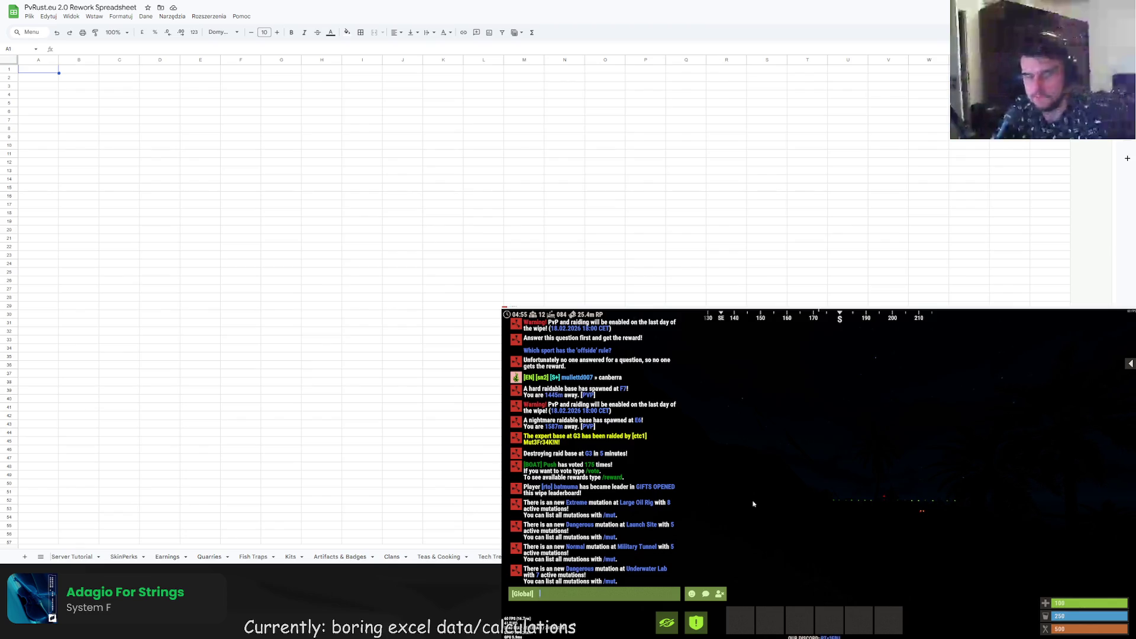
pyautogui.press('Escape')
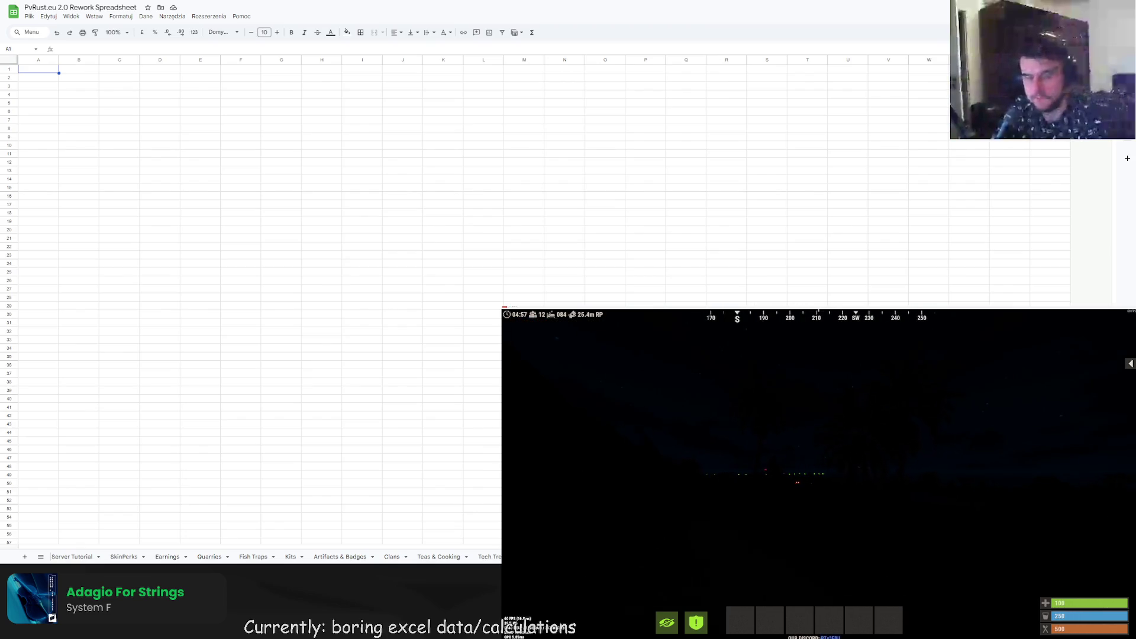
pyautogui.press('Return')
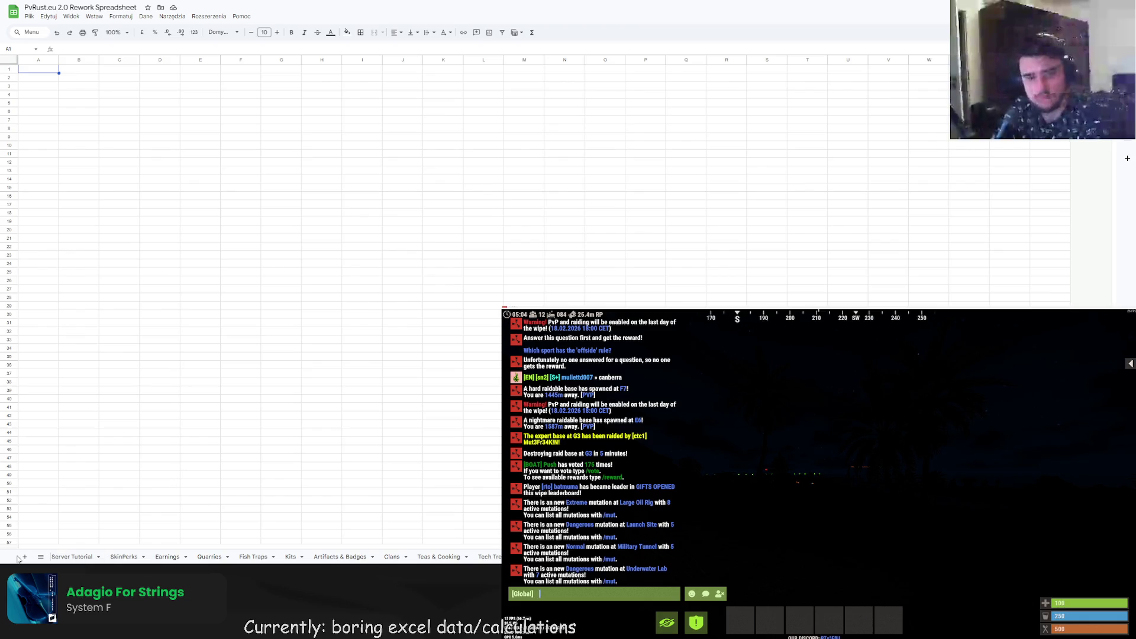
pyautogui.press('Return')
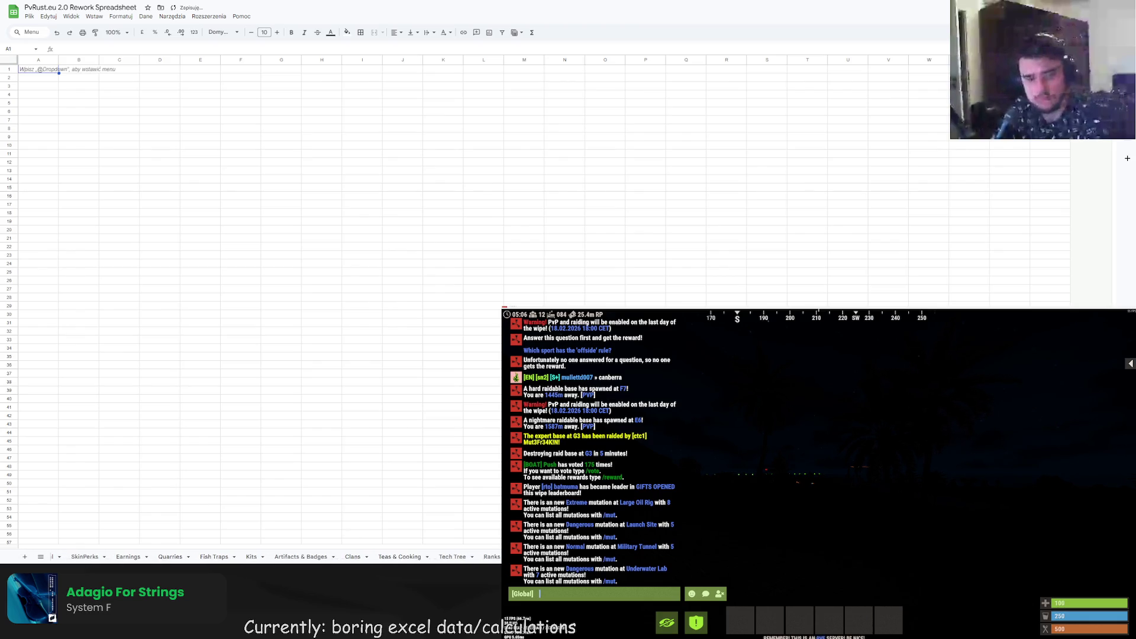
pyautogui.hscroll(1, 260, 557)
pyautogui.hscroll(1, 261, 557)
pyautogui.press('Escape')
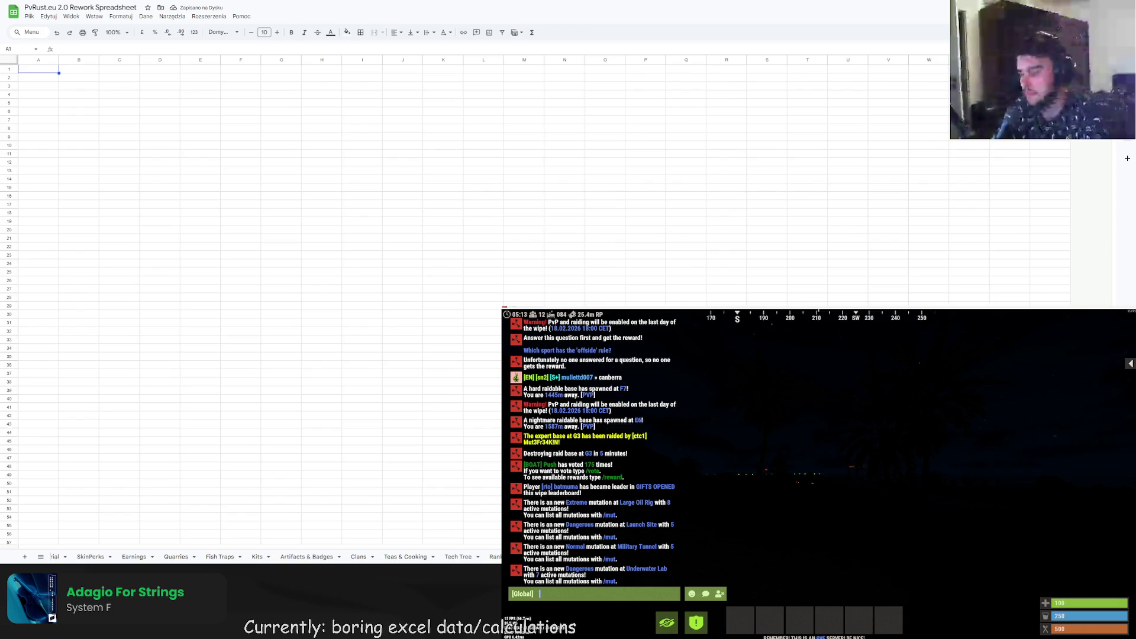
pyautogui.hscroll(1, 260, 557)
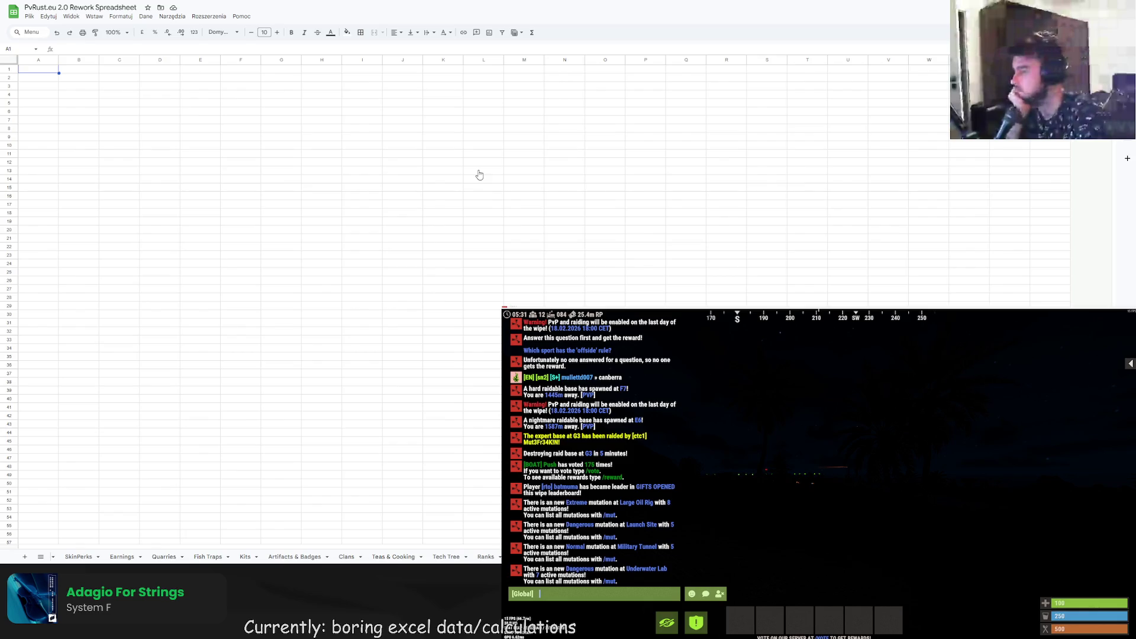
pyautogui.click(24, 556)
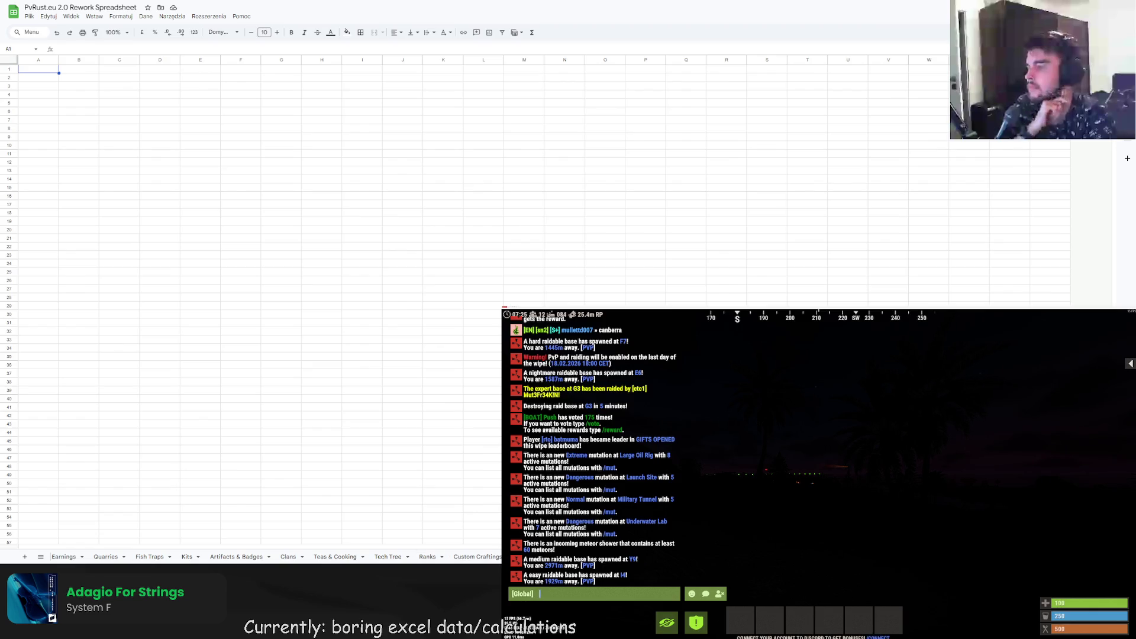
# - Go through the Max Bonuses and Statistics Data tabs to the Loot Sources sheet
pyautogui.hscroll(-5, 260, 556)
pyautogui.hscroll(-3, 260, 556)
pyautogui.click(77, 556)
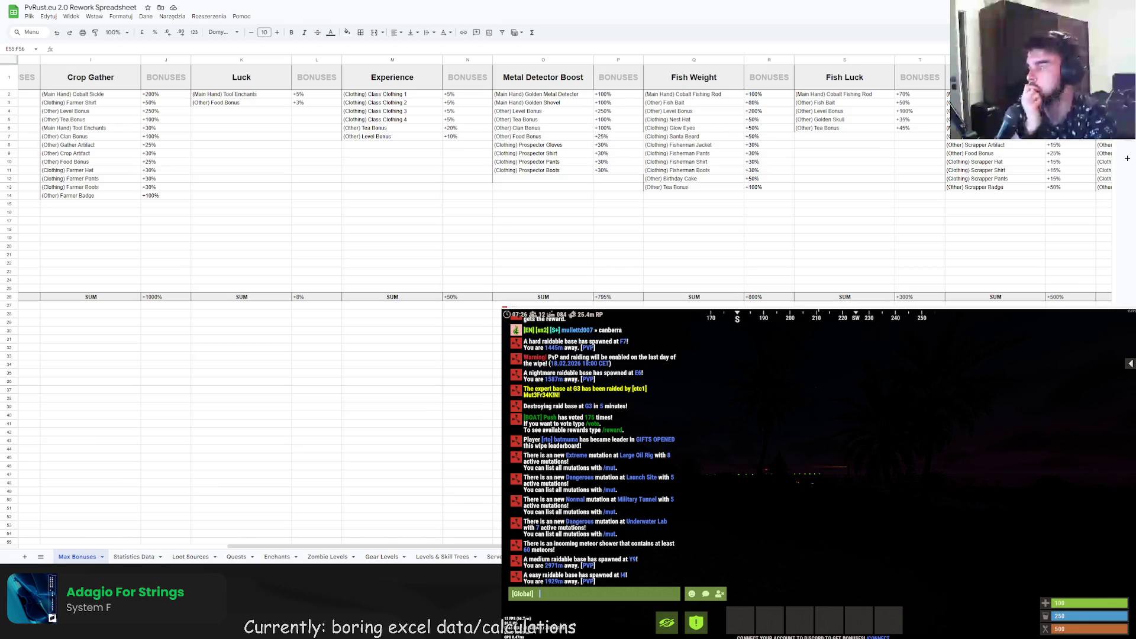
pyautogui.click(125, 557)
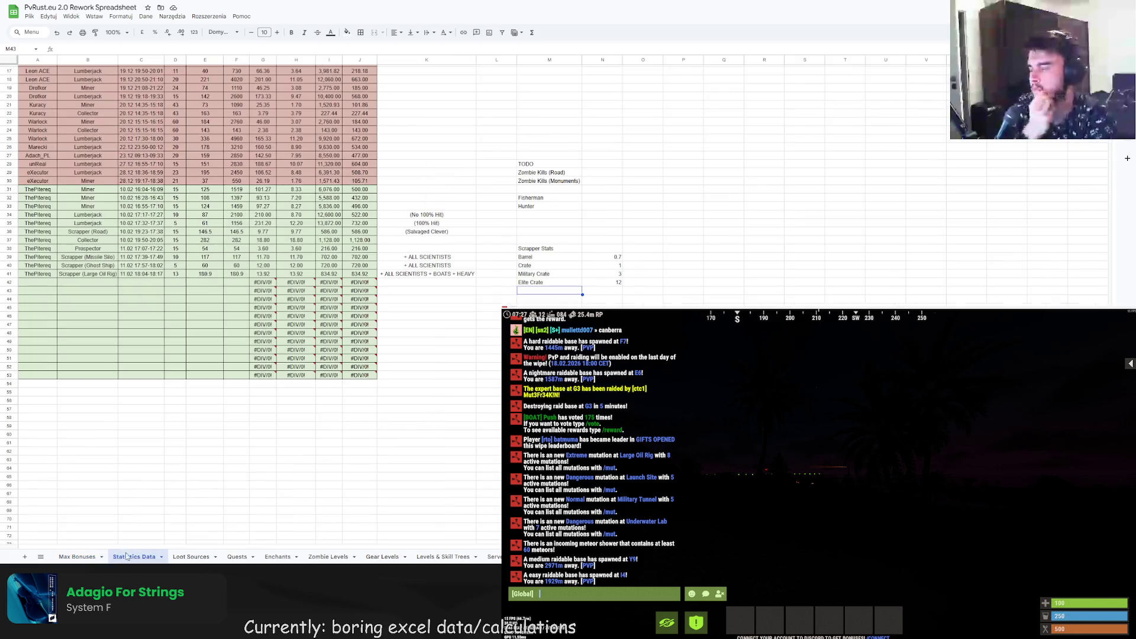
pyautogui.click(202, 554)
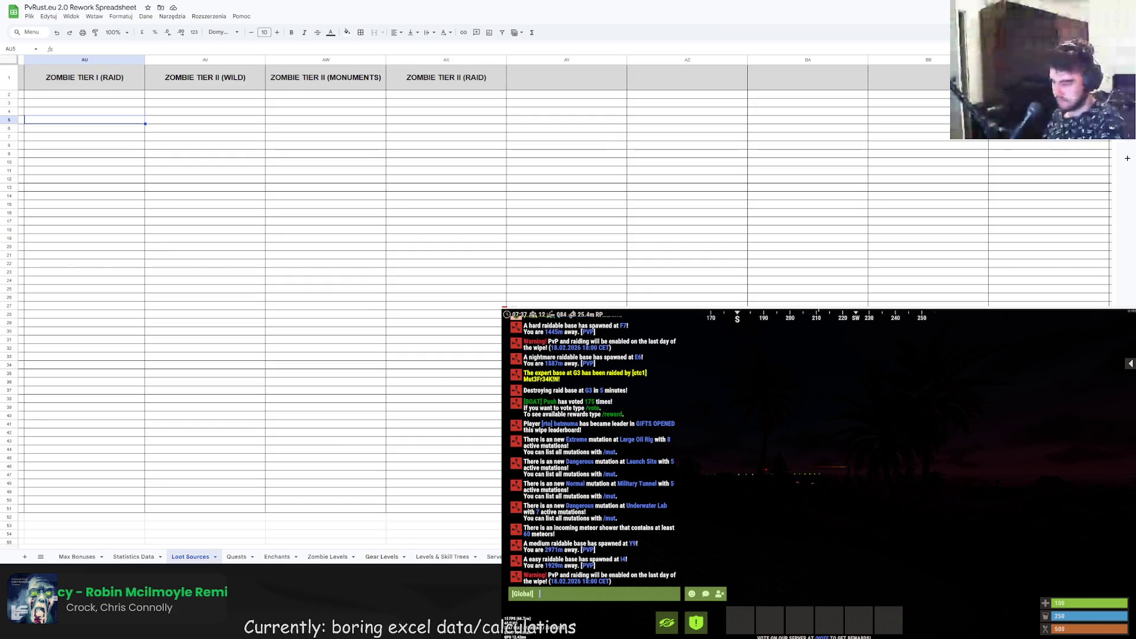
pyautogui.hscroll(1, 260, 557)
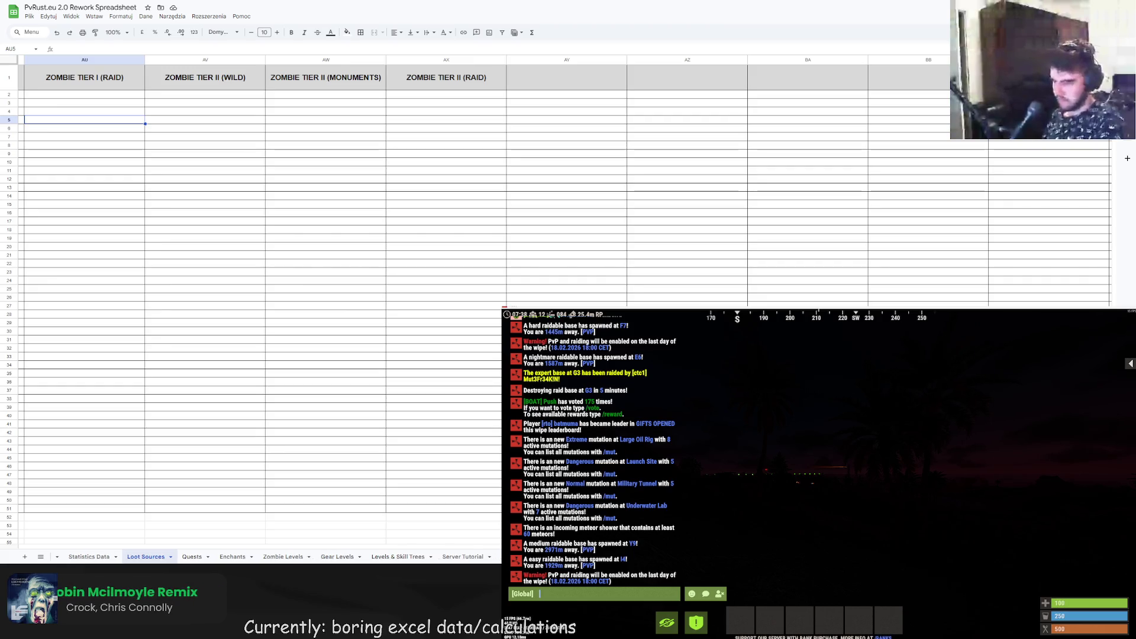
pyautogui.hscroll(2, 261, 557)
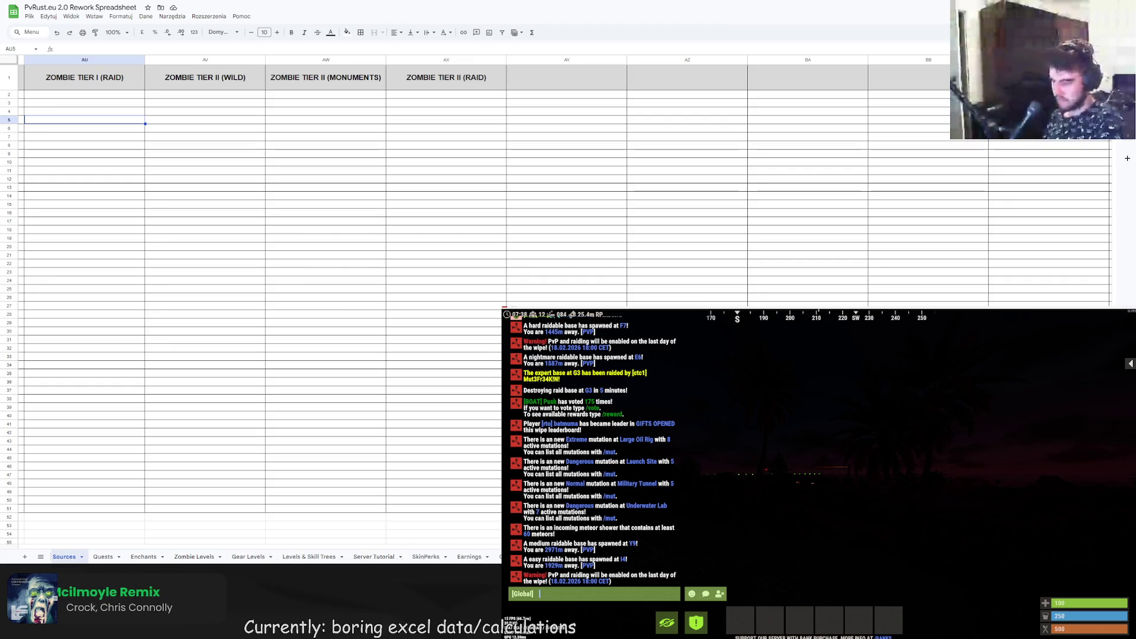
pyautogui.hscroll(2, 260, 557)
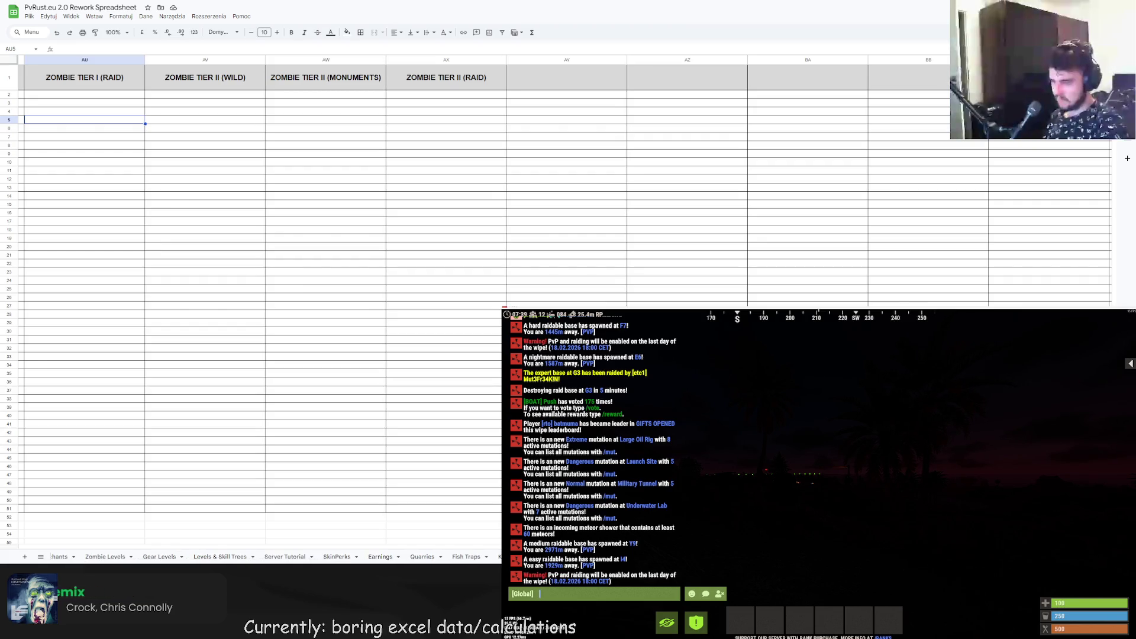
pyautogui.hscroll(1, 261, 557)
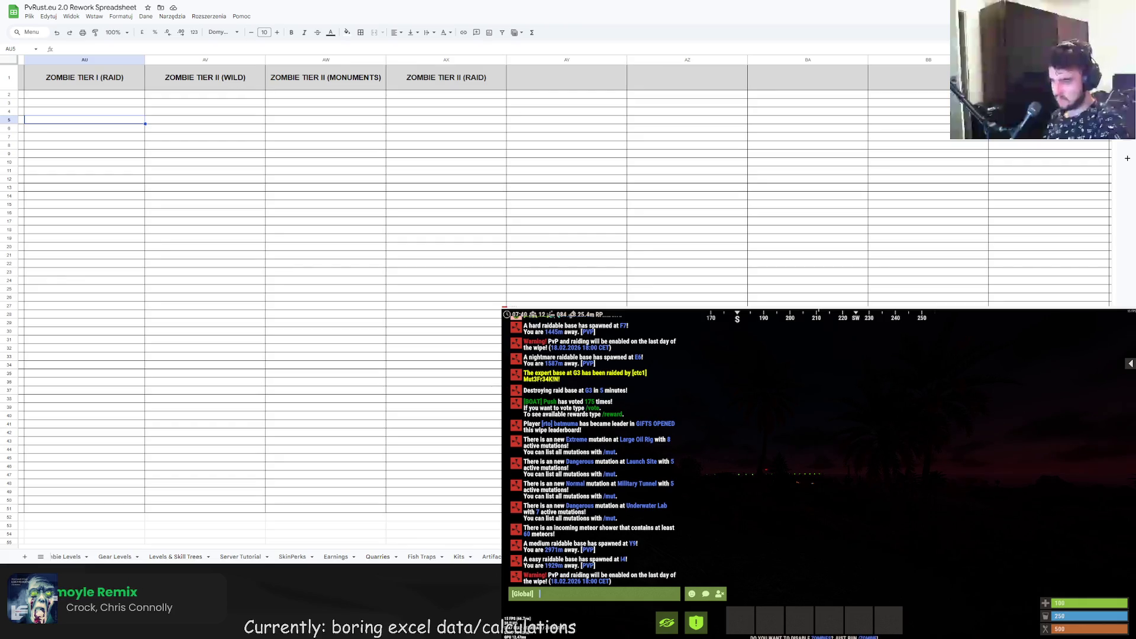
pyautogui.hscroll(2, 260, 557)
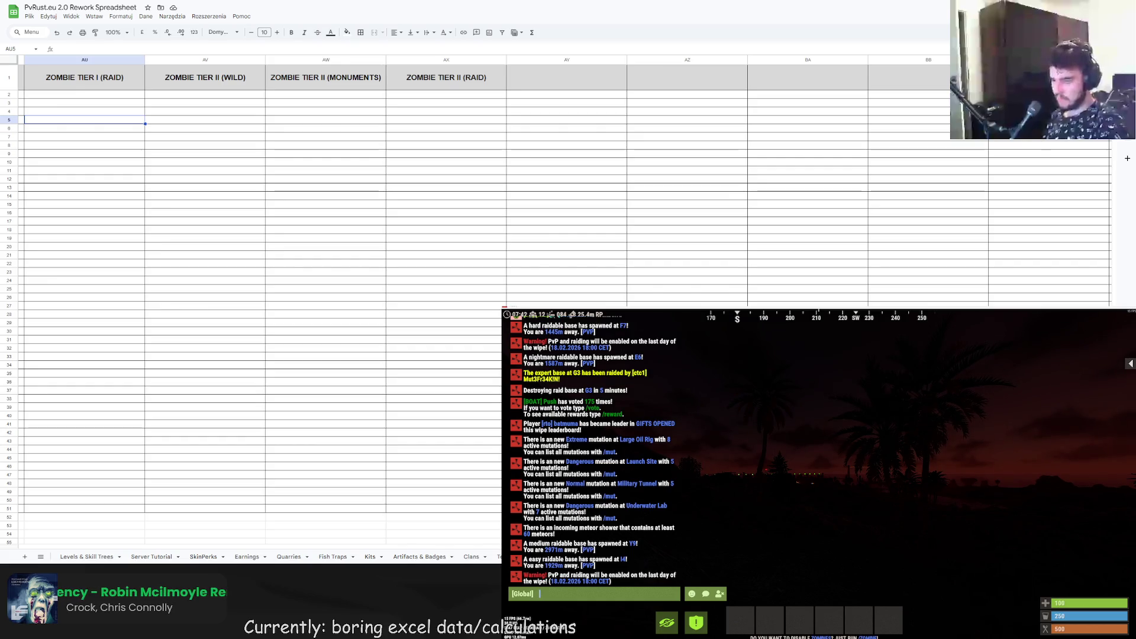
pyautogui.hscroll(3, 261, 557)
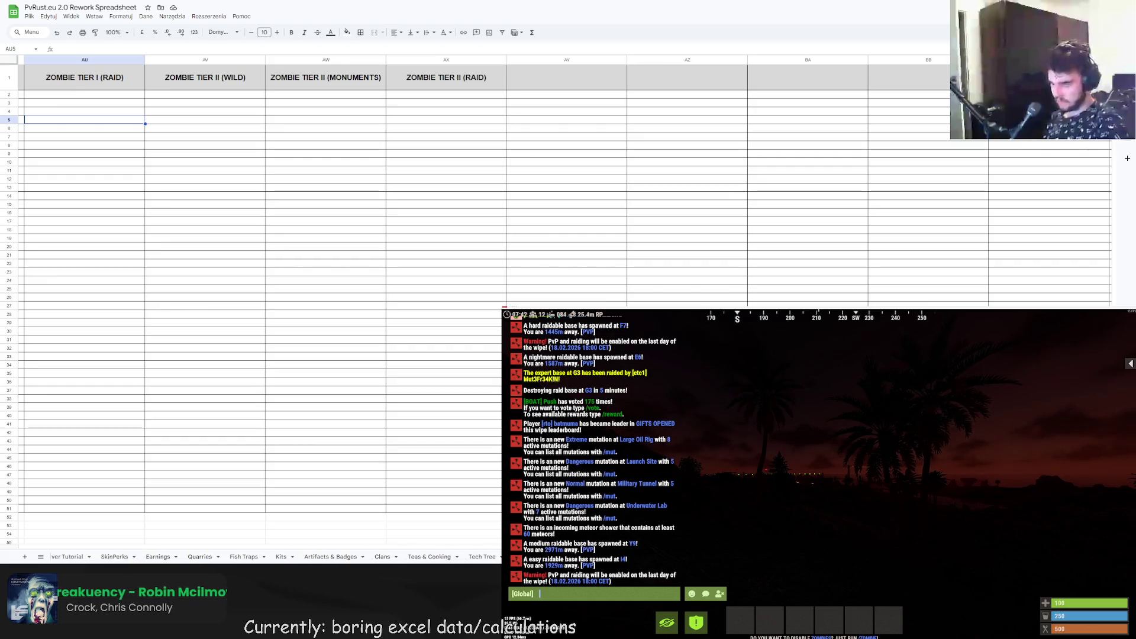
pyautogui.hscroll(1, 260, 557)
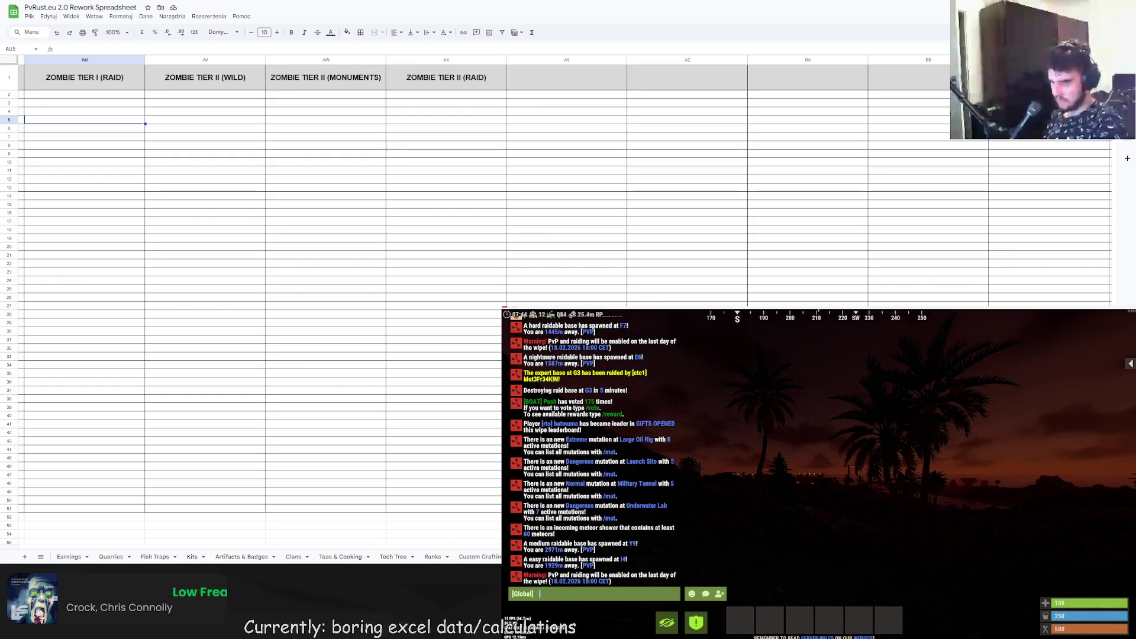
pyautogui.hscroll(1, 261, 557)
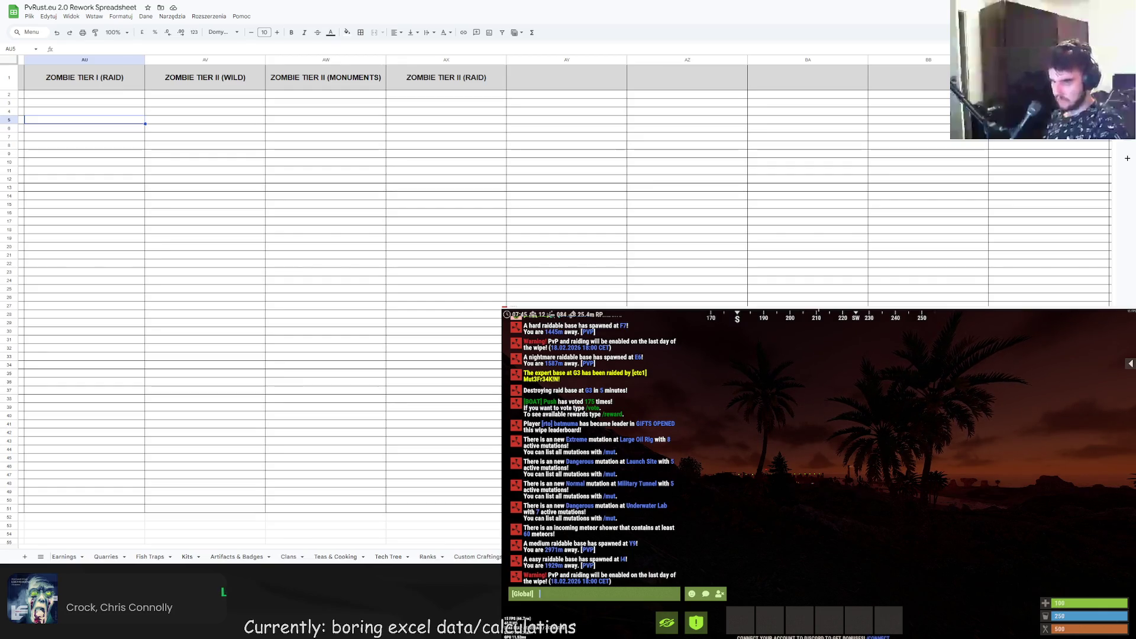
pyautogui.hscroll(-10, 308, 554)
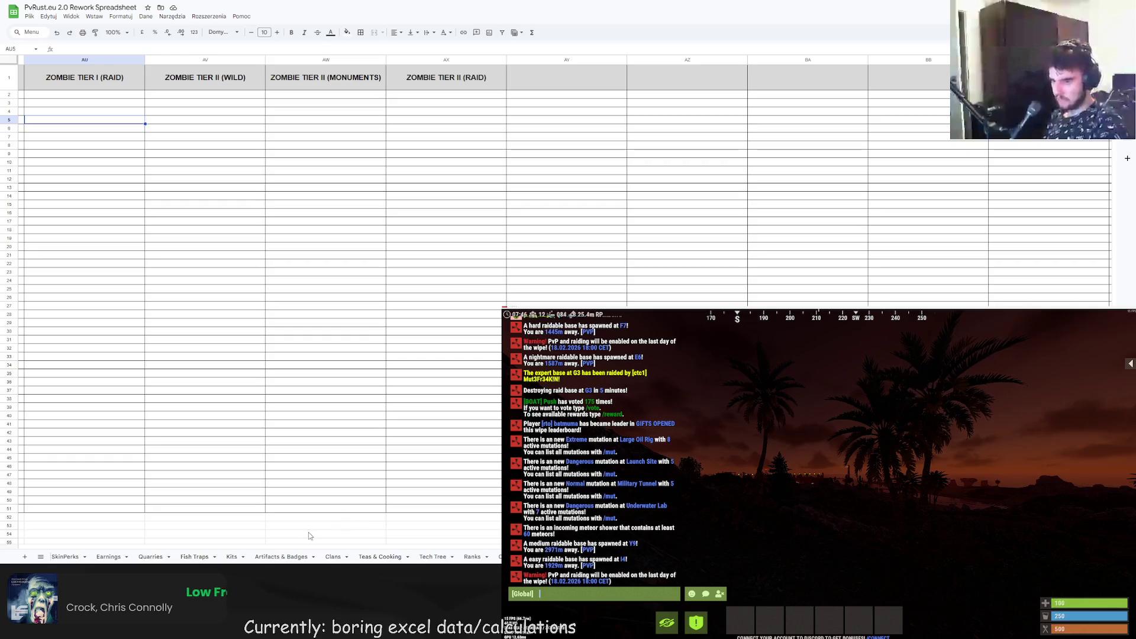
pyautogui.hscroll(-7, 307, 554)
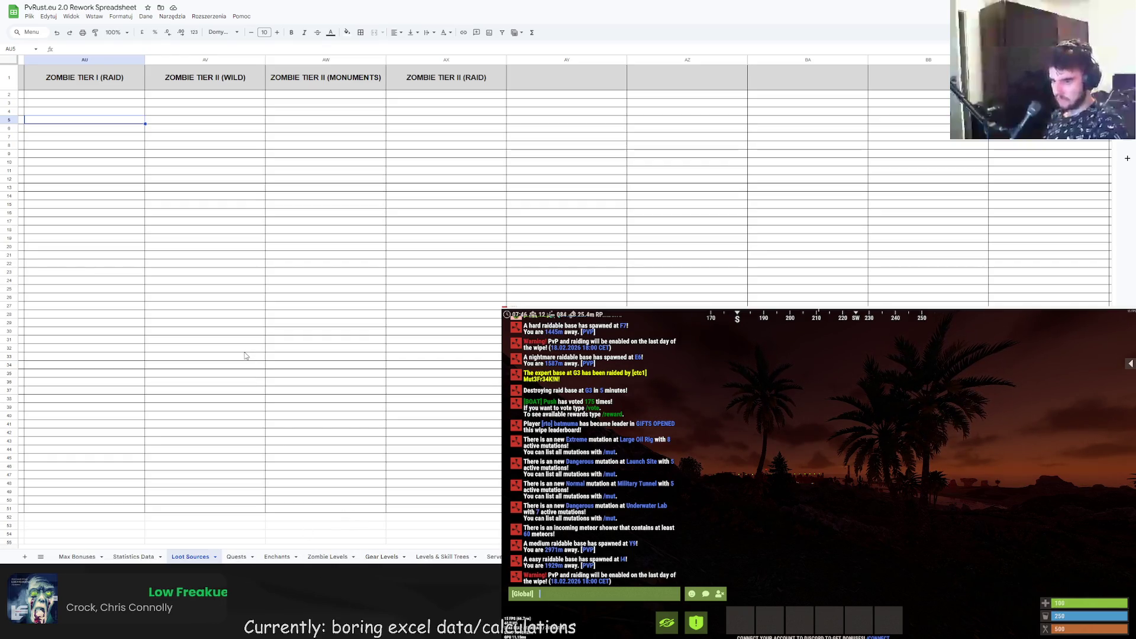
# - Scroll Loot Sources back to columns A–H and select cell C33
pyautogui.click(566, 457)
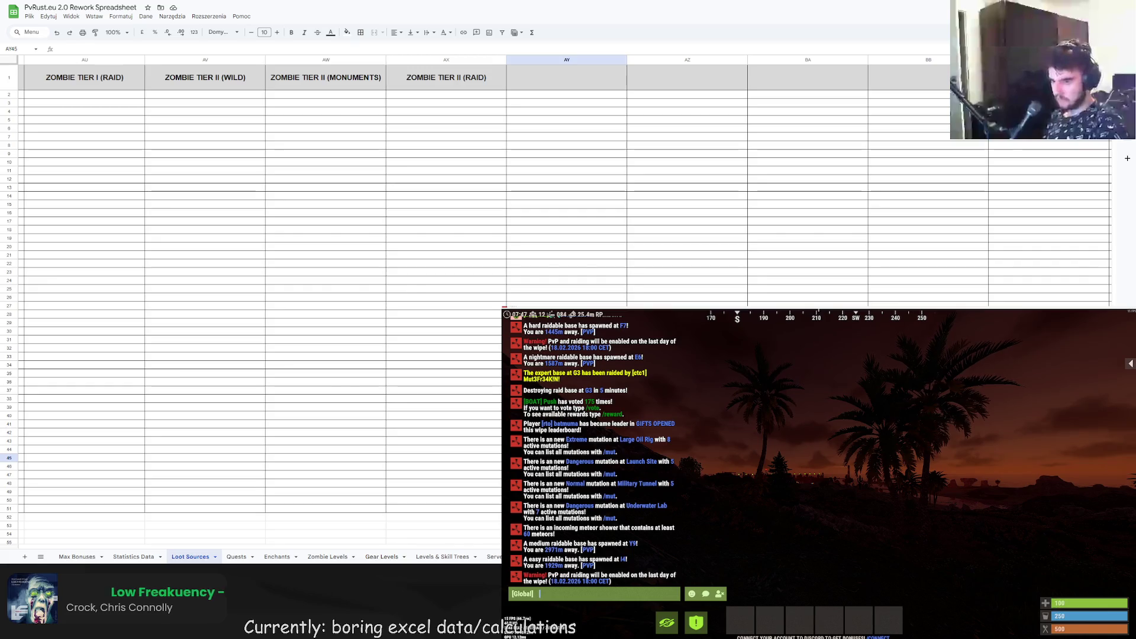
pyautogui.hscroll(-20, 237, 296)
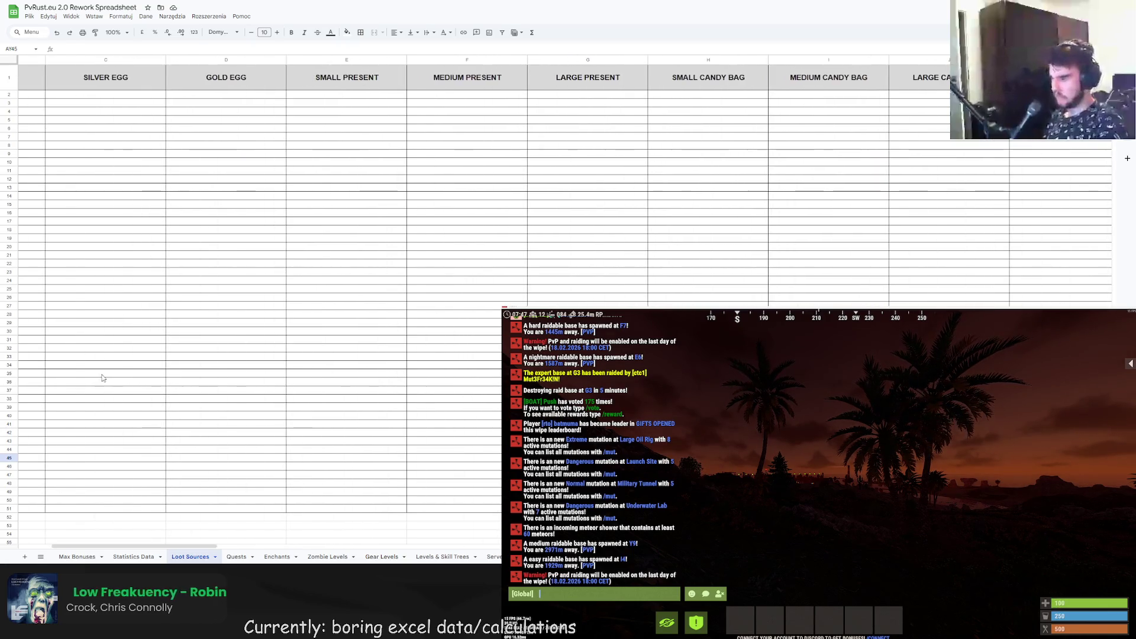
pyautogui.click(106, 355)
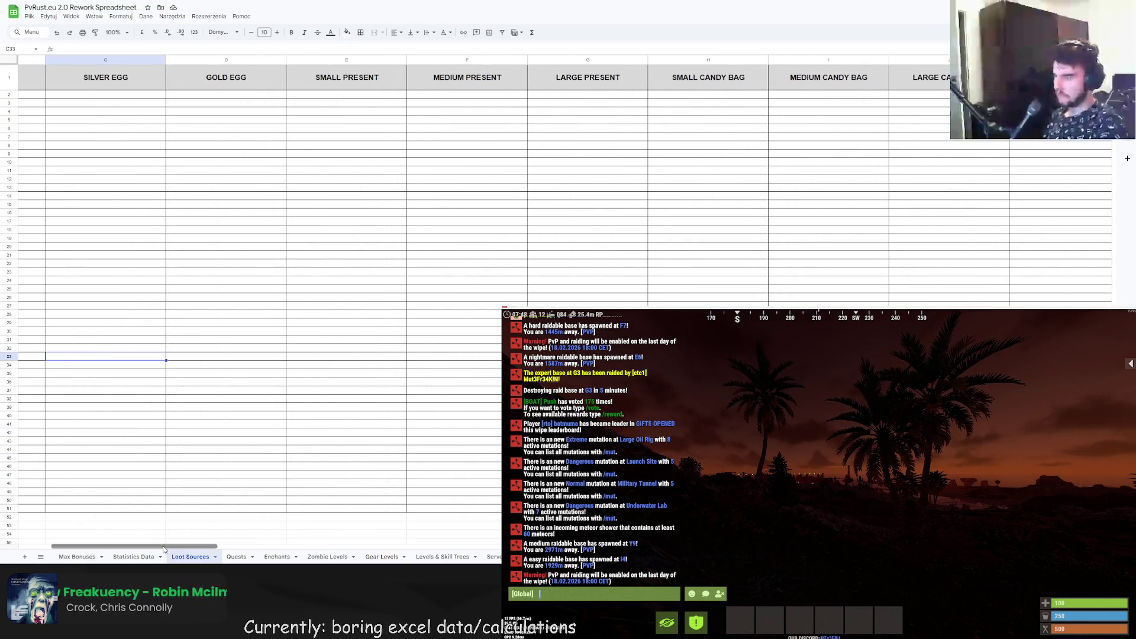
pyautogui.hscroll(-3, 61, 532)
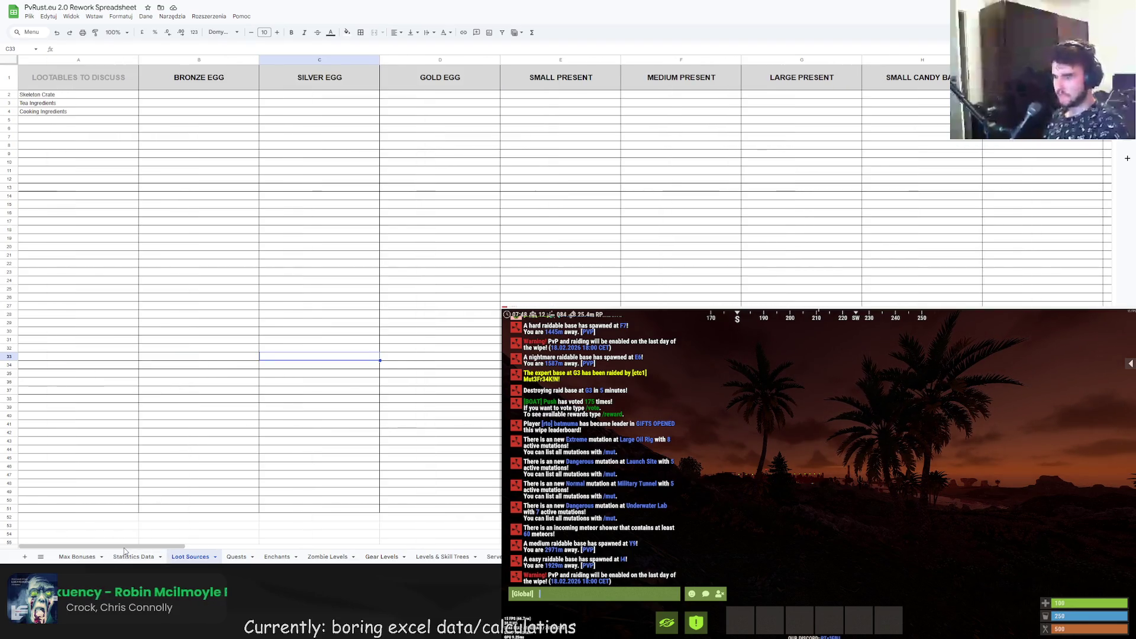
pyautogui.moveTo(126, 547); pyautogui.dragTo(126, 548)
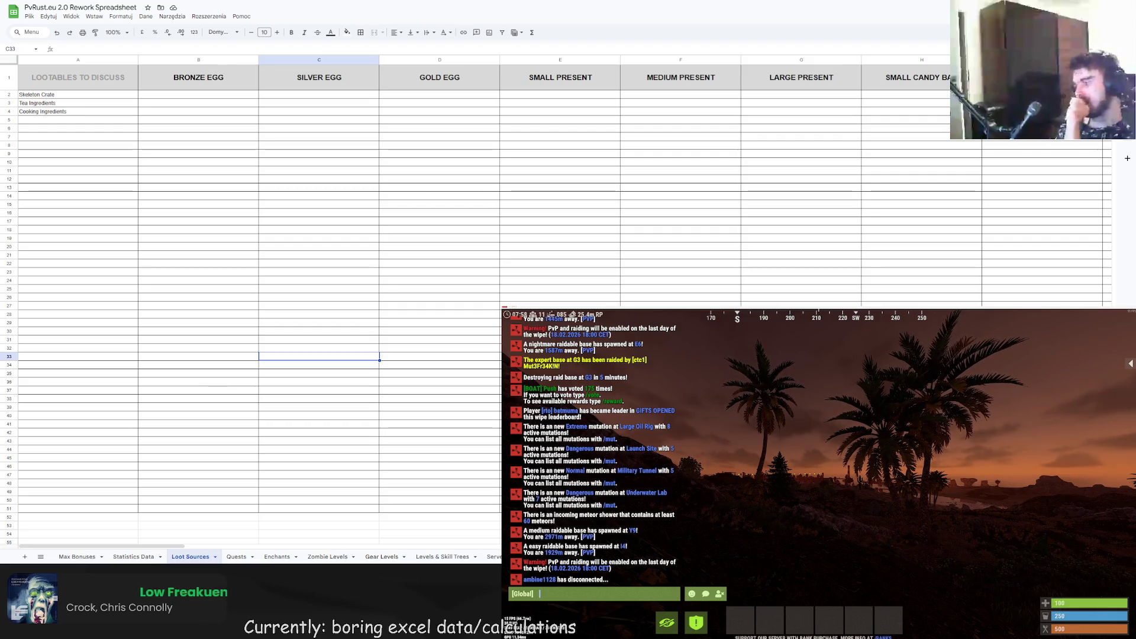
# - Add a new blank sheet, Sheet31, to the spreadsheet
pyautogui.hscroll(5, 260, 556)
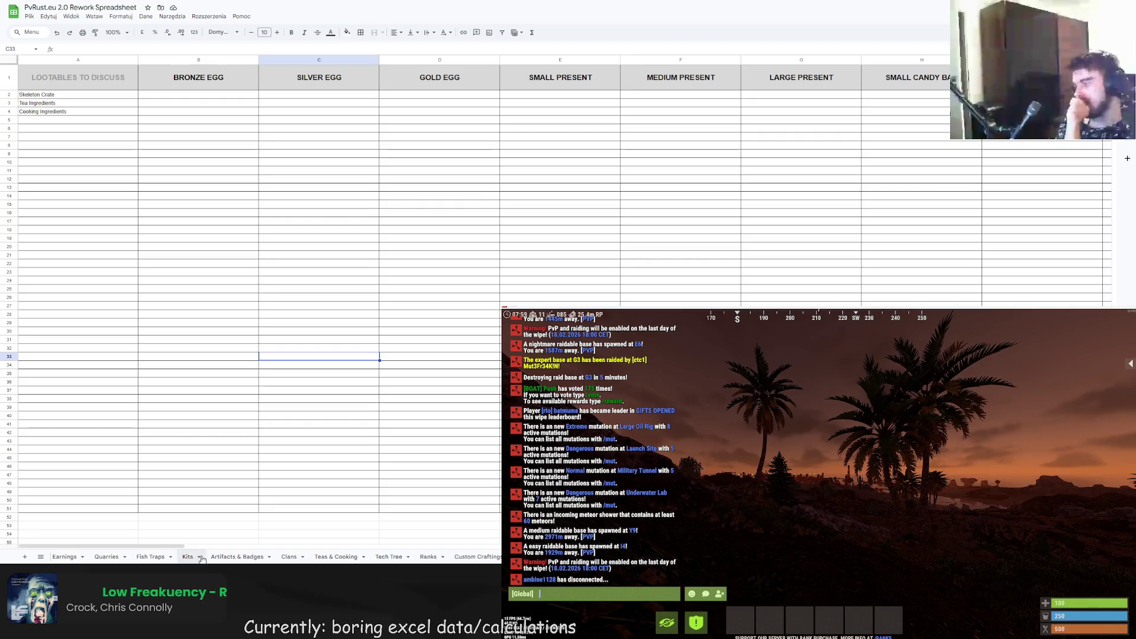
pyautogui.click(25, 556)
pyautogui.hscroll(-3, 133, 560)
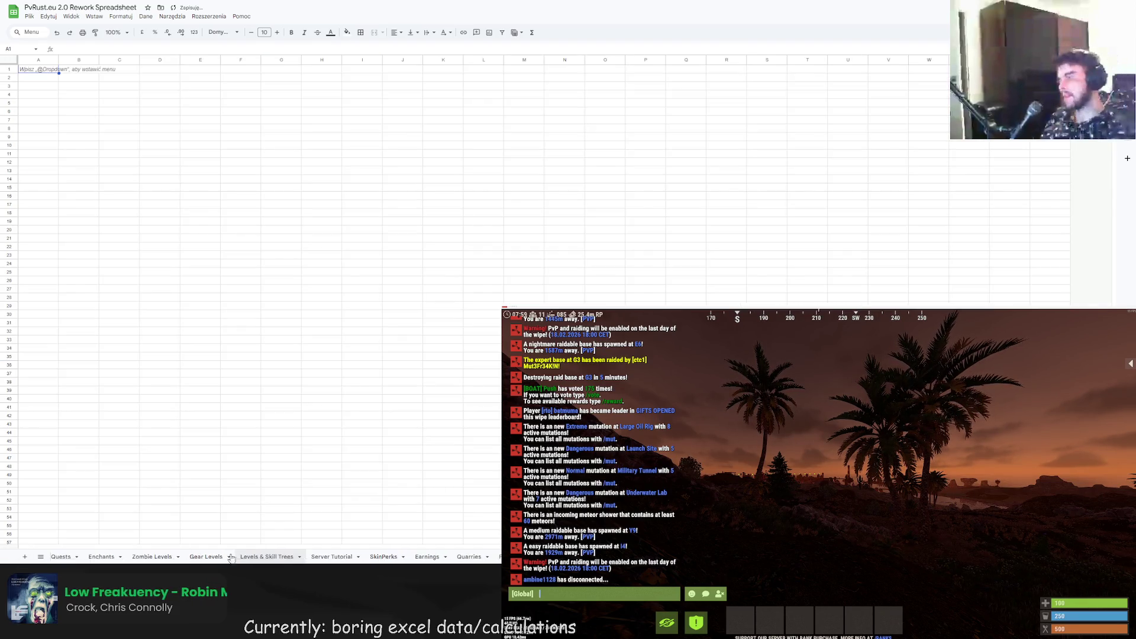
# - Rename Sheet31 to 'Custom Items' and move it to the front of the tab bar
pyautogui.doubleClick(240, 559)
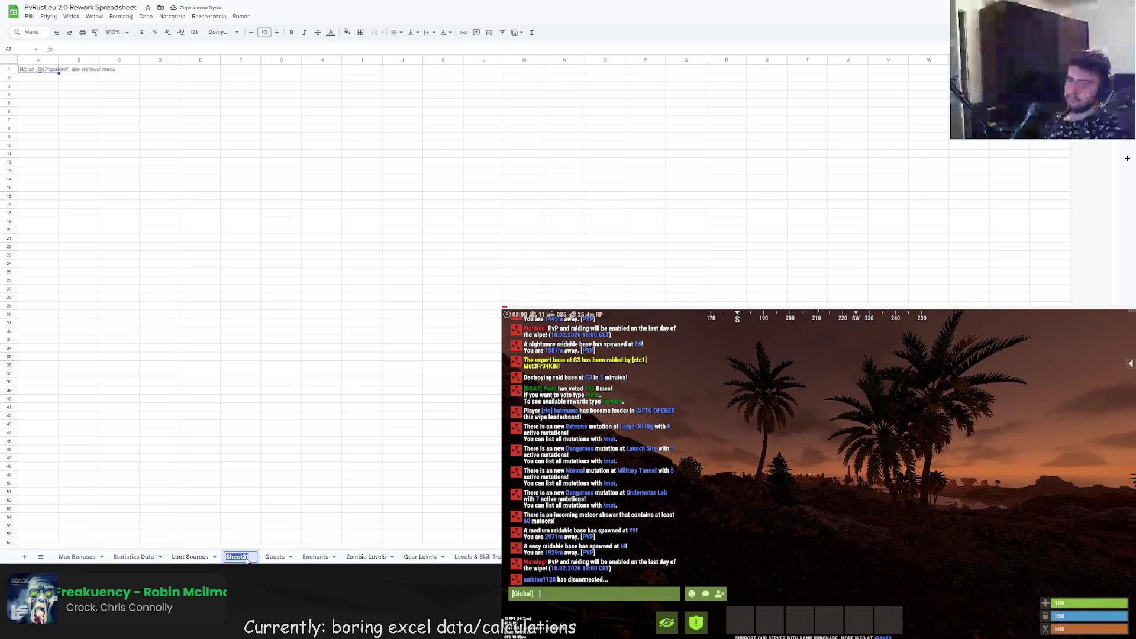
pyautogui.write('CUs')
pyautogui.press('BackSpace')
pyautogui.press('BackSpace')
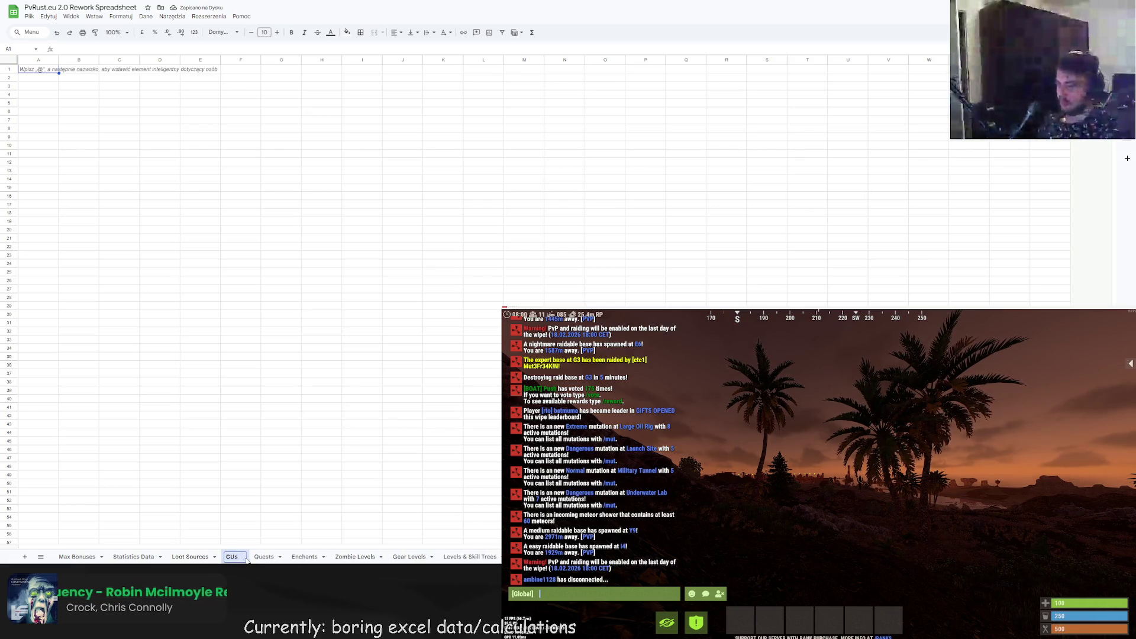
pyautogui.write('ustom Items')
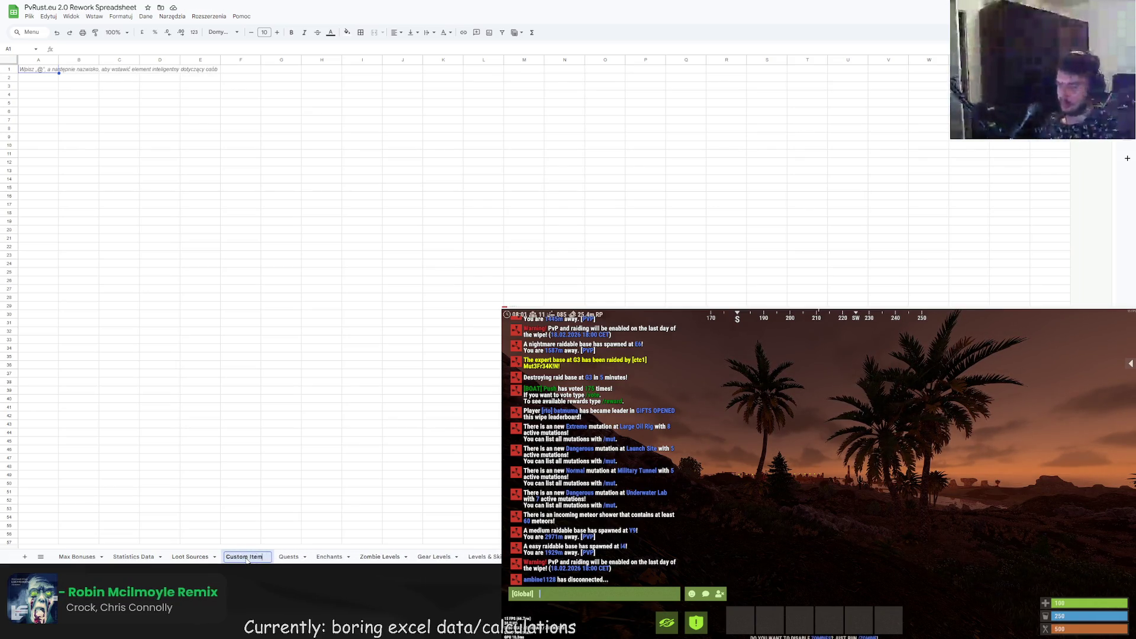
pyautogui.press('Return')
pyautogui.moveTo(247, 560); pyautogui.dragTo(61, 560)
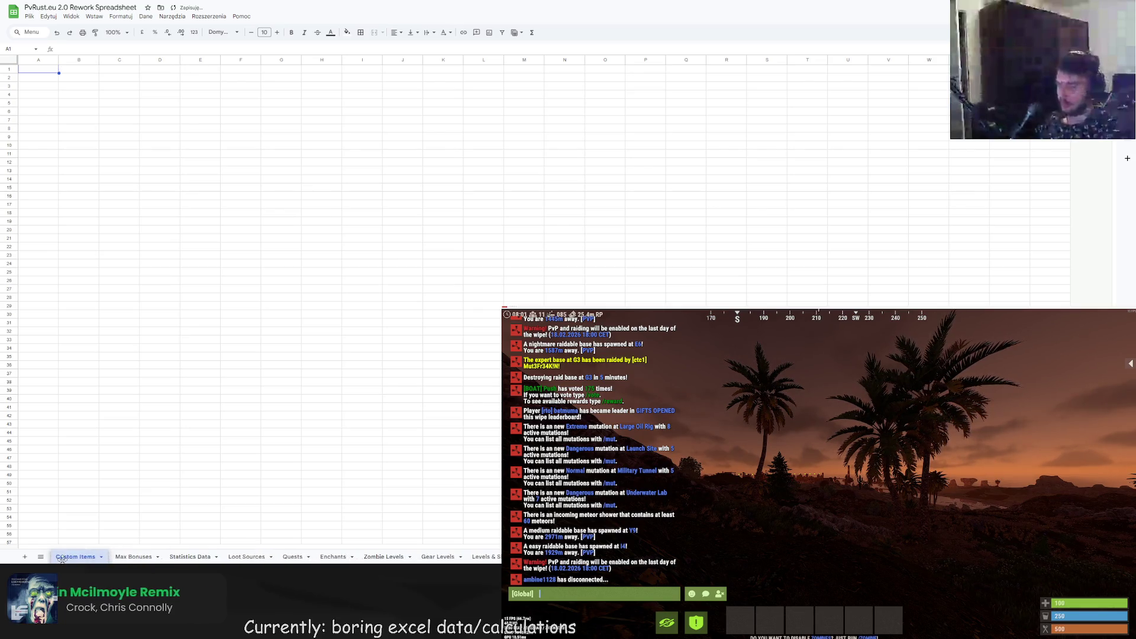
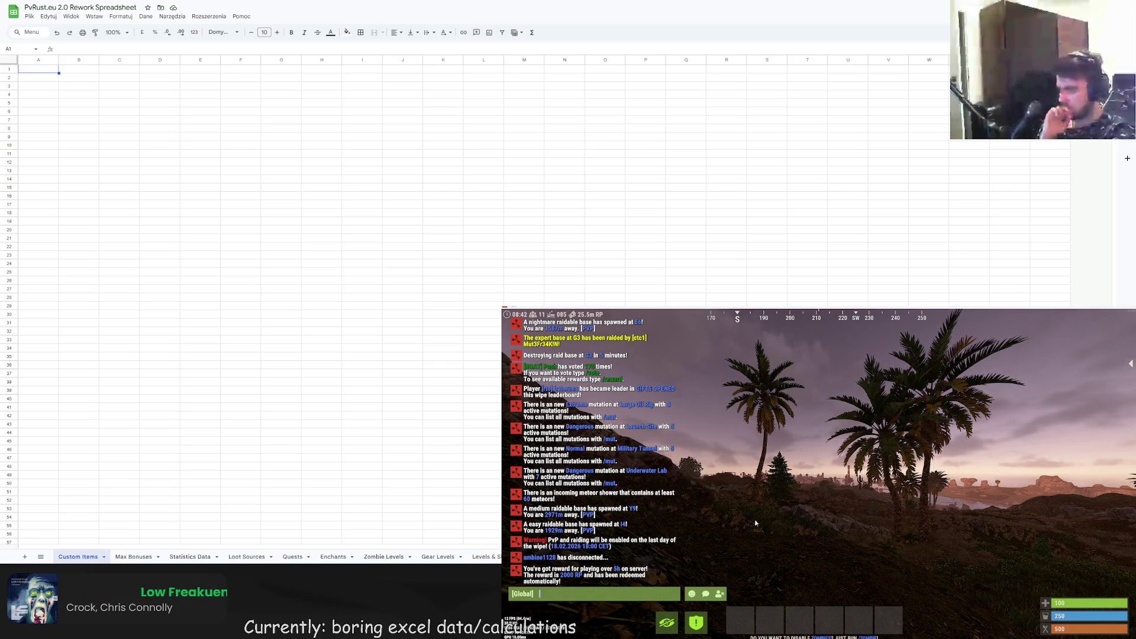
# - Close the in-game chat and reopen it
pyautogui.press('Escape')
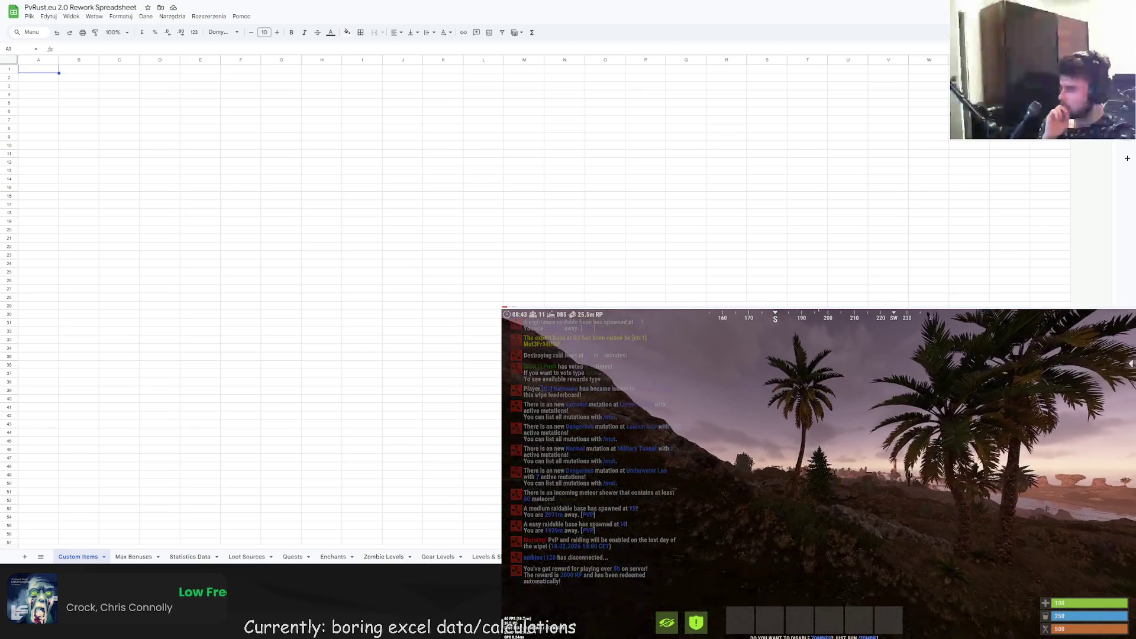
pyautogui.press('Escape')
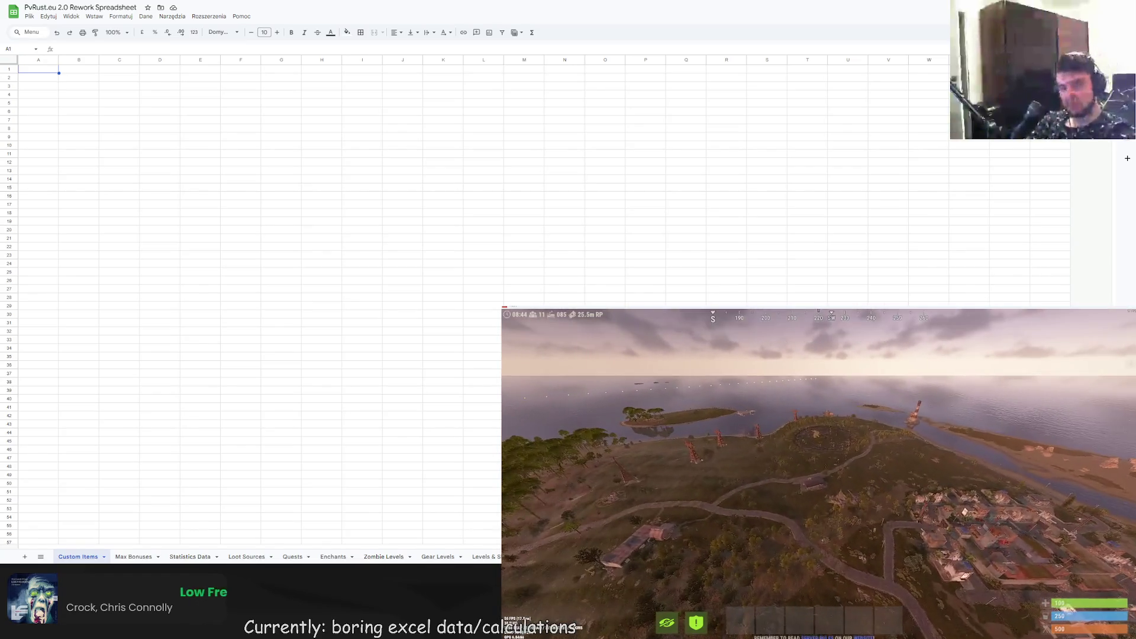
pyautogui.press('Return')
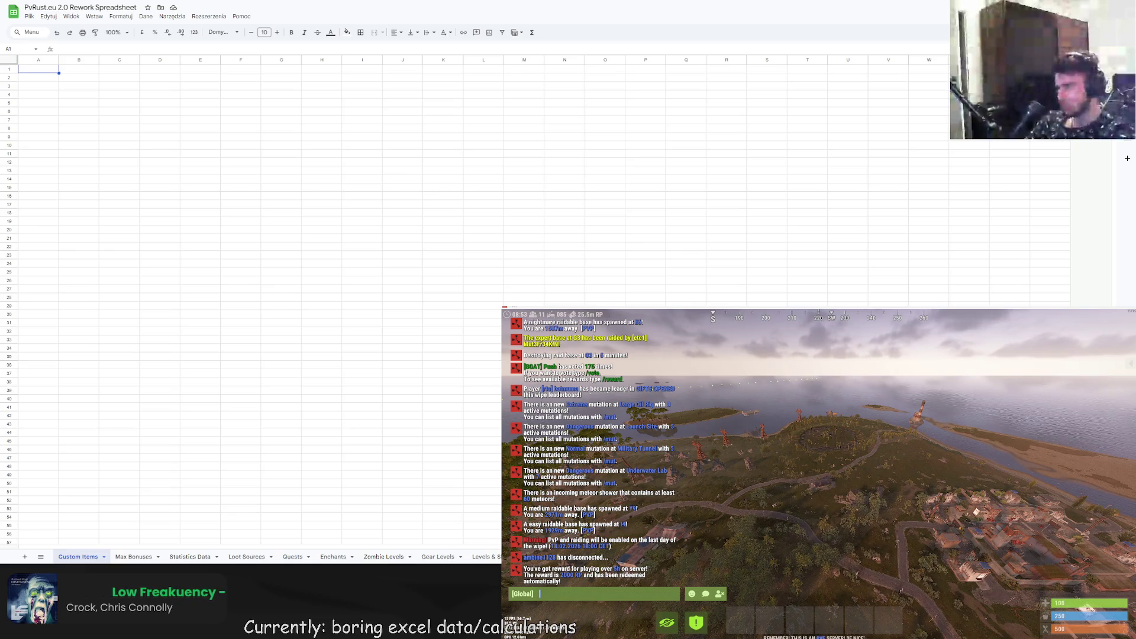
# - Cycle browser tabs past the Gold Calculator back to the PvRust.eu 2.0 Rework Spreadsheet
pyautogui.hotkey('ctrl', 'Tab')
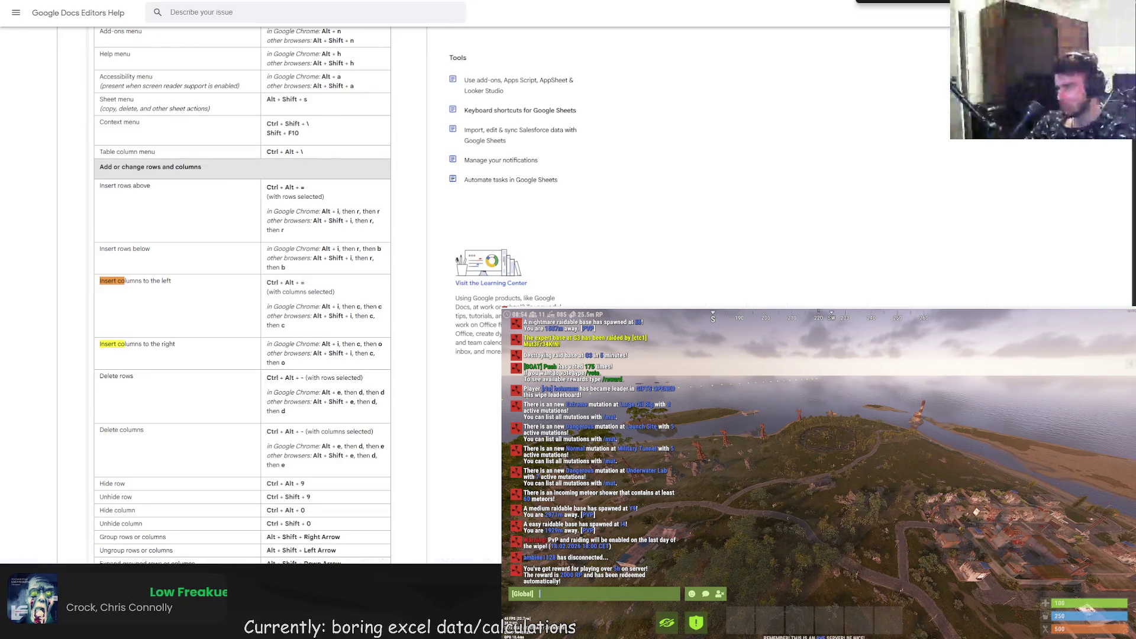
pyautogui.hotkey('ctrl', 'shift', 'Tab')
pyautogui.hotkey('ctrl', 'Tab')
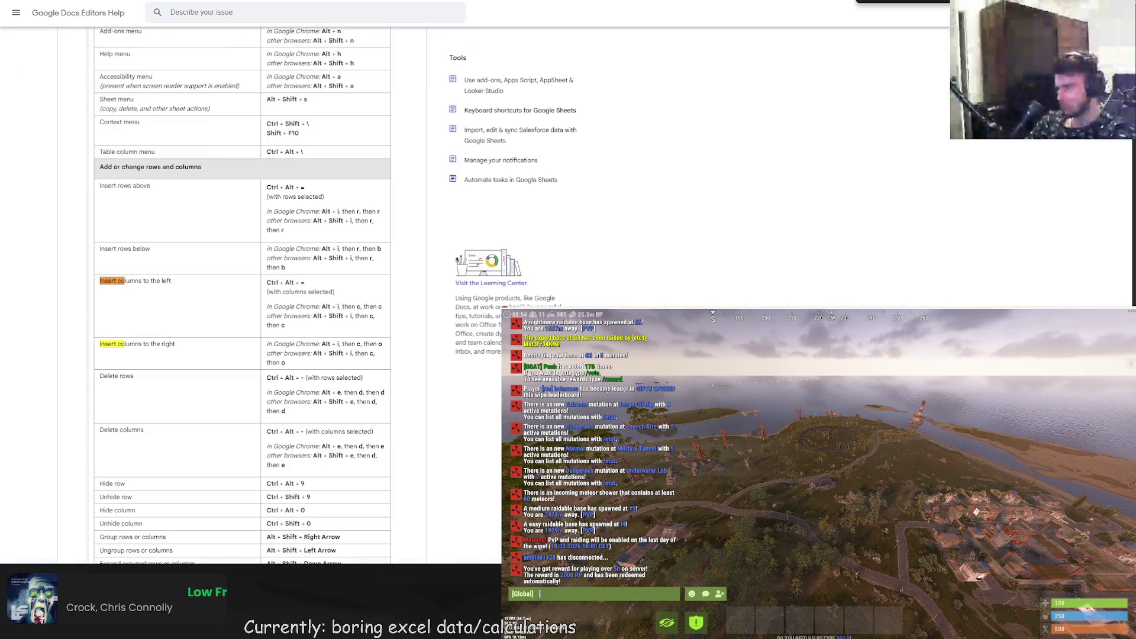
pyautogui.hotkey('ctrl', 'Tab')
pyautogui.hotkey('ctrl', 'Tab')
pyautogui.hotkey('ctrl', 'shift', 'Tab')
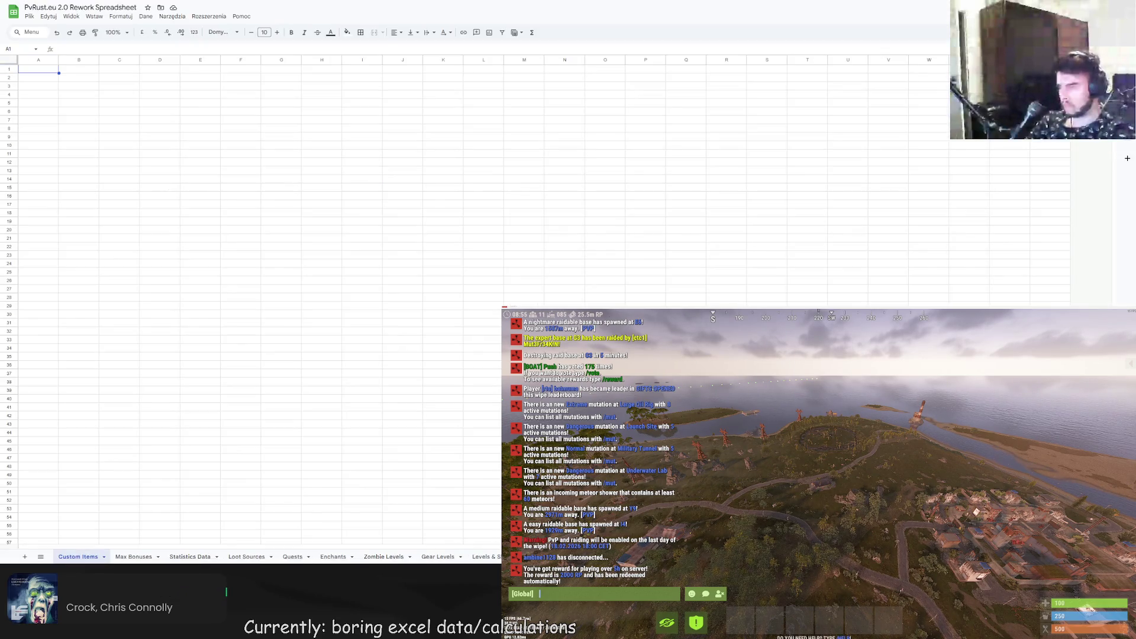
pyautogui.hotkey('ctrl', 'Tab')
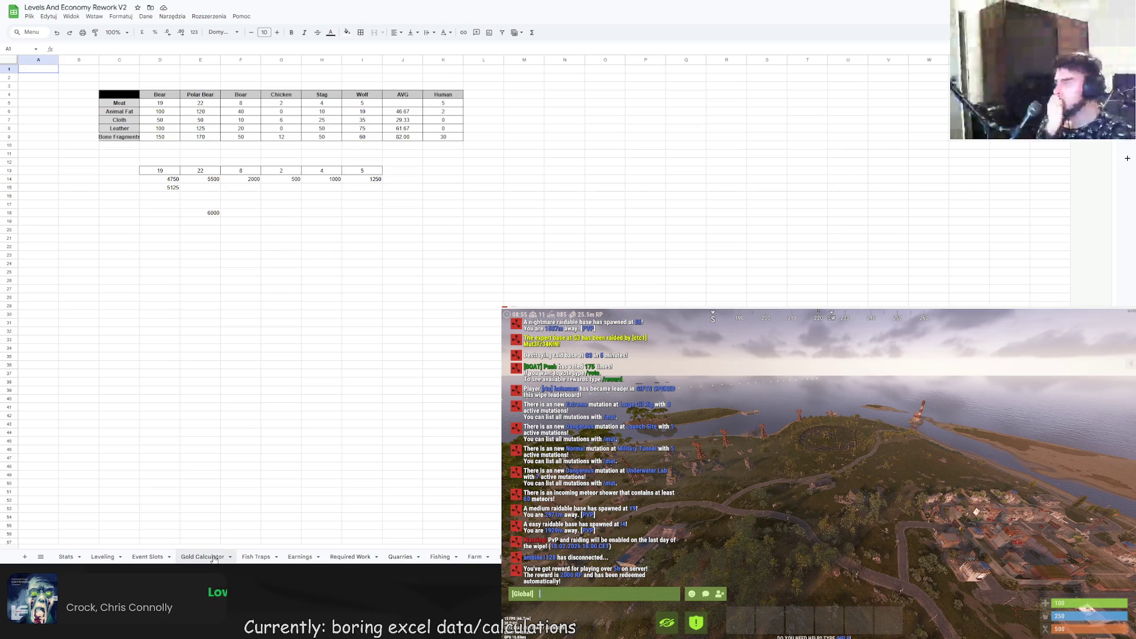
pyautogui.click(202, 556)
pyautogui.hotkey('ctrl', 'Tab')
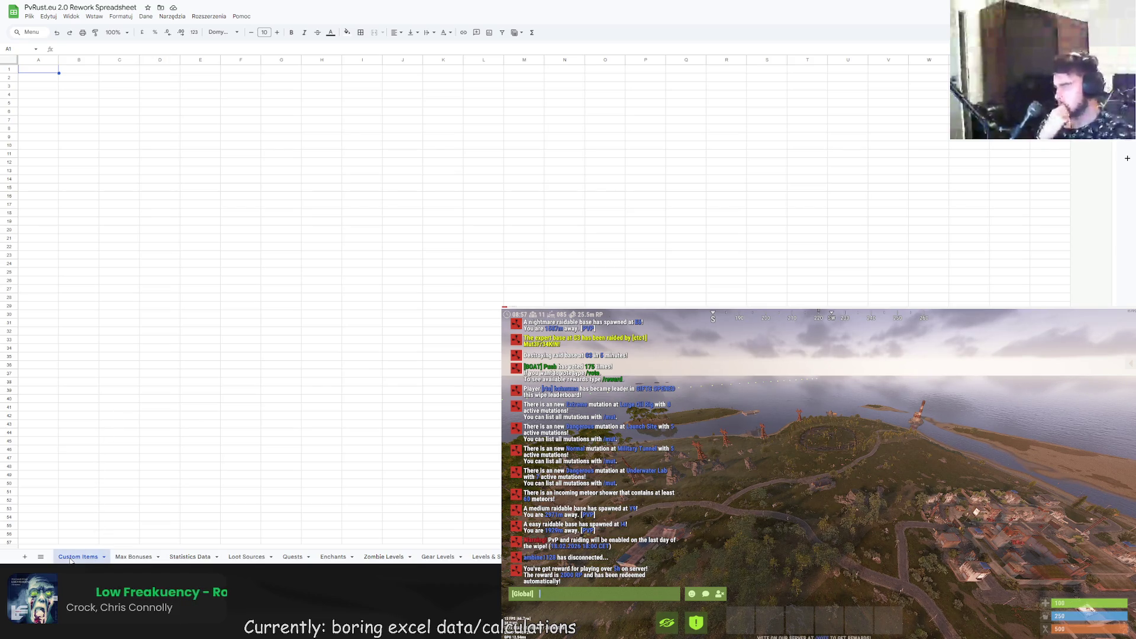
# - Rename the Custom Items sheet to New Custom Items
pyautogui.doubleClick(99, 556)
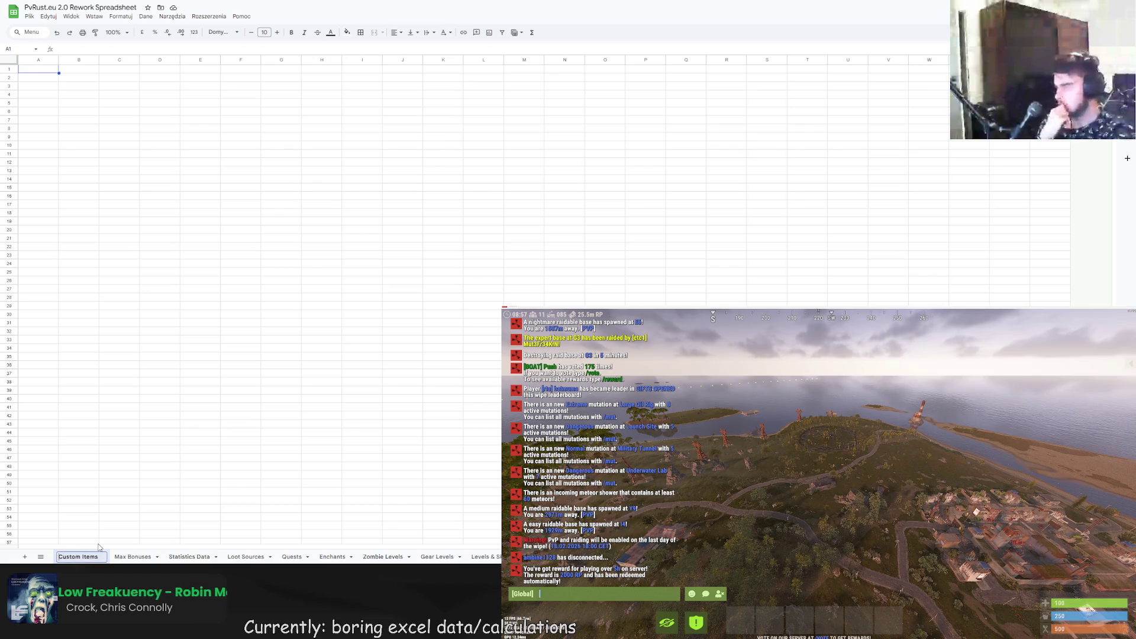
pyautogui.write('Newe')
pyautogui.press('BackSpace')
pyautogui.press('BackSpace')
pyautogui.press('Return')
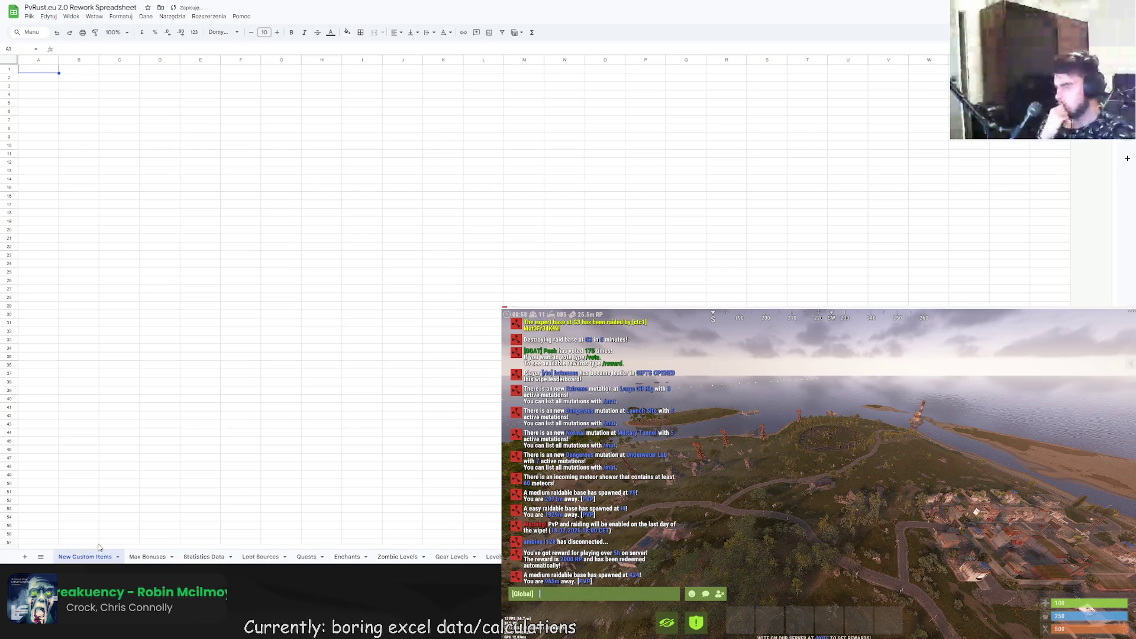
pyautogui.click(207, 415)
# - Enter the headers 'Item Name' in A1 and 'Item Desc' in B1
pyautogui.hotkey('ctrl', 'Home')
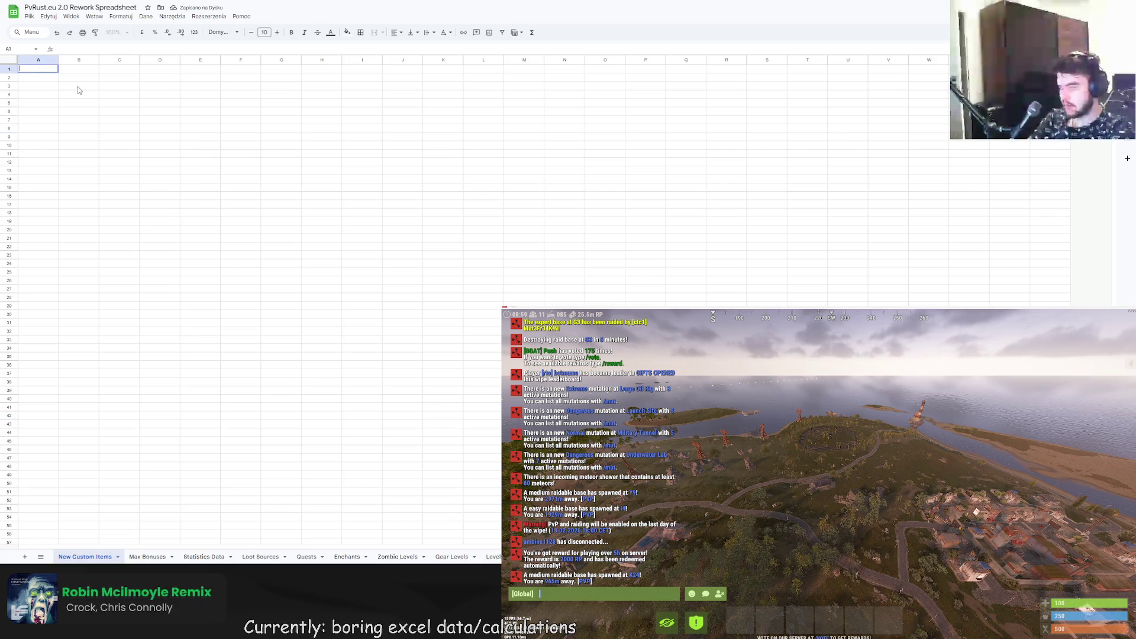
pyautogui.write('Item Name')
pyautogui.press('Return')
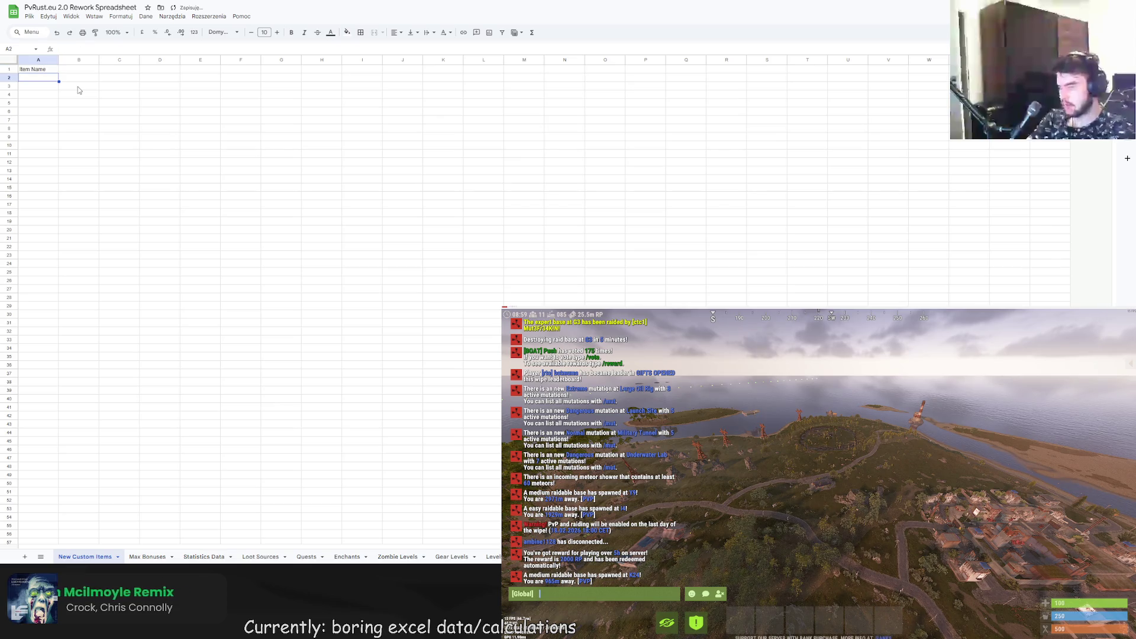
pyautogui.click(80, 69)
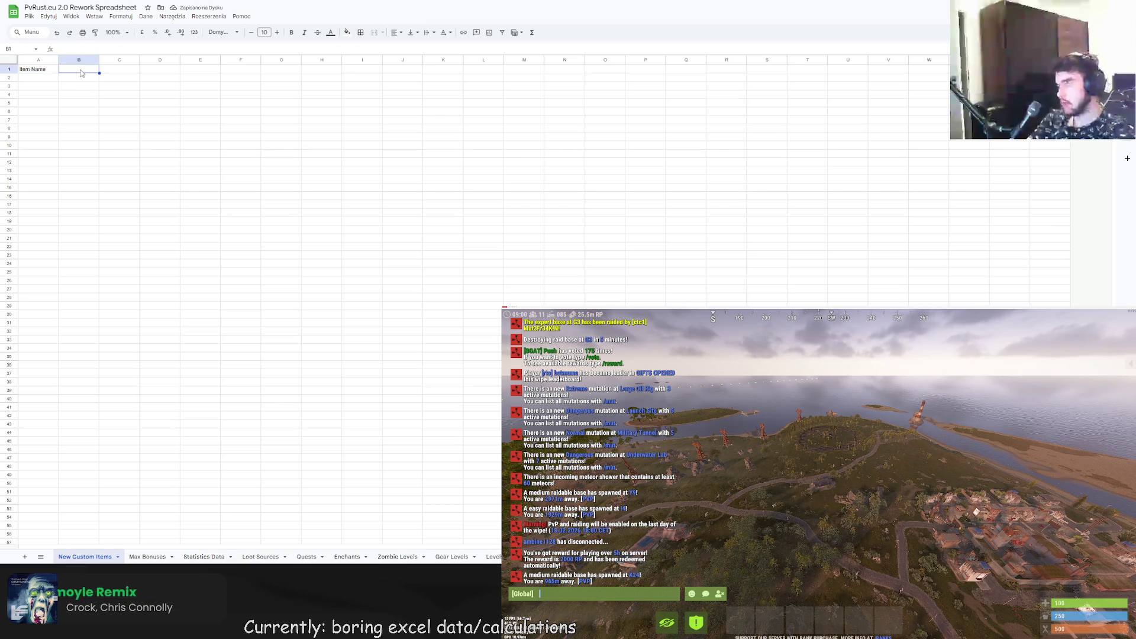
pyautogui.write('Item Desc')
pyautogui.press('Return')
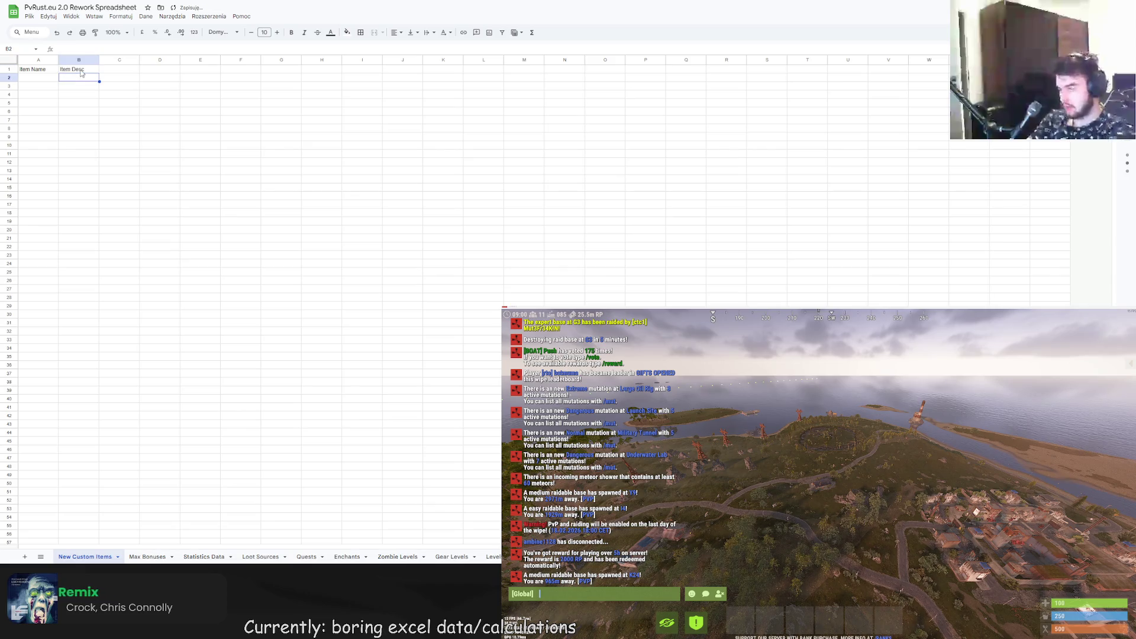
# - Set column A width to 198 pixels
pyautogui.click(38, 71)
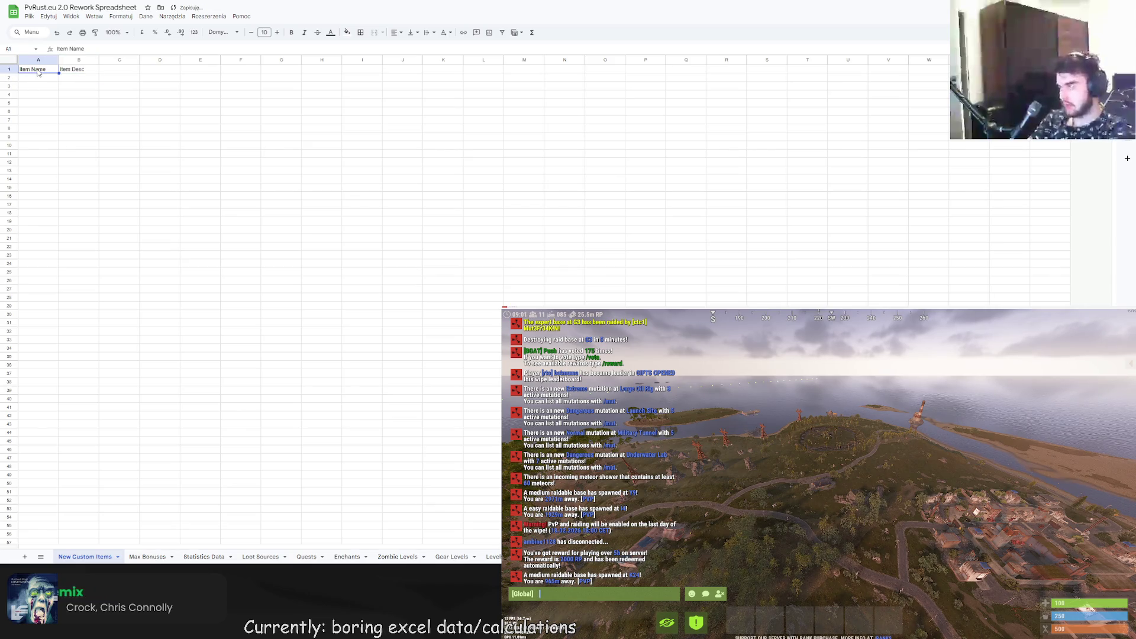
pyautogui.moveTo(58, 60); pyautogui.dragTo(98, 59)
pyautogui.rightClick(70, 67)
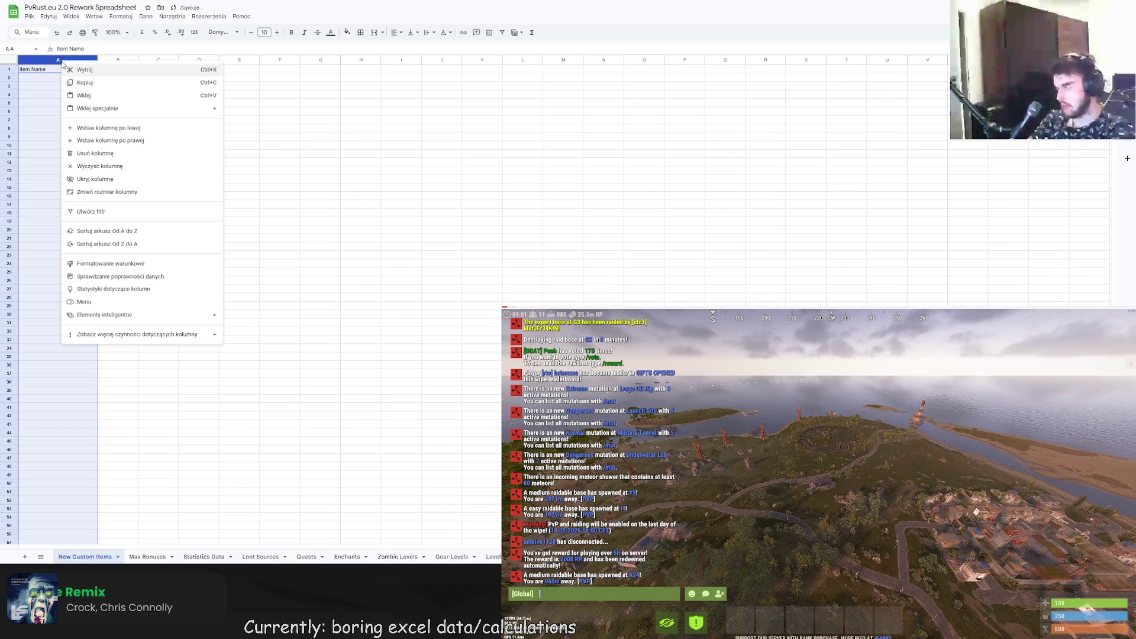
pyautogui.click(134, 193)
pyautogui.write('300')
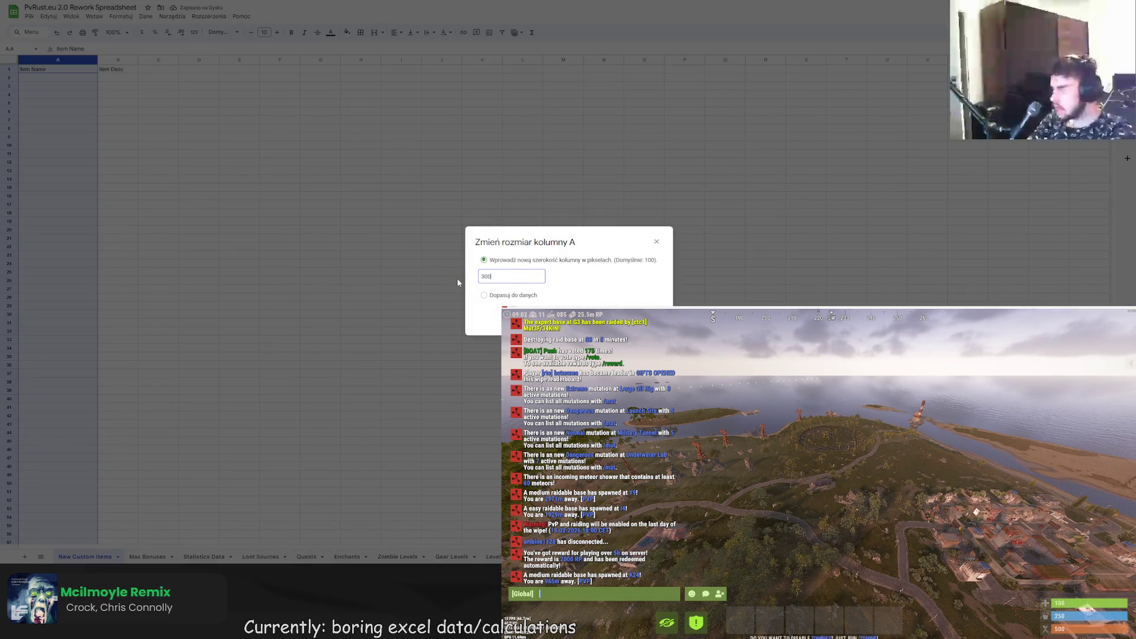
pyautogui.press('Return')
pyautogui.click(299, 127)
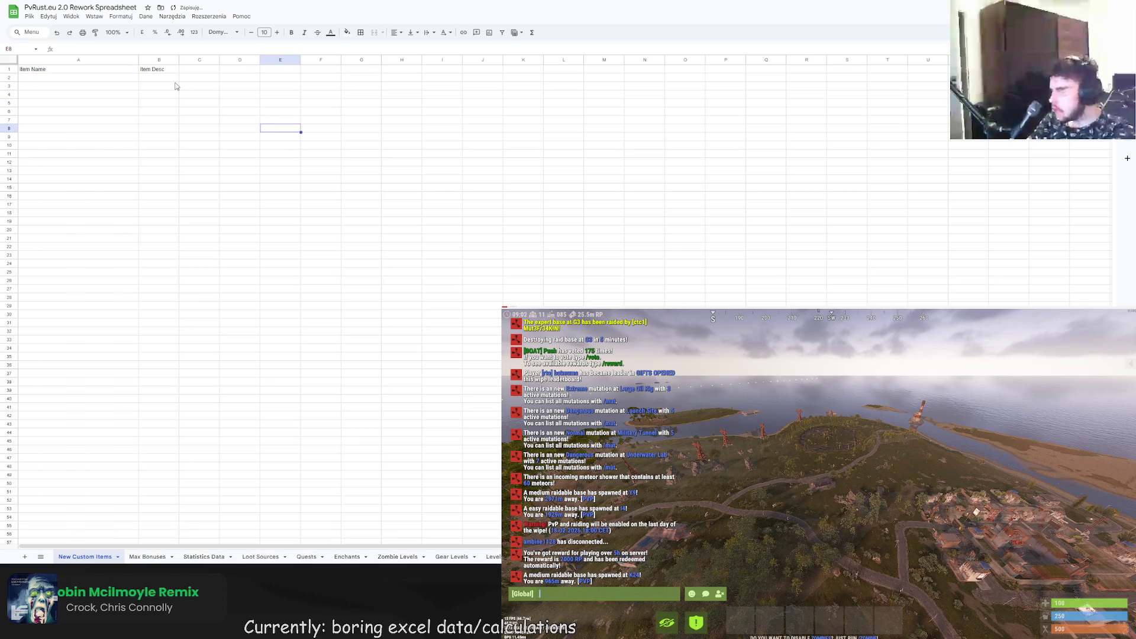
# - Widen column B to 1000 pixels
pyautogui.click(168, 72)
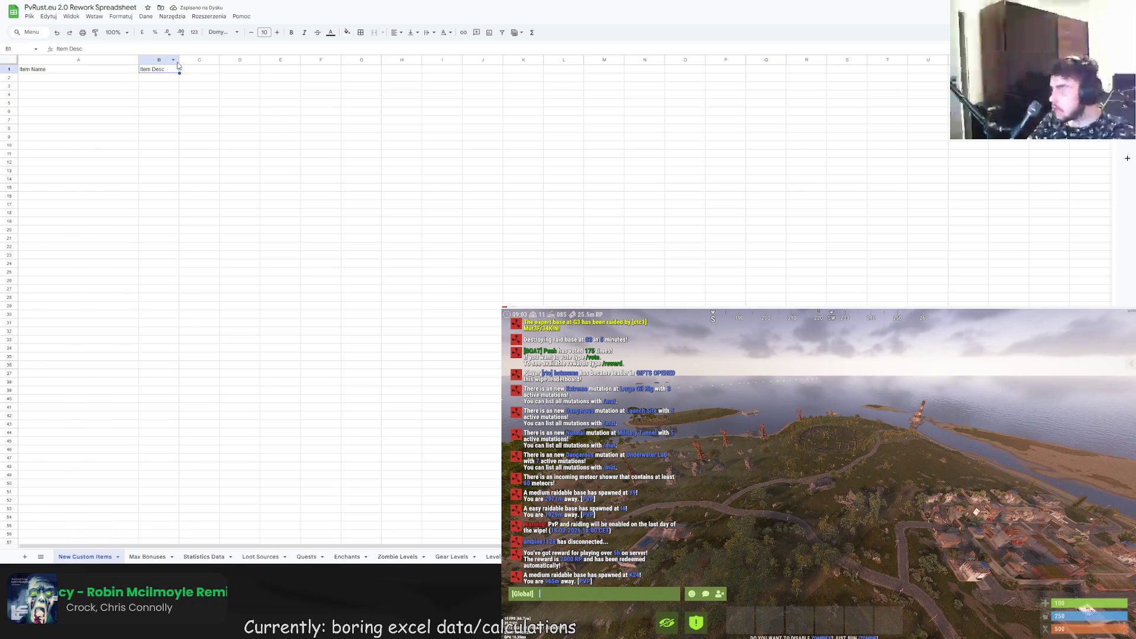
pyautogui.click(174, 59)
pyautogui.click(226, 186)
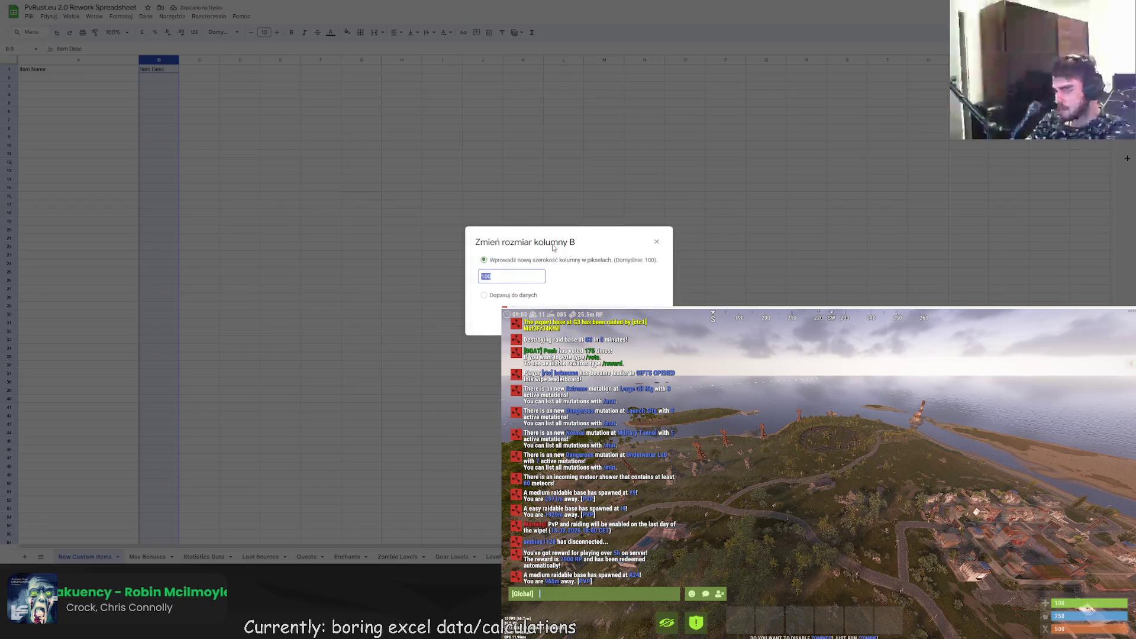
pyautogui.click(519, 273)
pyautogui.write('0')
pyautogui.press('Return')
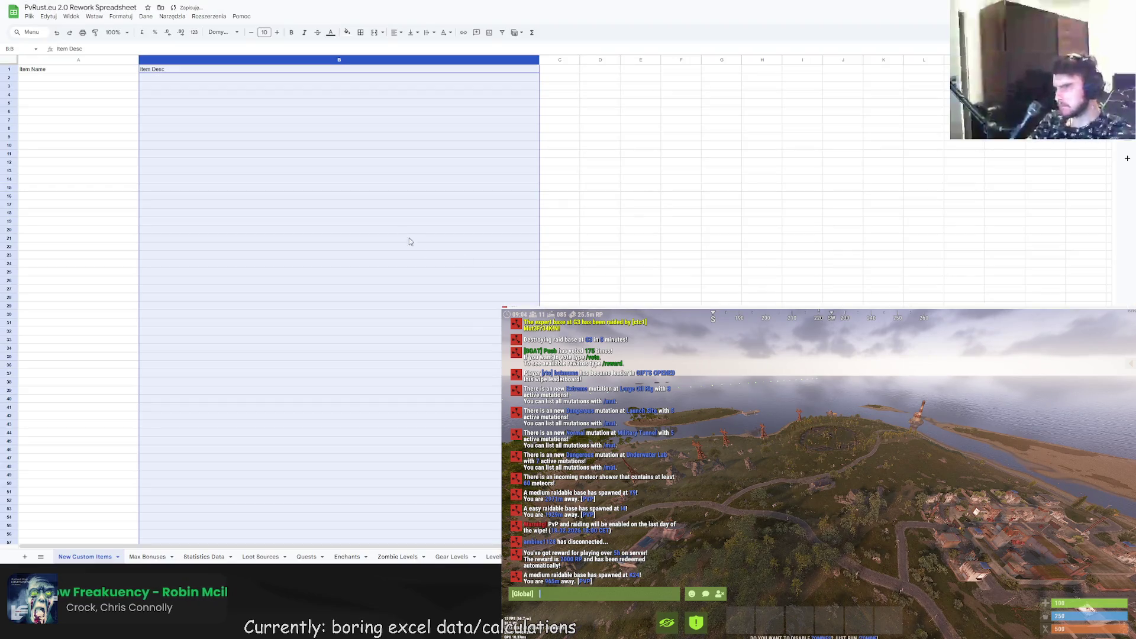
pyautogui.click(409, 238)
# - Centre-align the Item Name and Item Desc headers
pyautogui.click(86, 71)
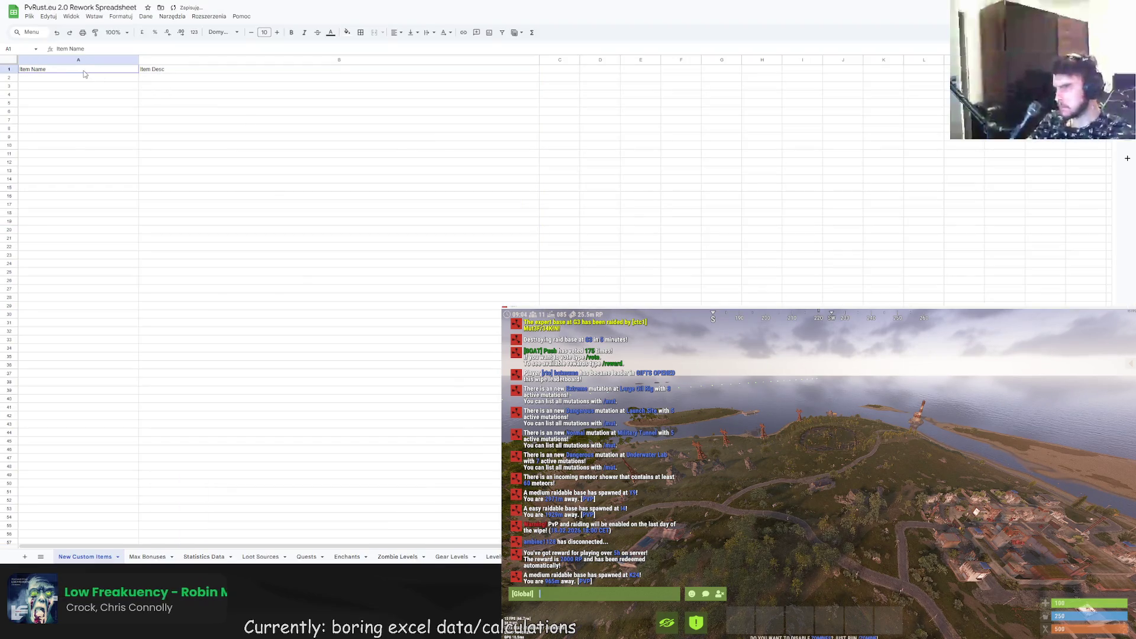
pyautogui.keyDown('shift'); pyautogui.click(168, 73); pyautogui.keyUp('shift')
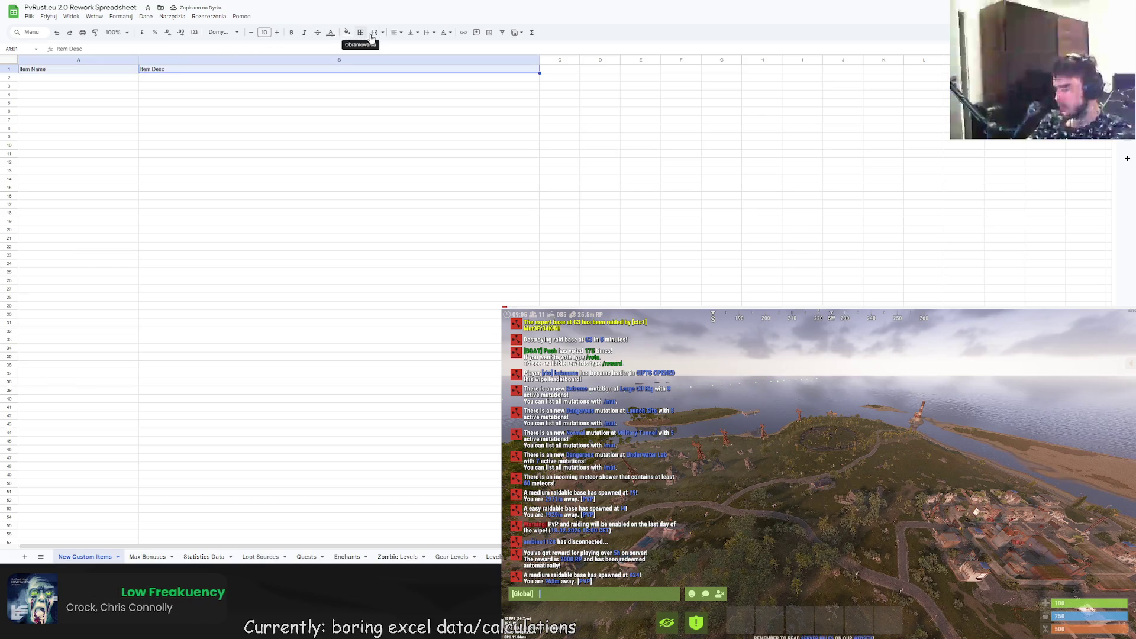
pyautogui.click(395, 32)
pyautogui.click(410, 46)
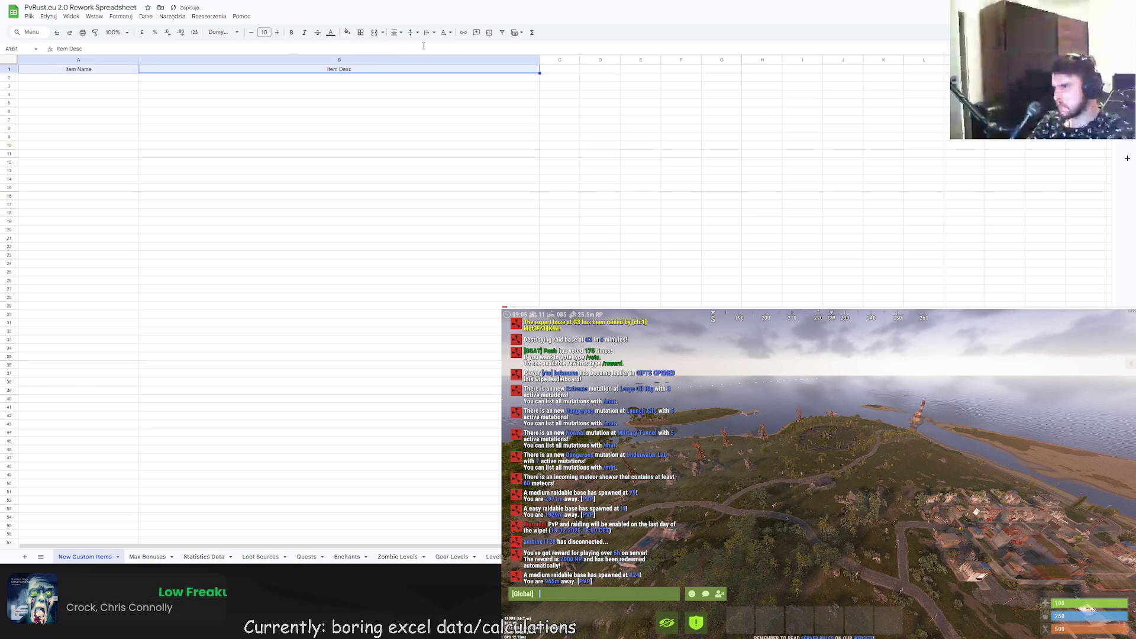
# - Set row 1 height to 60 pixels and make headers A1:B1 bold
pyautogui.click(19, 70)
pyautogui.rightClick(19, 70)
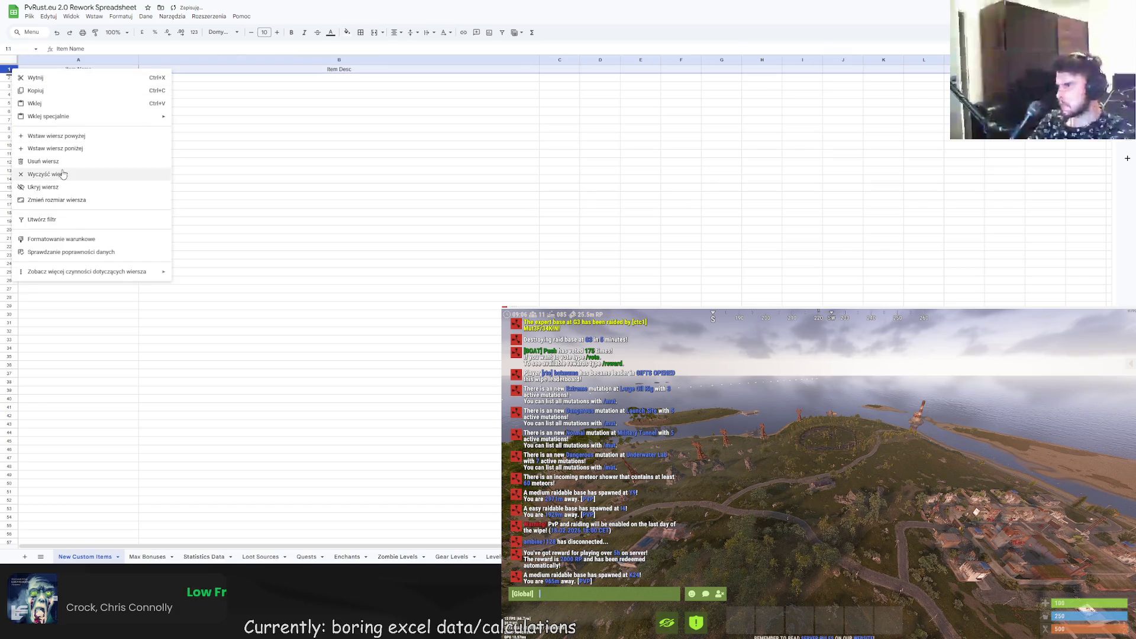
pyautogui.click(53, 201)
pyautogui.click(541, 282)
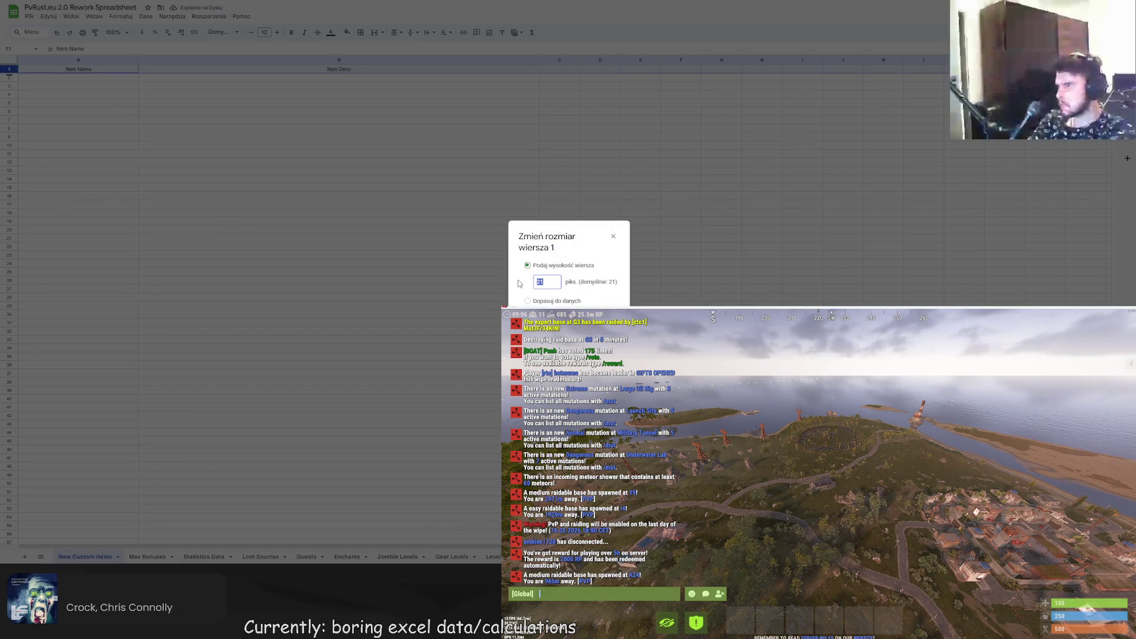
pyautogui.write('60')
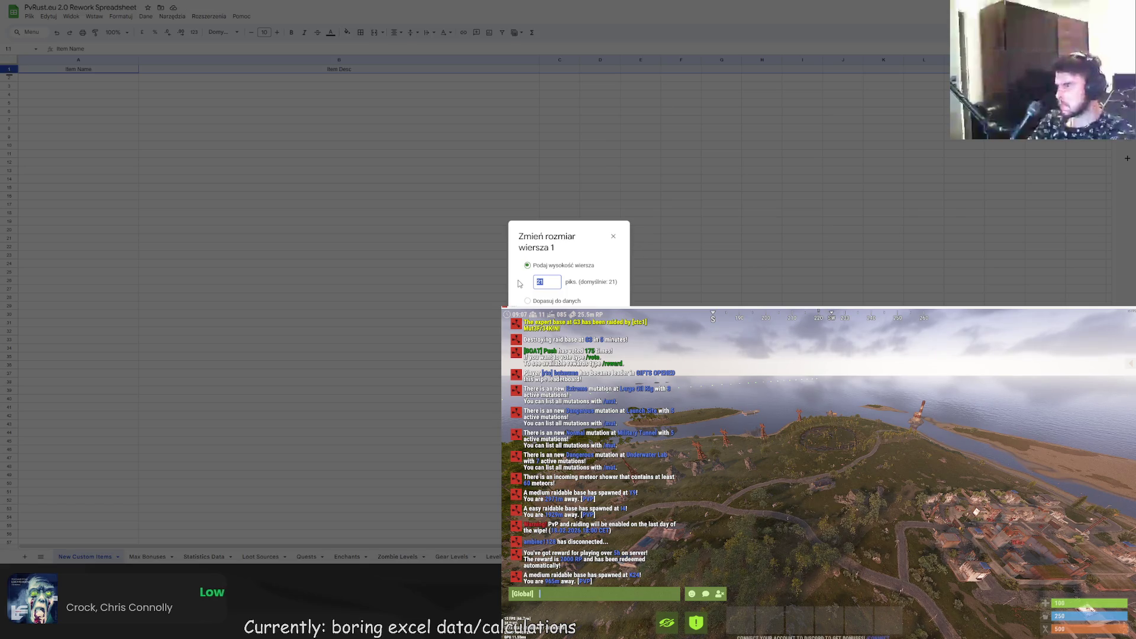
pyautogui.press('Return')
pyautogui.moveTo(92, 77); pyautogui.dragTo(318, 72)
pyautogui.hotkey('ctrl', 'b')
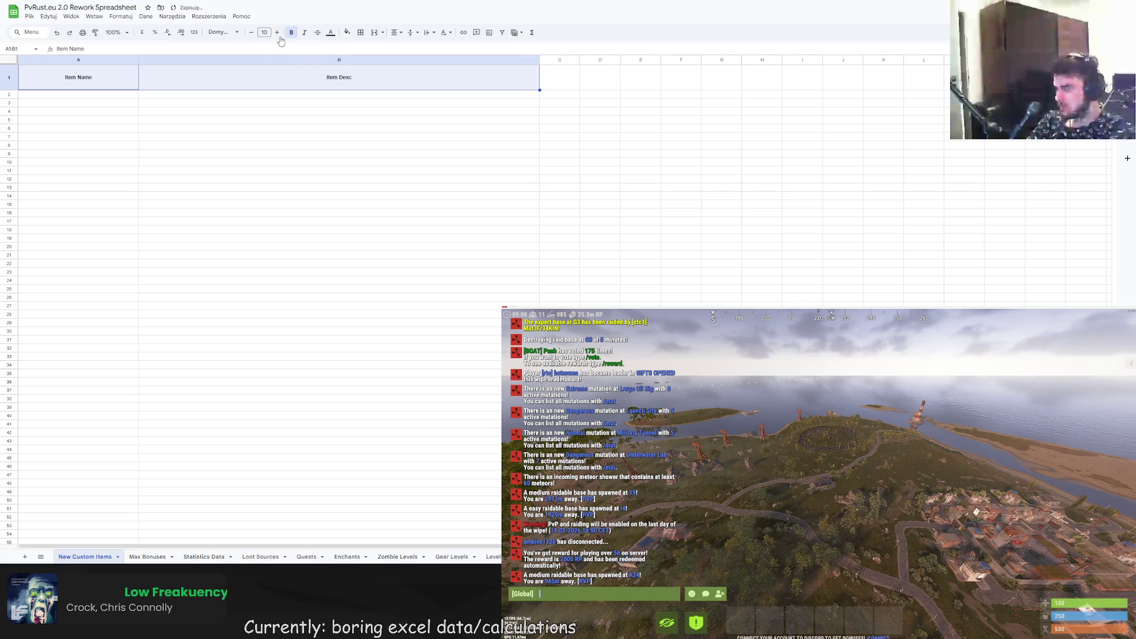
# - Enlarge the header font and retype the headers as ITEM NAME and ITEM DESCRIPTION
pyautogui.click(277, 32)
pyautogui.click(277, 33)
pyautogui.click(277, 33)
pyautogui.click(277, 33)
pyautogui.click(277, 33)
pyautogui.click(101, 79)
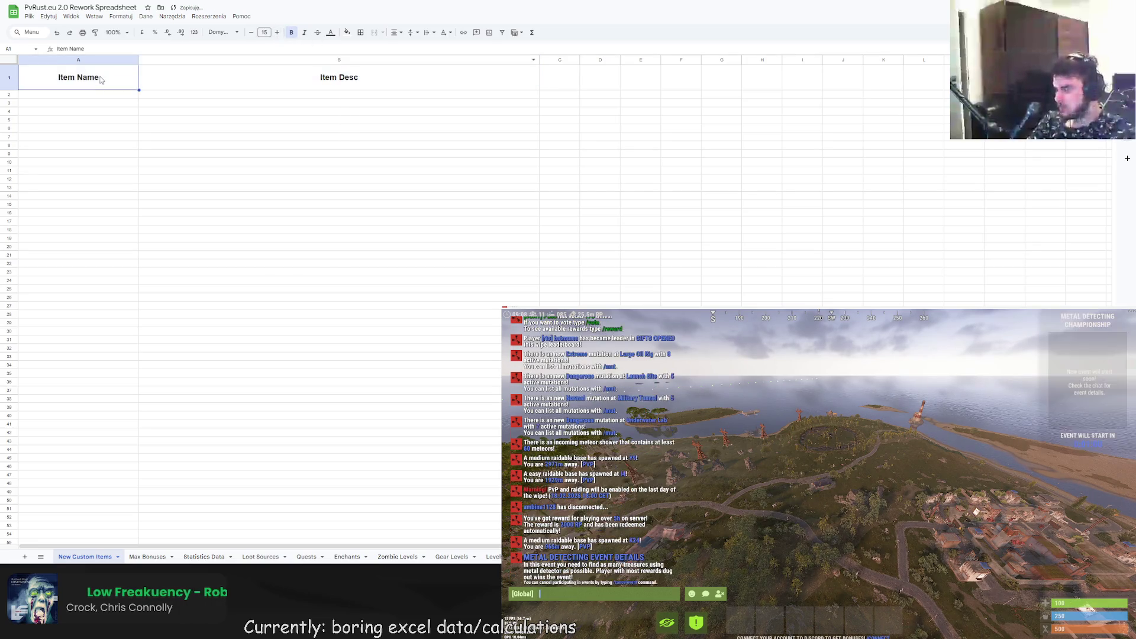
pyautogui.doubleClick(101, 80)
pyautogui.hotkey('ctrl', 'a')
pyautogui.write('ITEM NA')
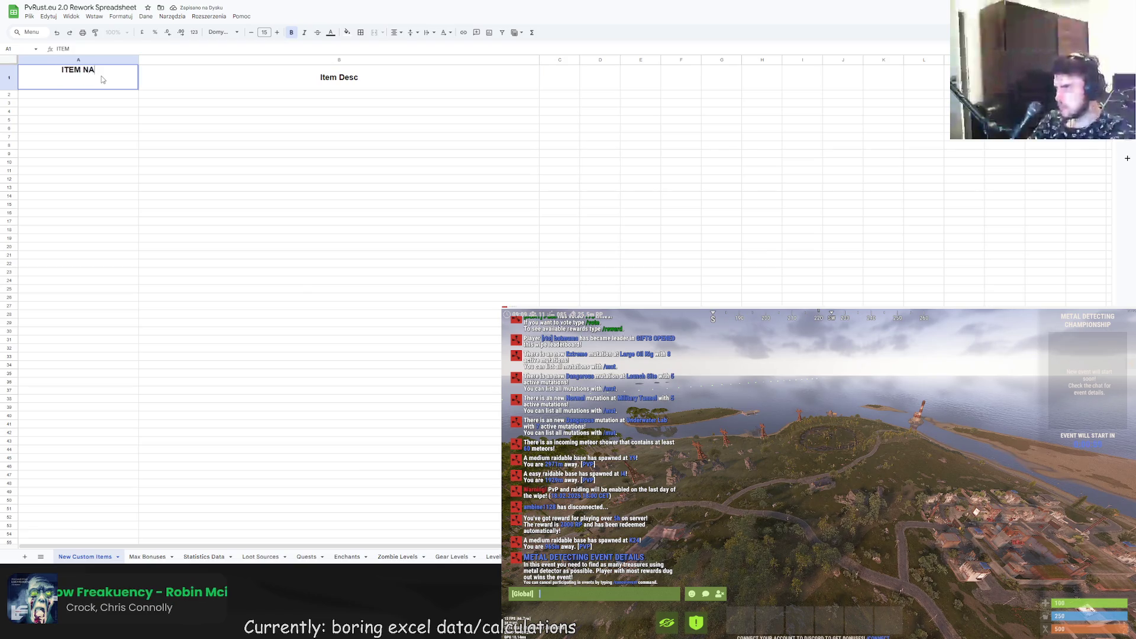
pyautogui.write('ME')
pyautogui.doubleClick(156, 71)
pyautogui.hotkey('ctrl', 'a')
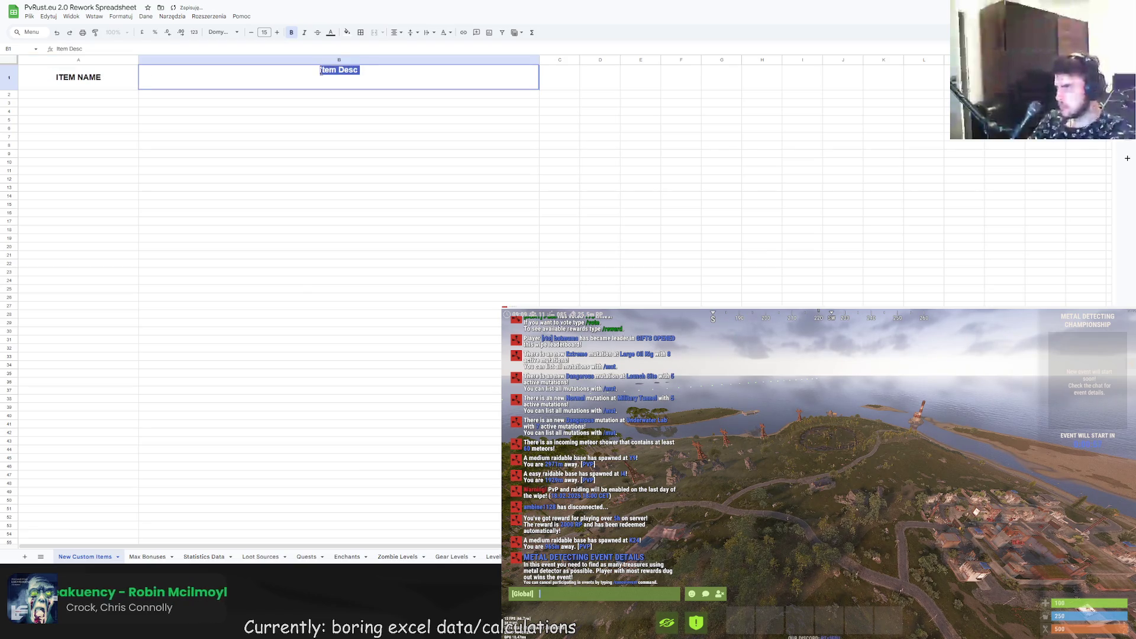
pyautogui.write('ITEM DESCRIPTION')
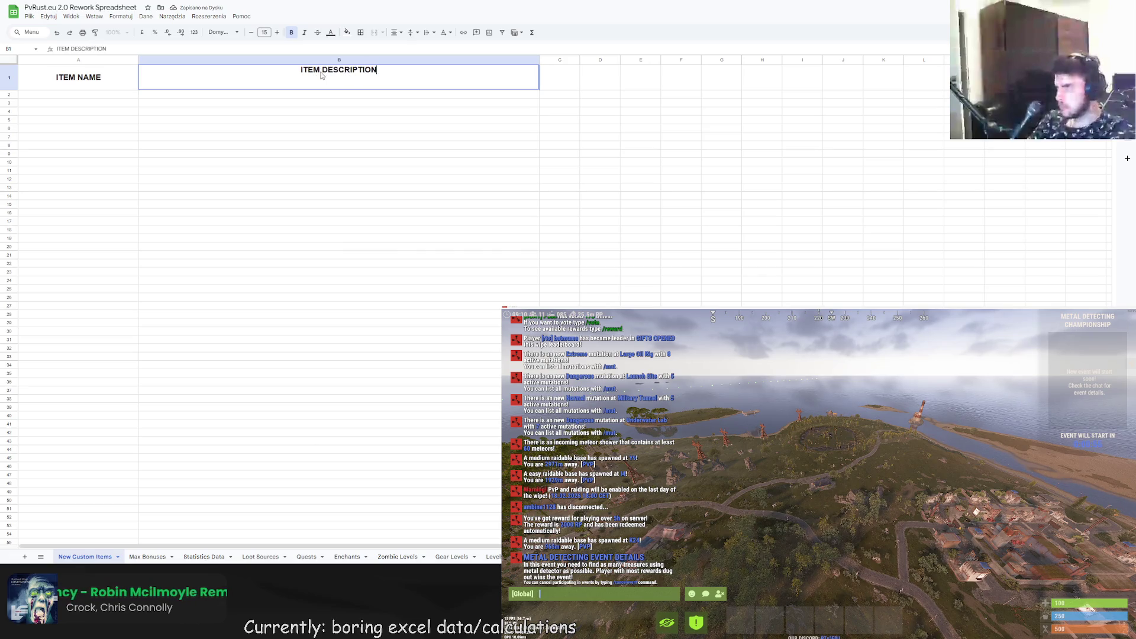
pyautogui.press('Return')
# - Apply all borders to the range A1:B66
pyautogui.moveTo(58, 75)
pyautogui.mouseDown()
pyautogui.moveTo(267, 320)
pyautogui.moveTo(491, 554)
pyautogui.moveTo(500, 536)
pyautogui.mouseUp()
pyautogui.click(361, 32)
pyautogui.click(364, 50)
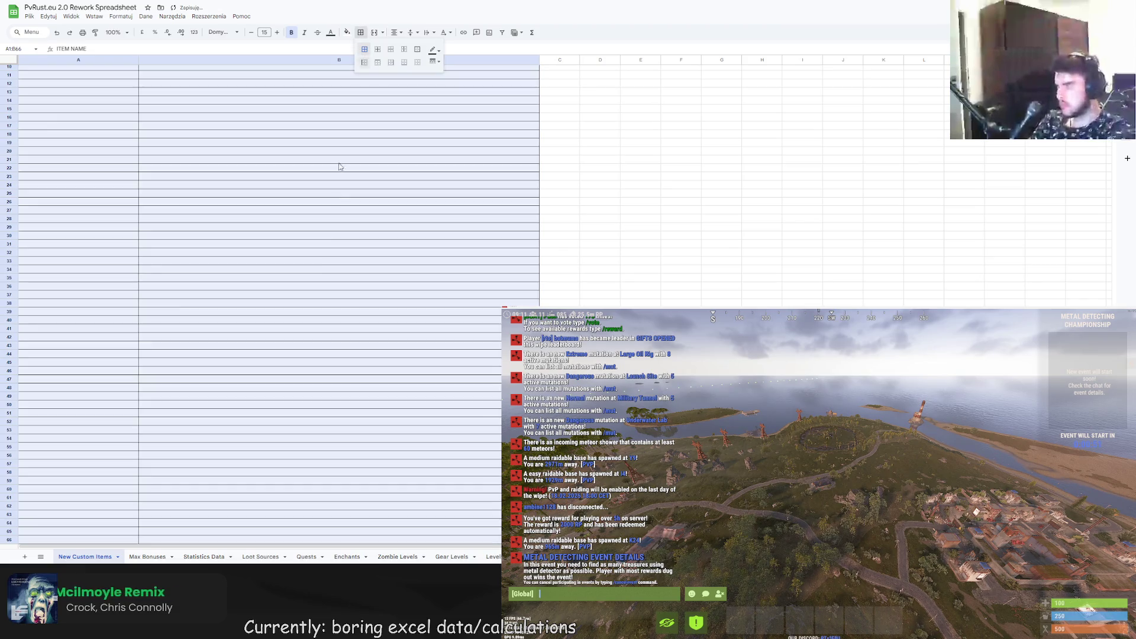
pyautogui.scroll(3, 321, 265)
pyautogui.click(322, 265)
# - Fill header cells A1:B1 with light grey
pyautogui.moveTo(117, 86); pyautogui.dragTo(358, 78)
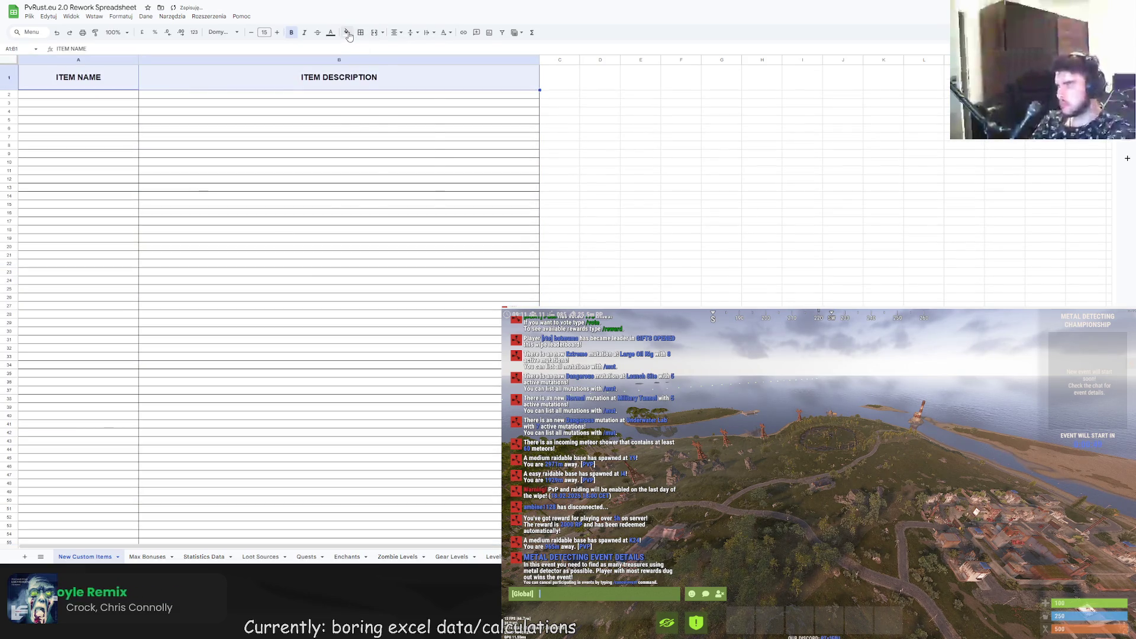
pyautogui.click(347, 32)
pyautogui.click(401, 61)
pyautogui.click(295, 120)
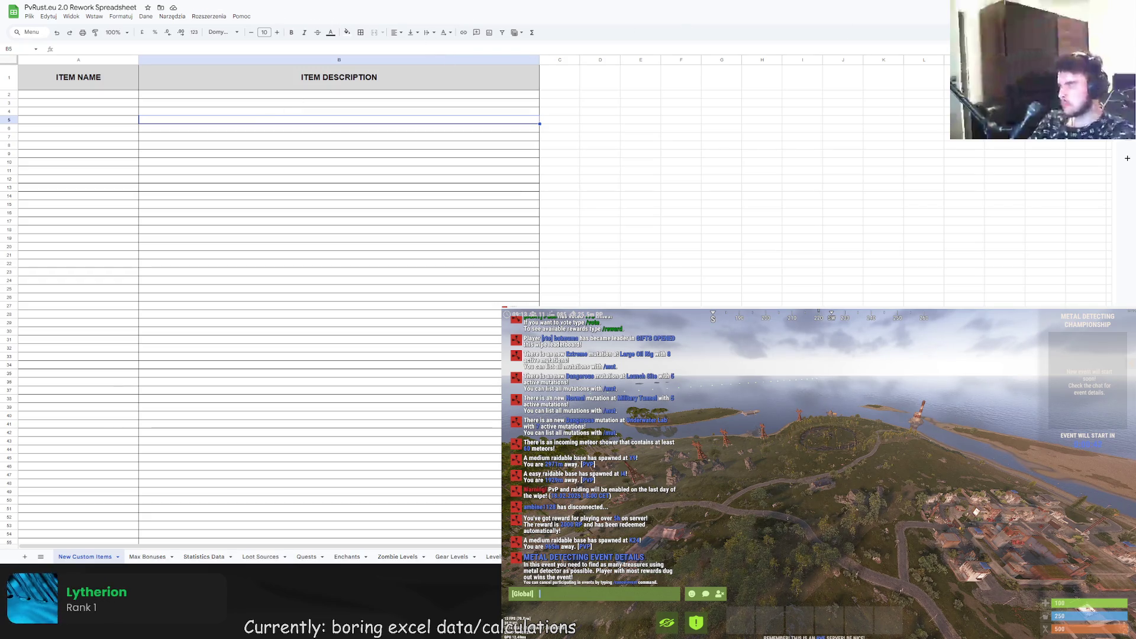
# - Search the web for 'spreadsheet google dark mode' and open the Google Sheets Dark Mode store page
pyautogui.hotkey('ctrl', 't')
pyautogui.write('spread')
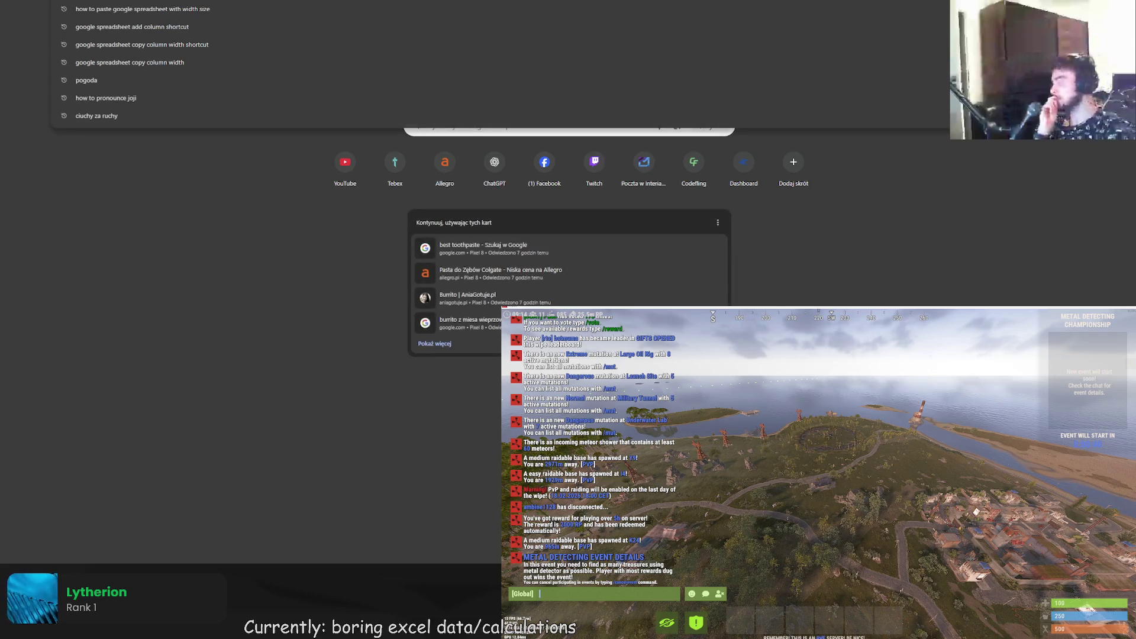
pyautogui.write('sheet dark mode')
pyautogui.press('Return')
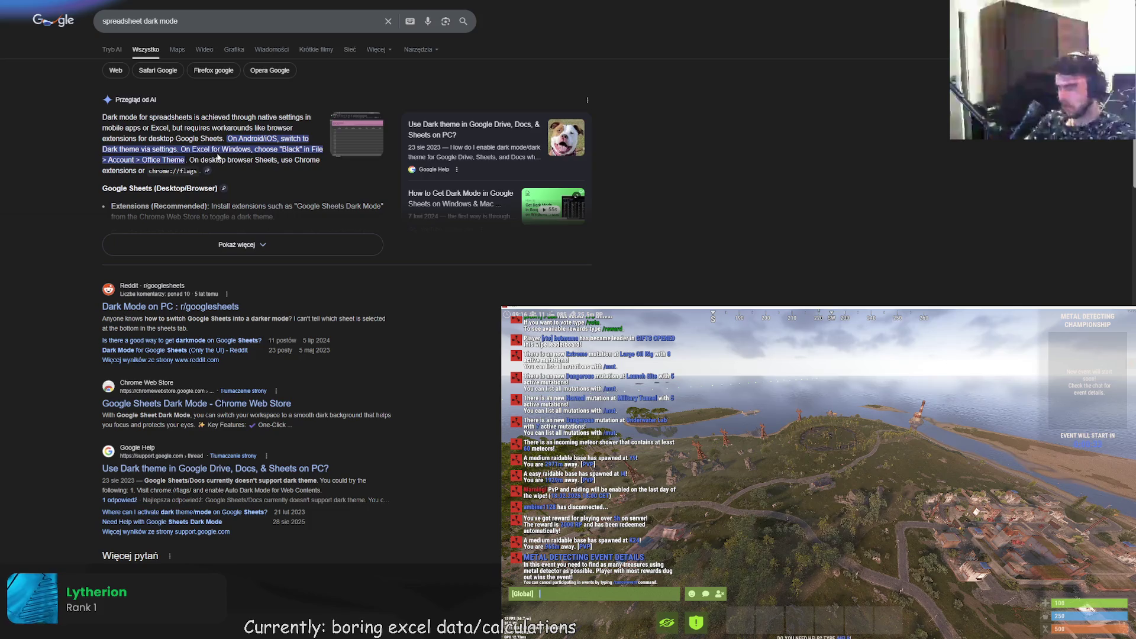
pyautogui.click(142, 22)
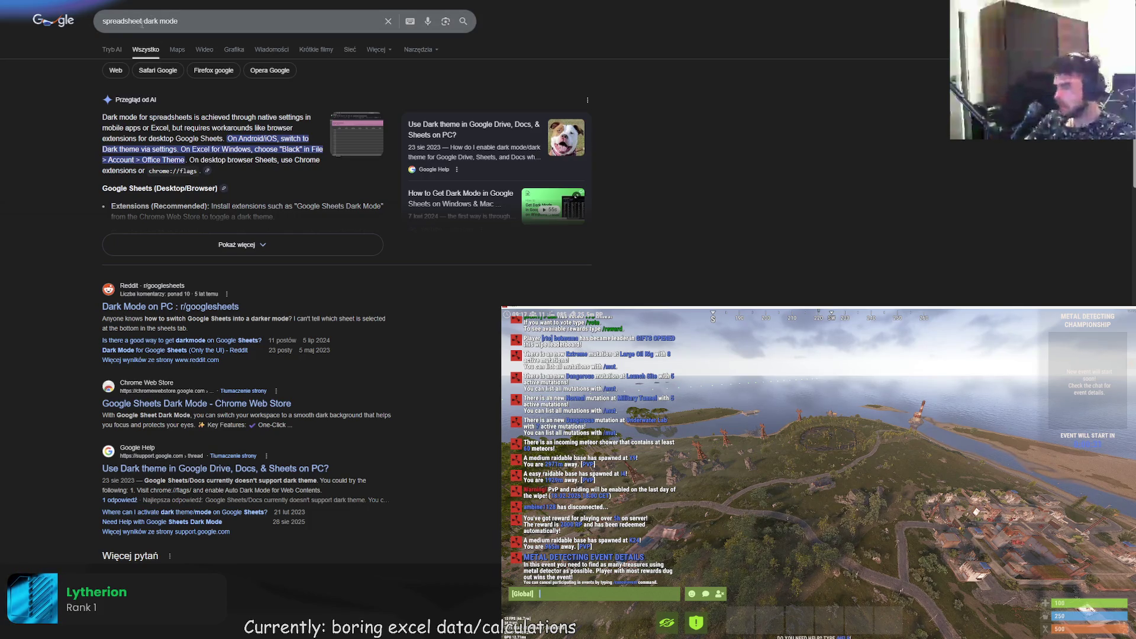
pyautogui.write('google')
pyautogui.press('Return')
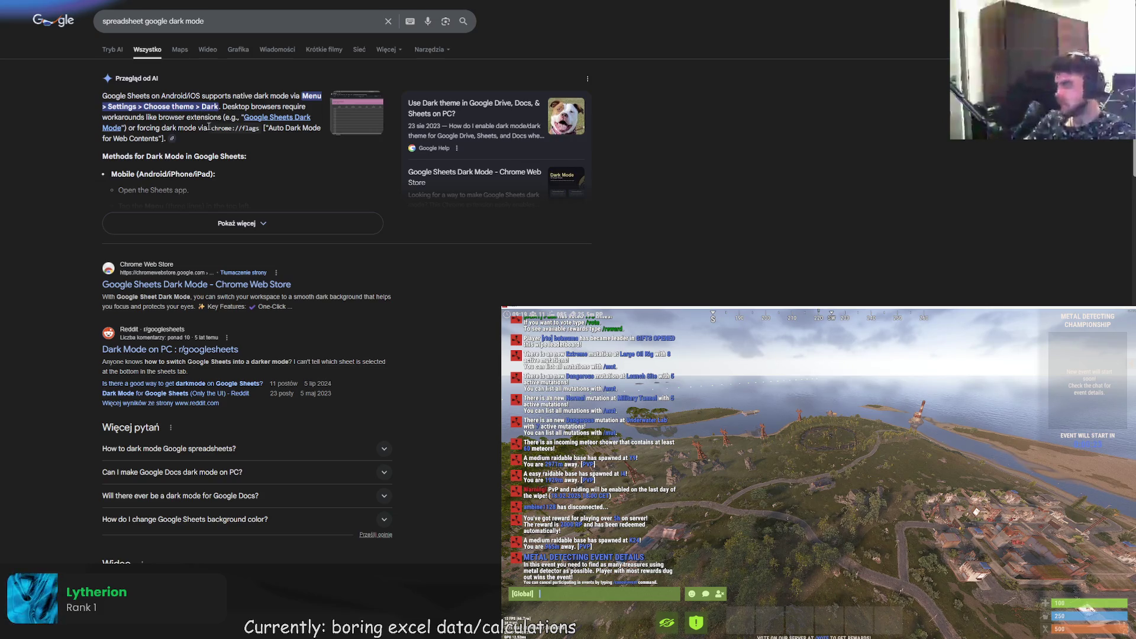
pyautogui.click(267, 119)
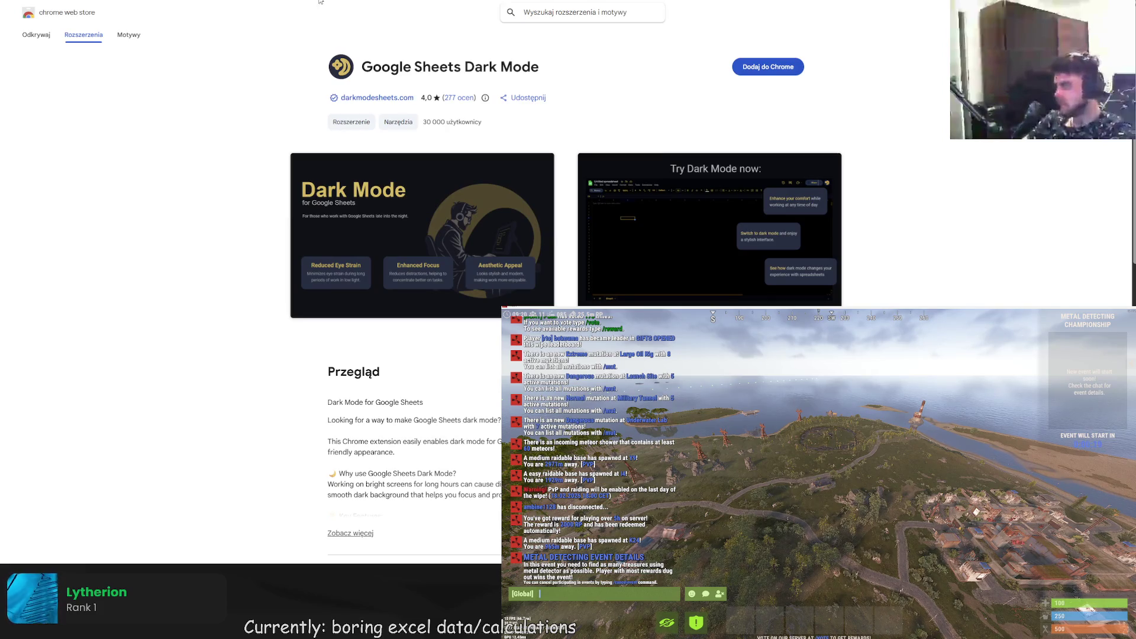
# - Find 'google sheets dark' in the Web Store, install Google Sheets Dark Mode, and reload the spreadsheet
pyautogui.click(570, 12)
pyautogui.write('goog')
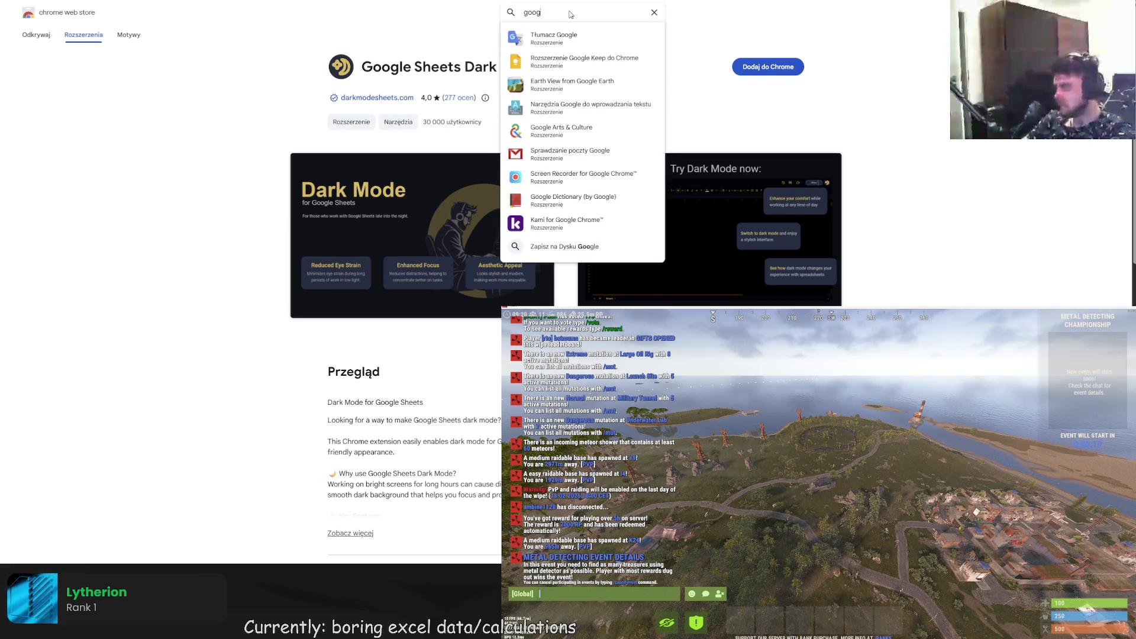
pyautogui.write('le sheets dark')
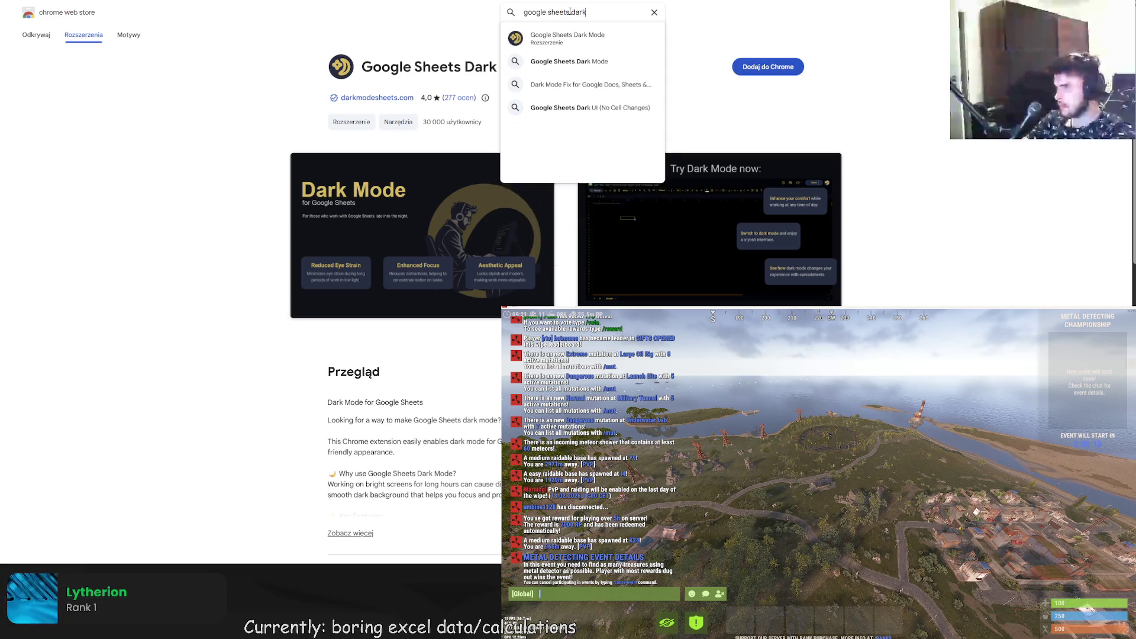
pyautogui.press('Return')
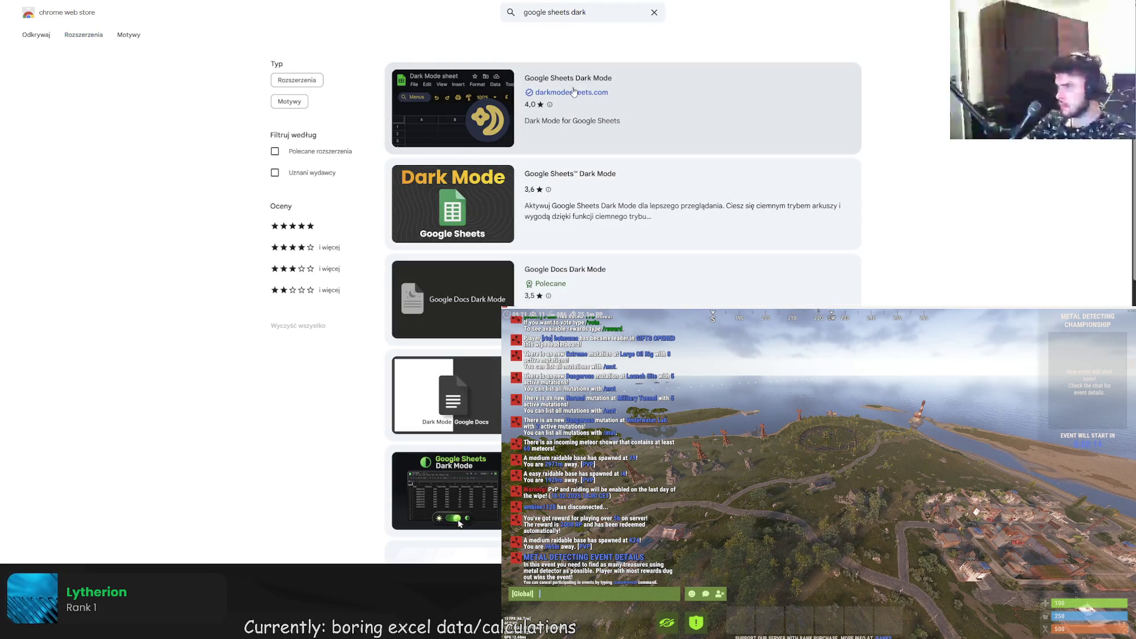
pyautogui.click(575, 83)
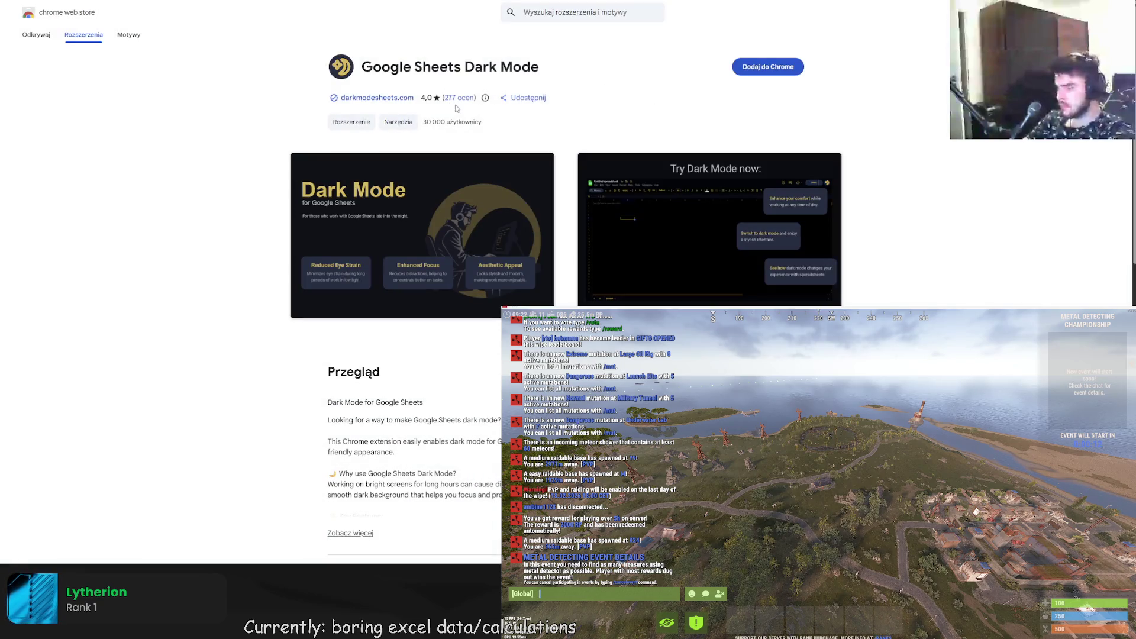
pyautogui.click(781, 64)
pyautogui.click(601, 53)
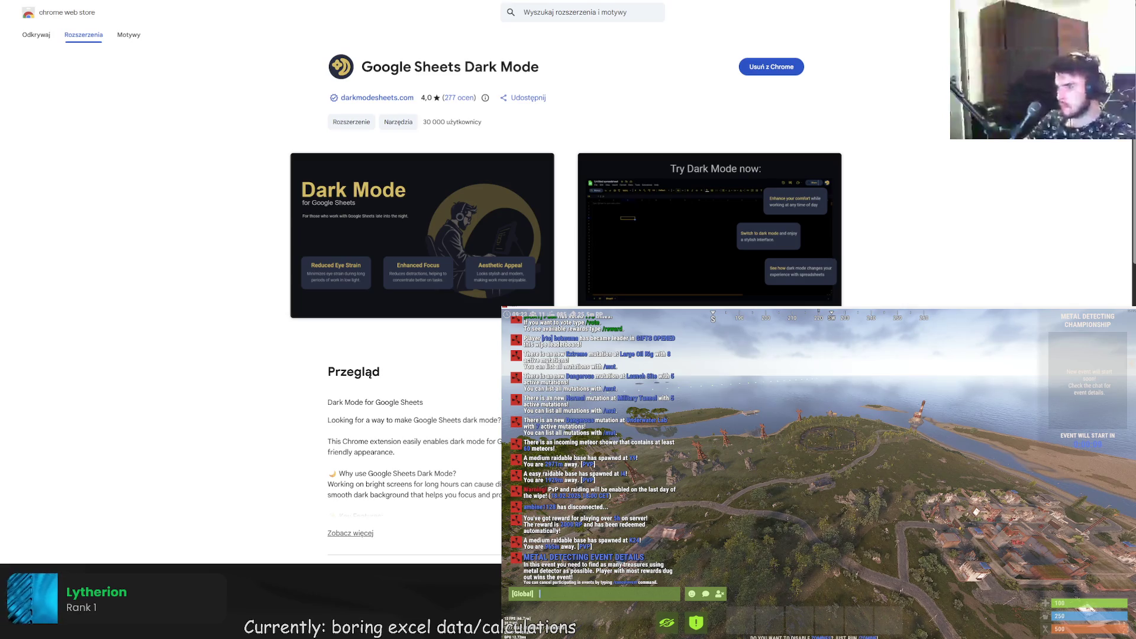
pyautogui.hotkey('ctrl', 'Tab')
pyautogui.press('F5')
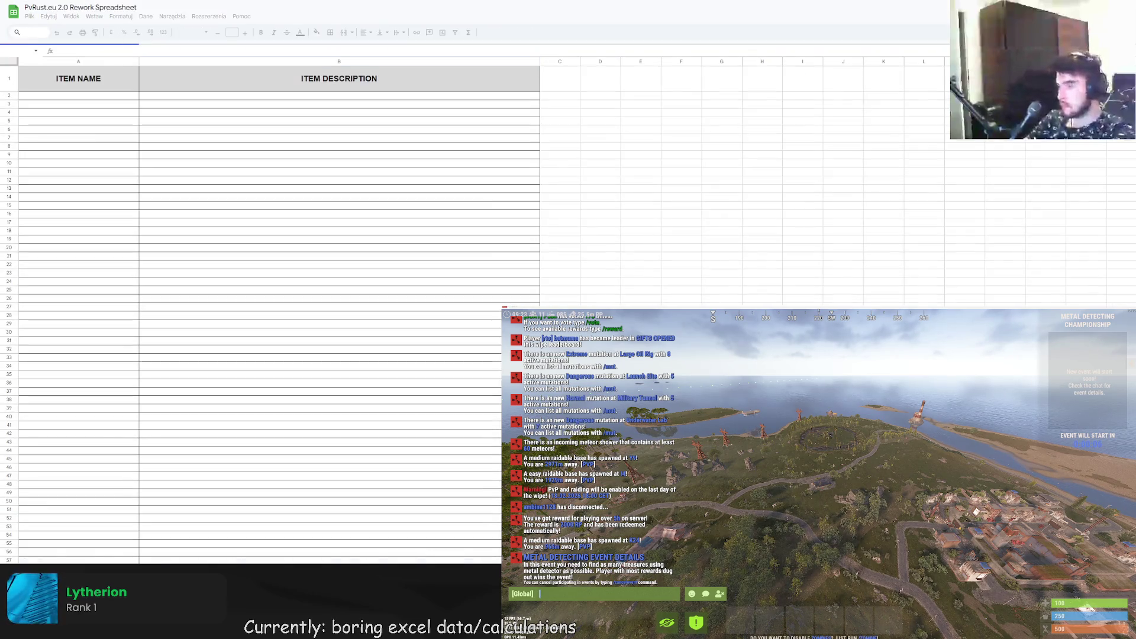
pyautogui.hotkey('ctrl', 'shift', 'Tab')
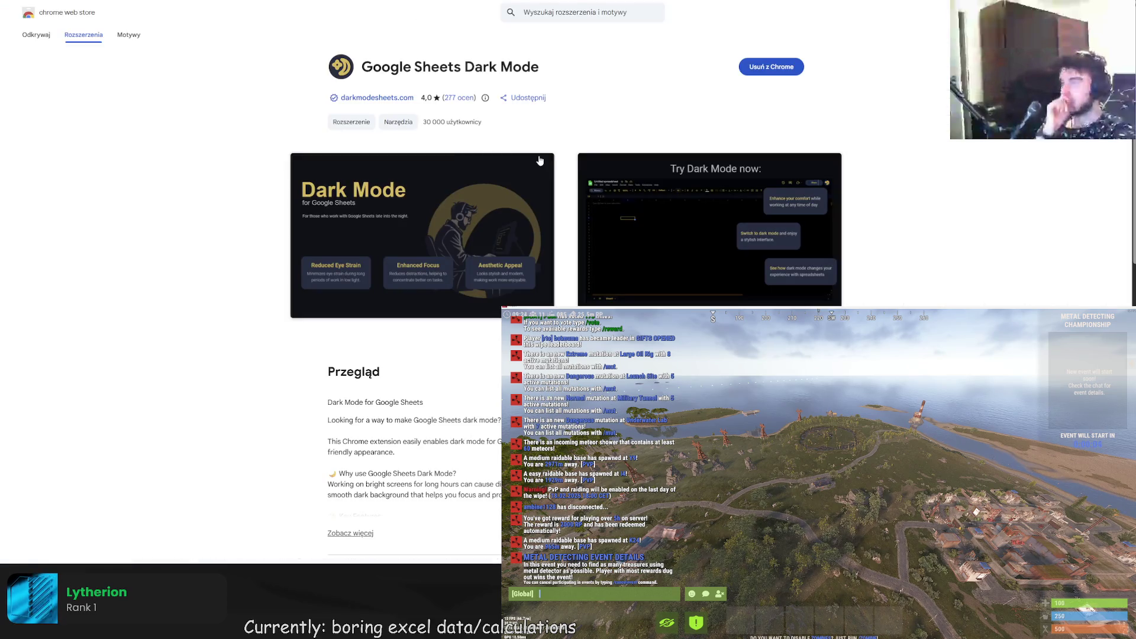
# - Read the extension's full description, then remove it from Chrome
pyautogui.scroll(-4, 510, 160)
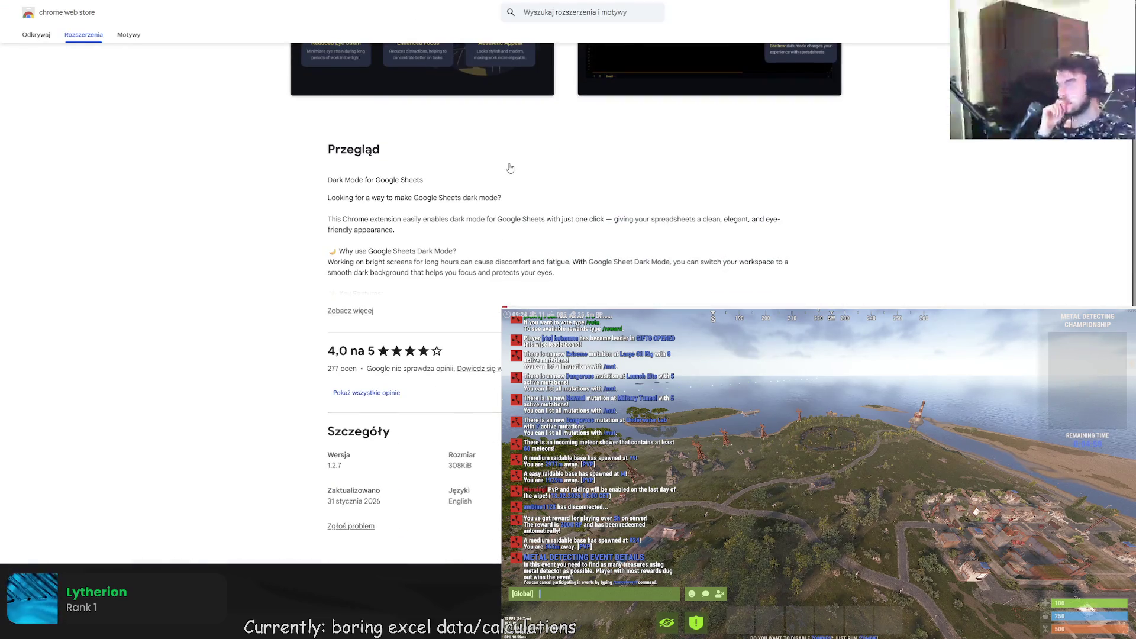
pyautogui.click(367, 311)
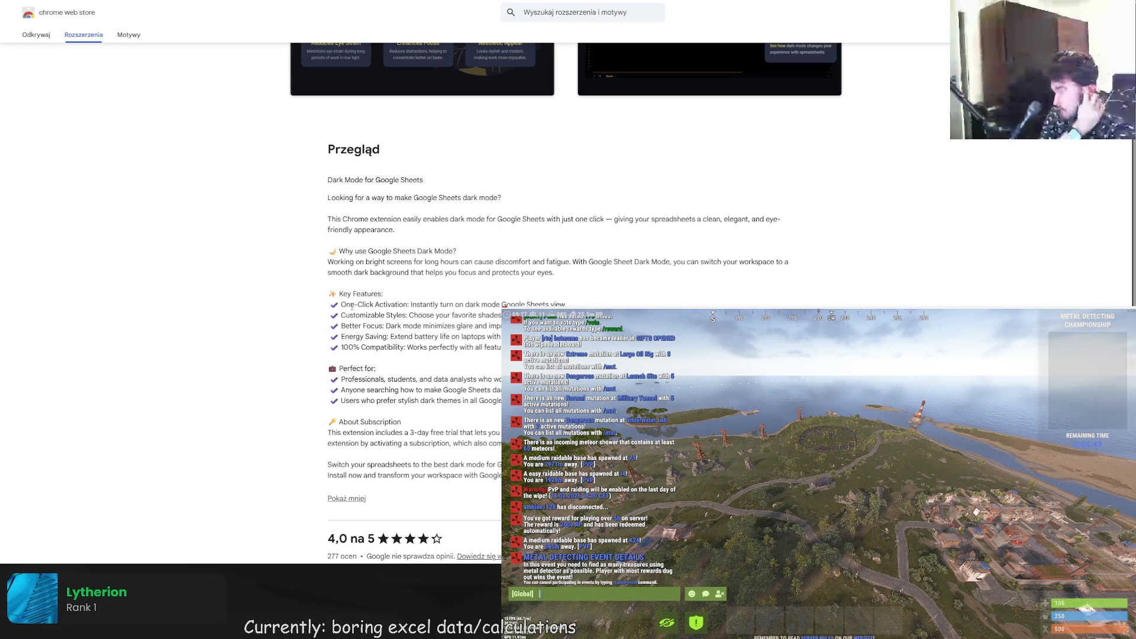
pyautogui.scroll(4, 368, 296)
pyautogui.click(772, 67)
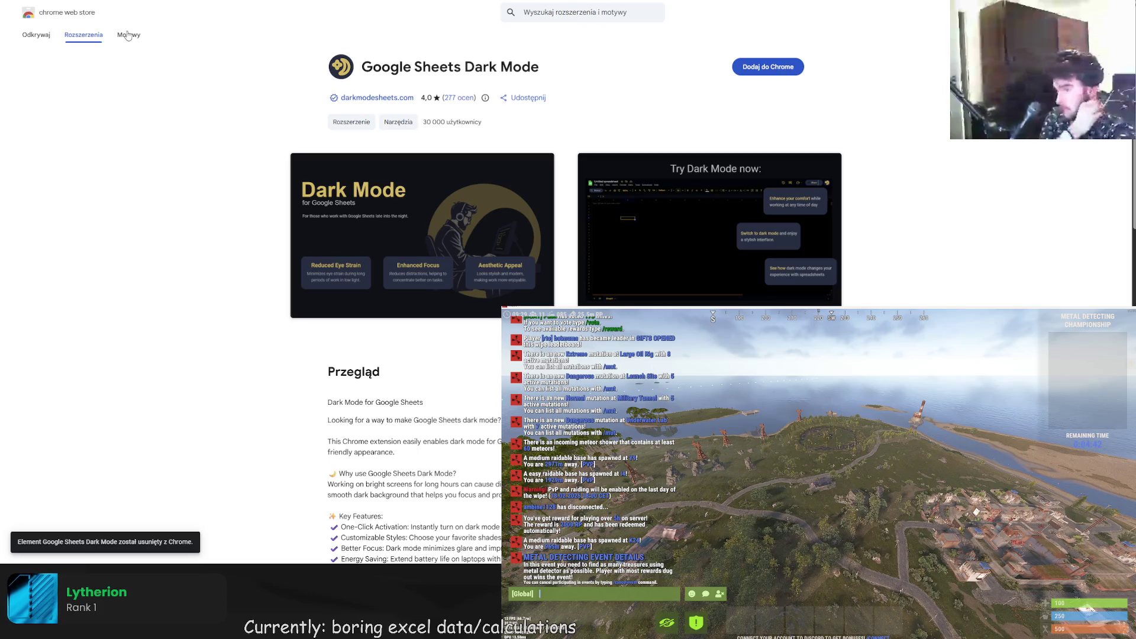
pyautogui.scroll(-4, 269, 203)
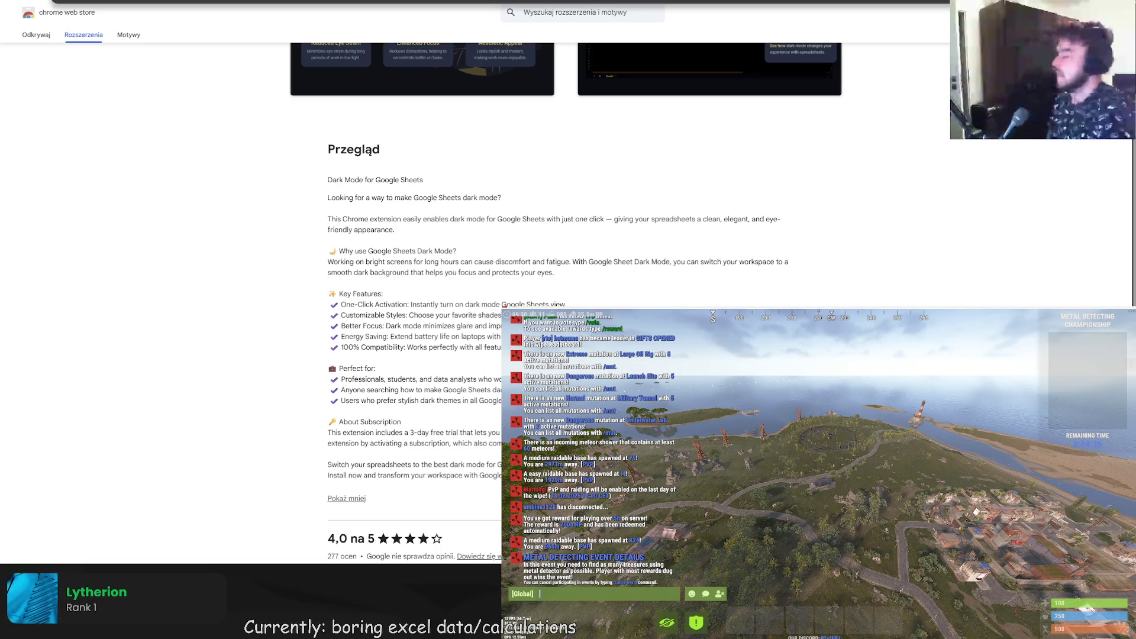
# - Search Google for 'google spreadsheet dark mode'
pyautogui.write('google s')
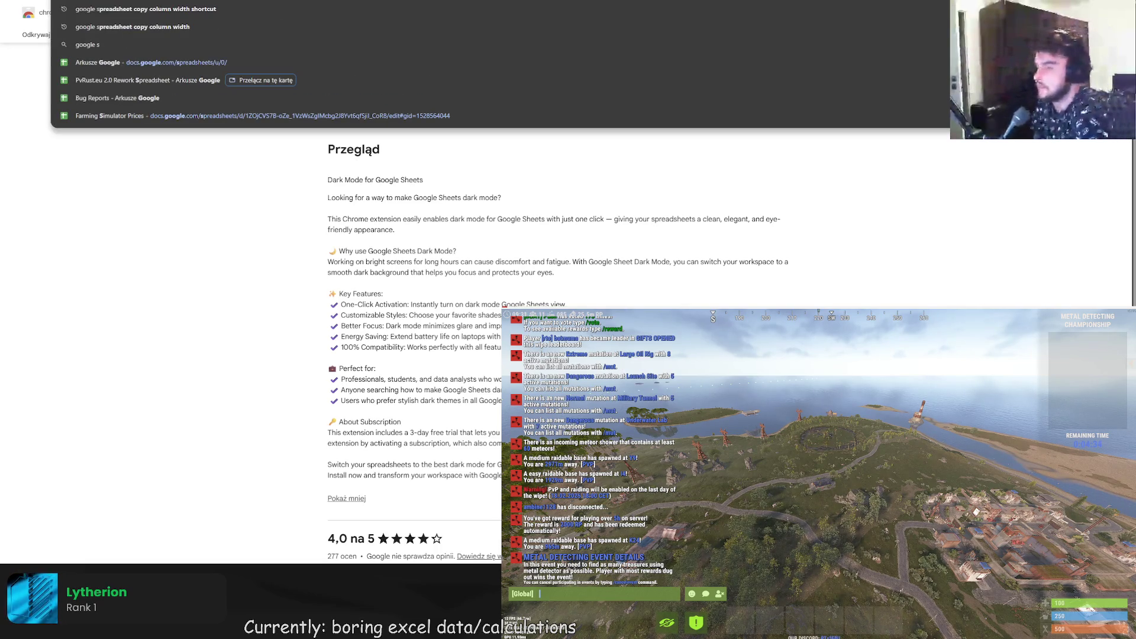
pyautogui.write('p')
pyautogui.hotkey('ctrl', 'a')
pyautogui.write('spreadsheet da')
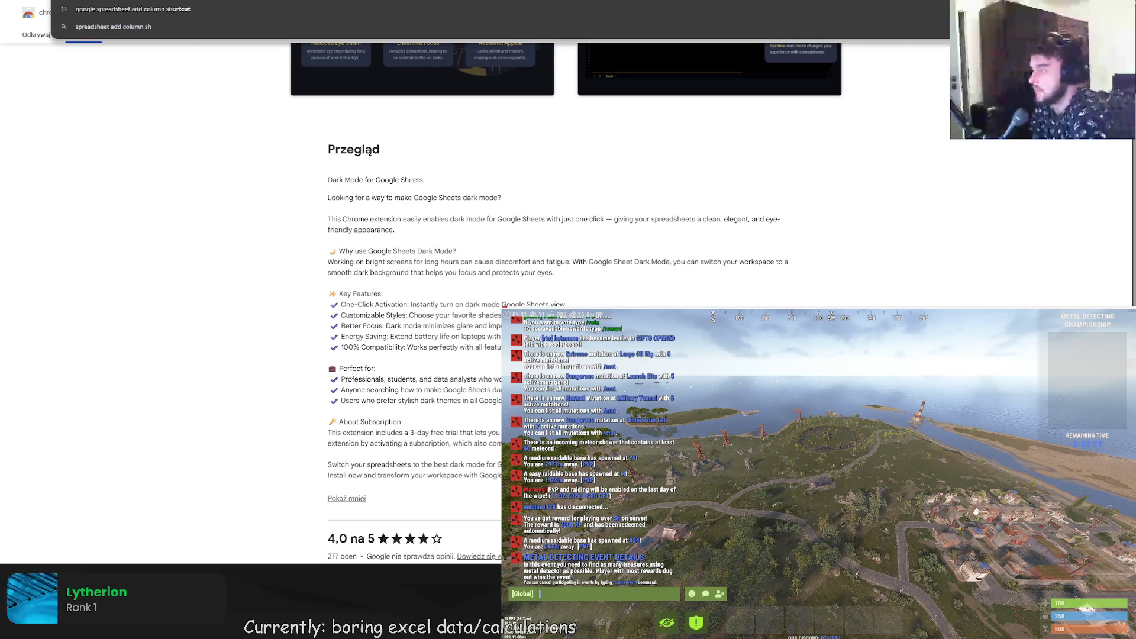
pyautogui.write('rk mode')
pyautogui.press('Return')
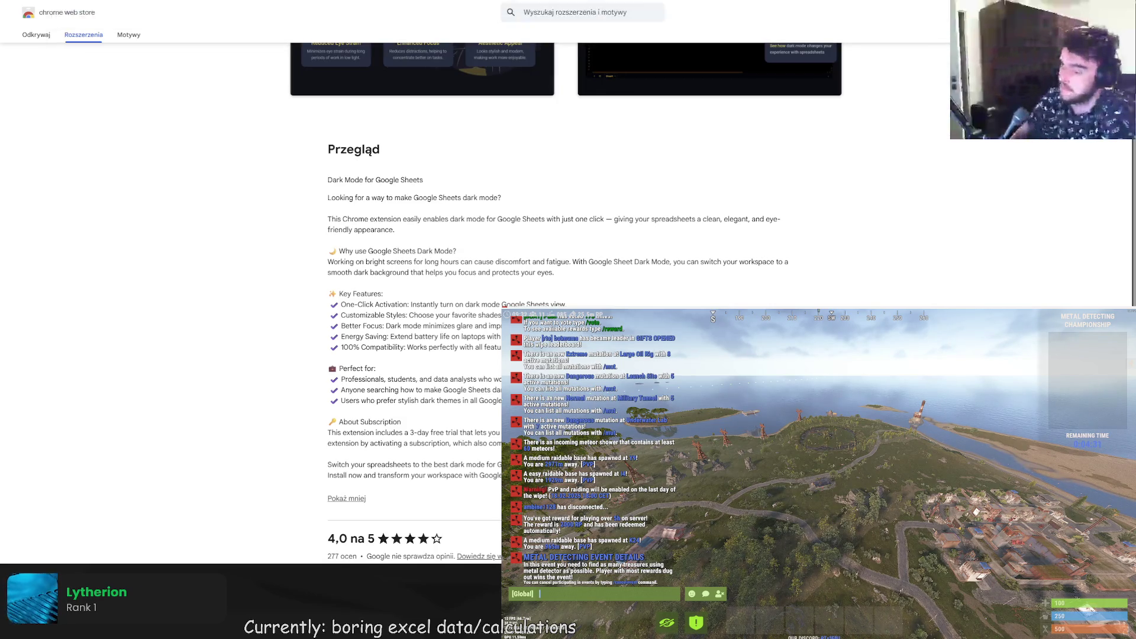
# - Read the r/googlesheets Dark Mode on PC thread, checking its linked night mode store search
pyautogui.scroll(-5, 256, 198)
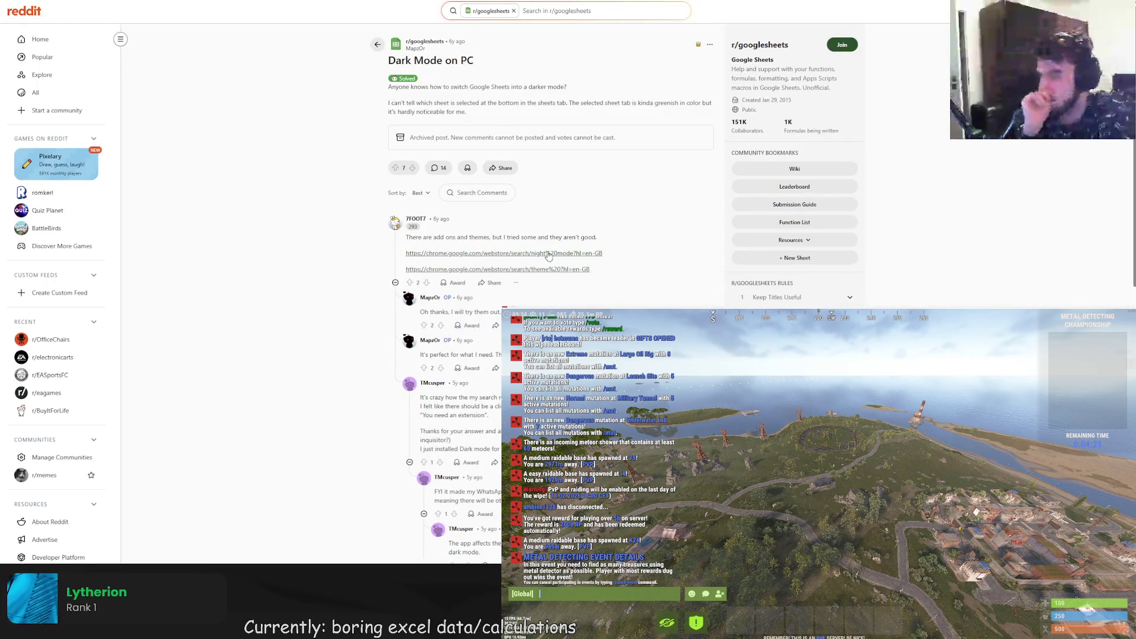
pyautogui.scroll(-2, 549, 256)
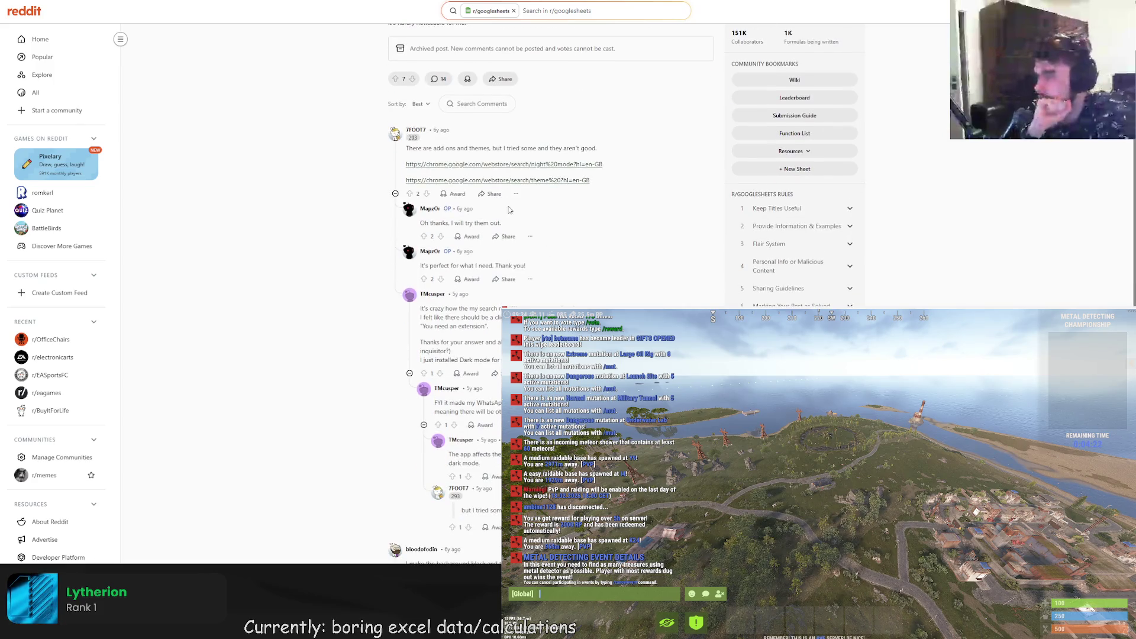
pyautogui.click(550, 168)
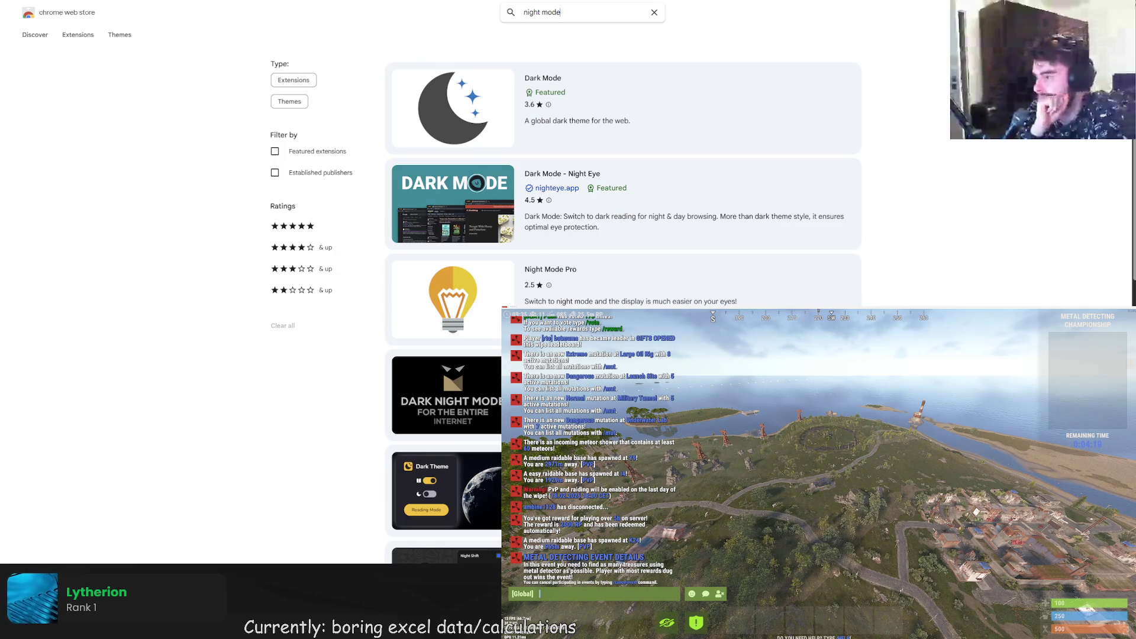
pyautogui.hotkey('alt', 'Left')
pyautogui.scroll(-5, 570, 222)
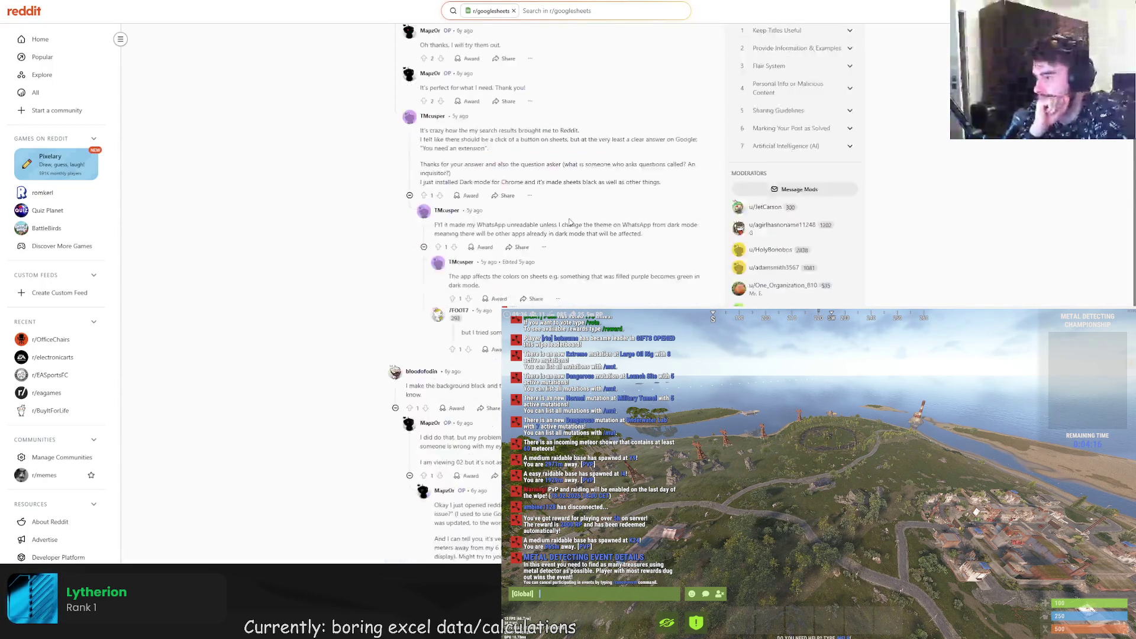
pyautogui.scroll(-2, 551, 277)
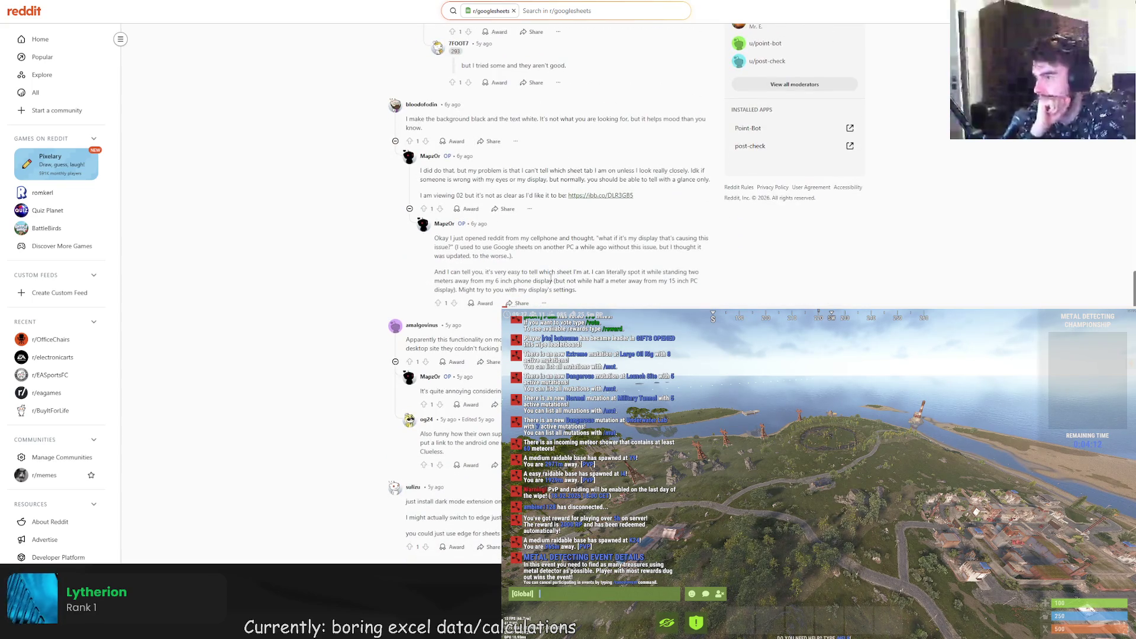
pyautogui.scroll(-1, 551, 277)
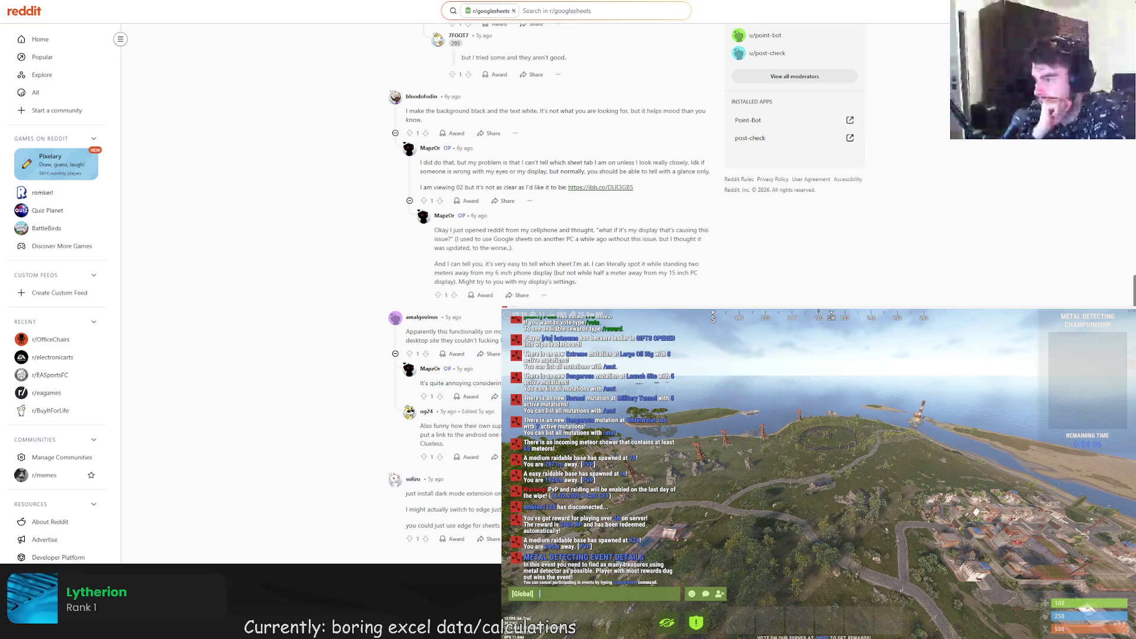
pyautogui.hotkey('ctrl', 'Tab')
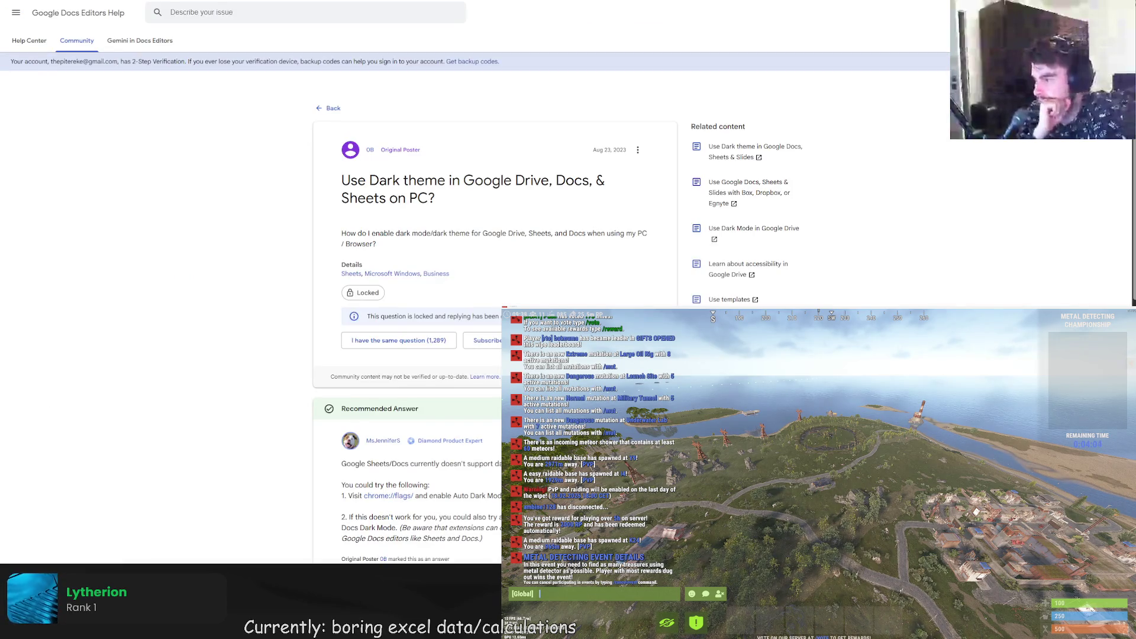
# - Highlight the chrome://flags/ tip in the recommended dark-theme answer
pyautogui.scroll(-2, 501, 111)
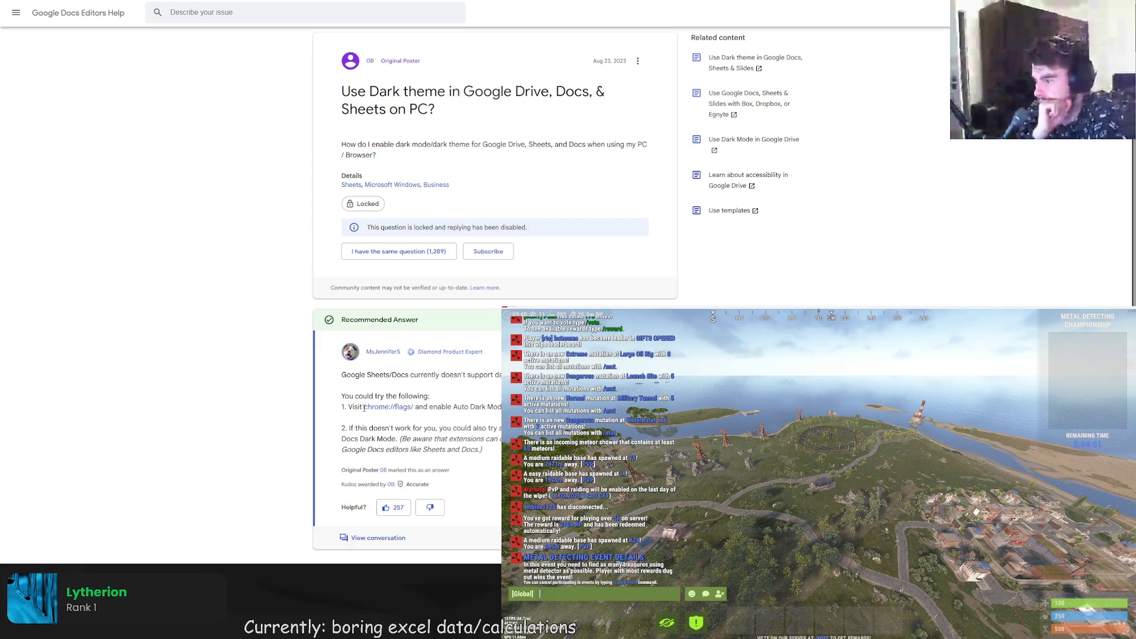
pyautogui.moveTo(364, 407); pyautogui.dragTo(414, 409)
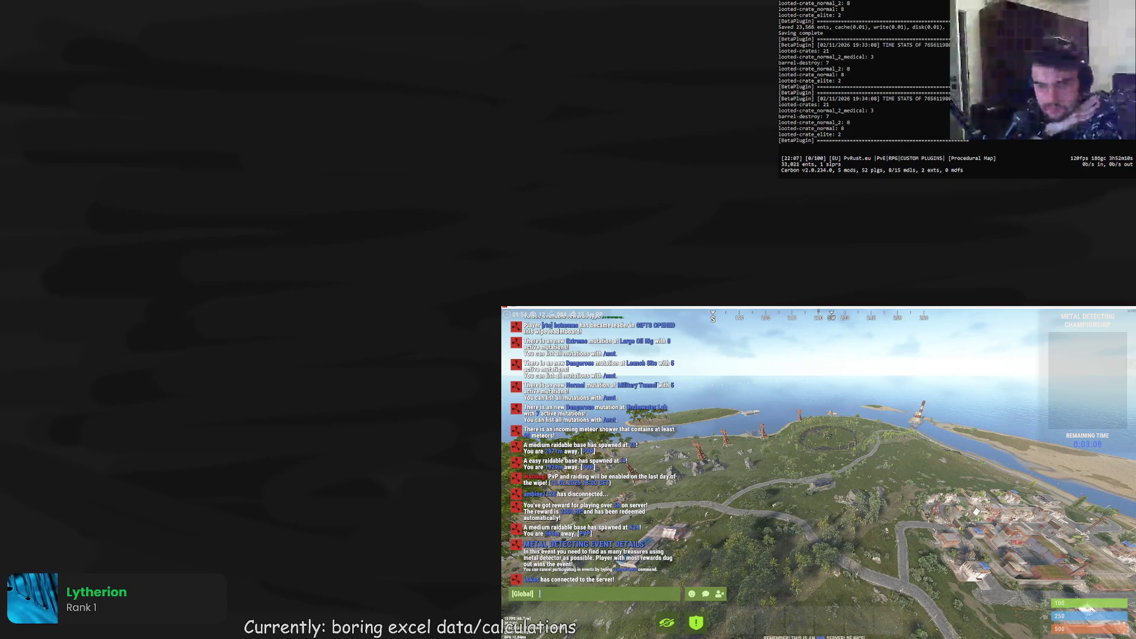
# - Return to the r/googlesheets Dark Mode on PC thread and scroll through its comments
pyautogui.hotkey('alt', 'Tab')
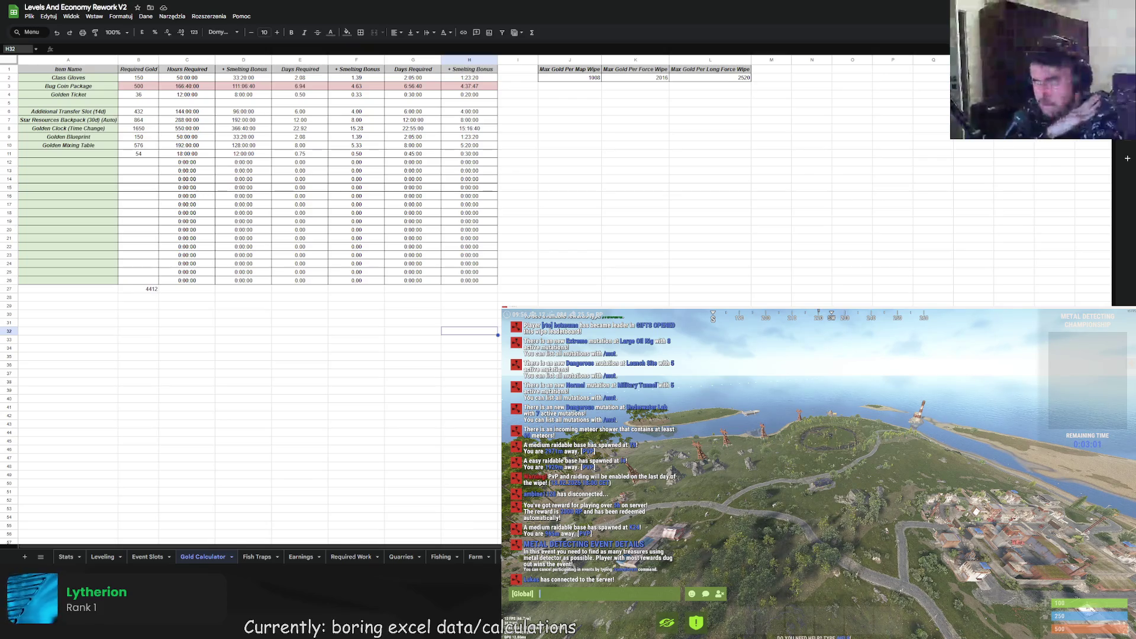
pyautogui.hotkey('alt', 'Tab')
pyautogui.hotkey('ctrl', 'Tab')
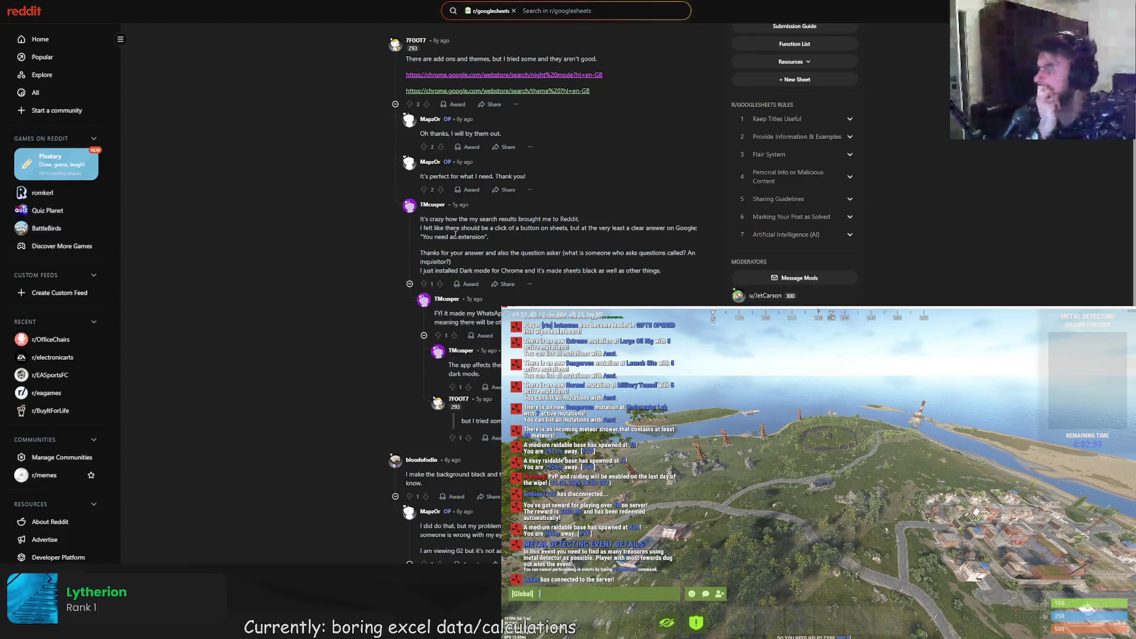
pyautogui.scroll(-5, 481, 254)
pyautogui.scroll(-3, 481, 254)
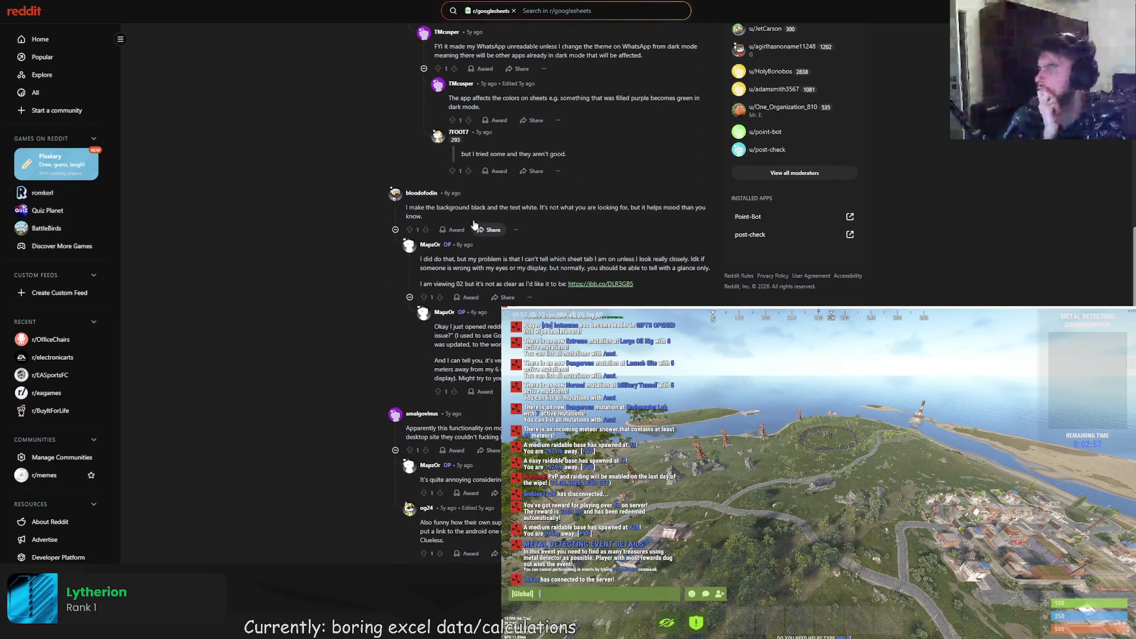
pyautogui.scroll(-2, 556, 254)
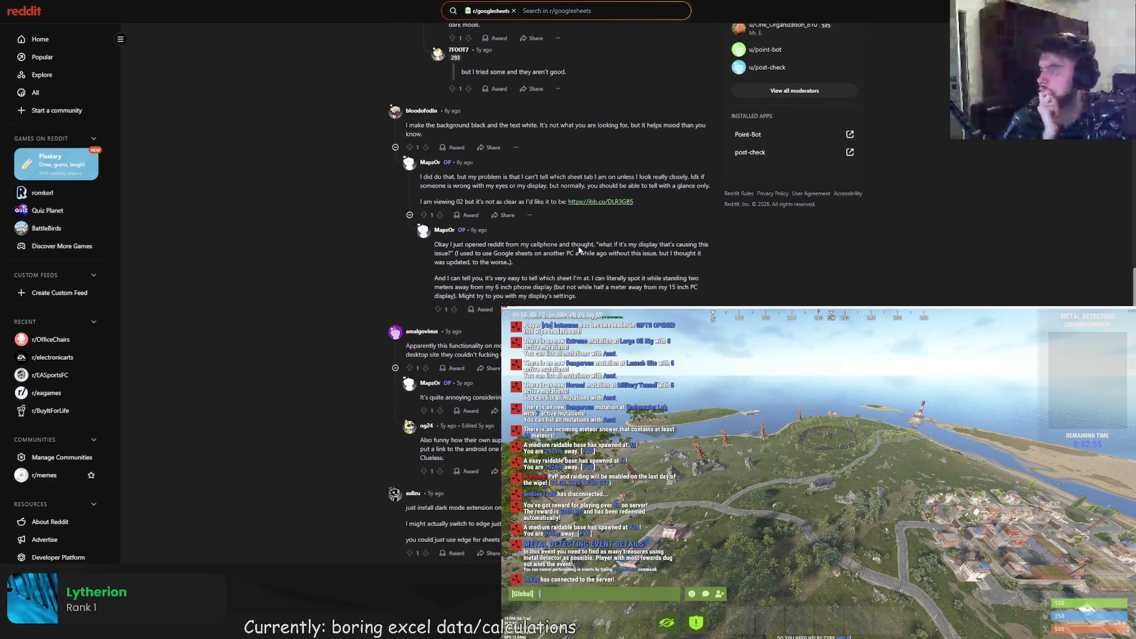
# - Open the GeeksforGeeks Google Sheets dark mode article from the results and find Step 1
pyautogui.hotkey('ctrl', 'shift', 'Tab')
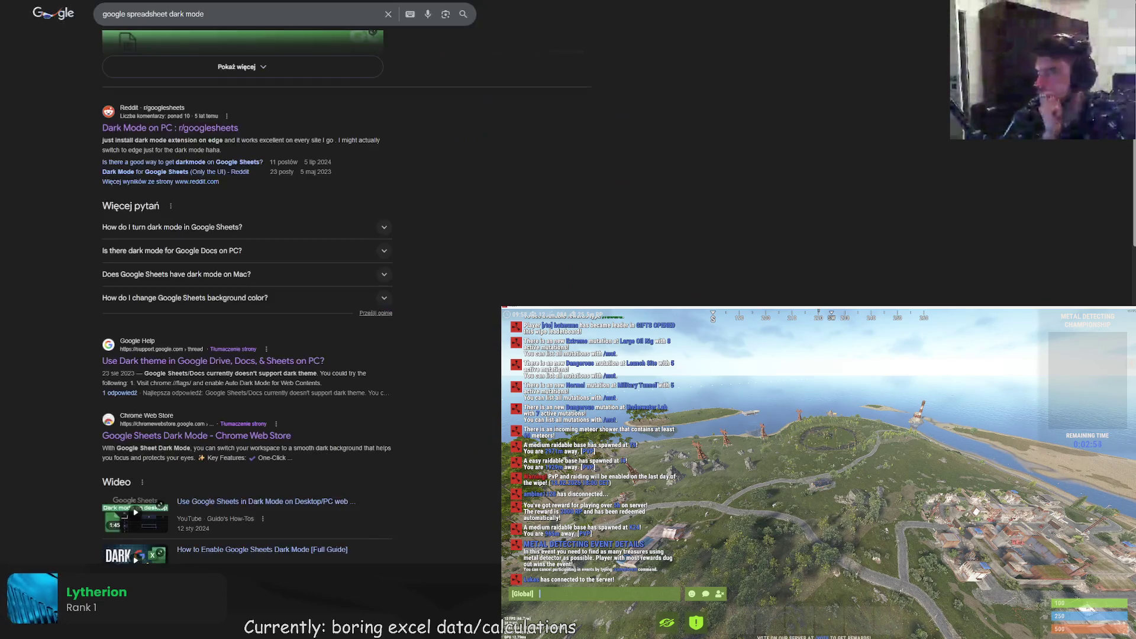
pyautogui.scroll(-3, 308, 281)
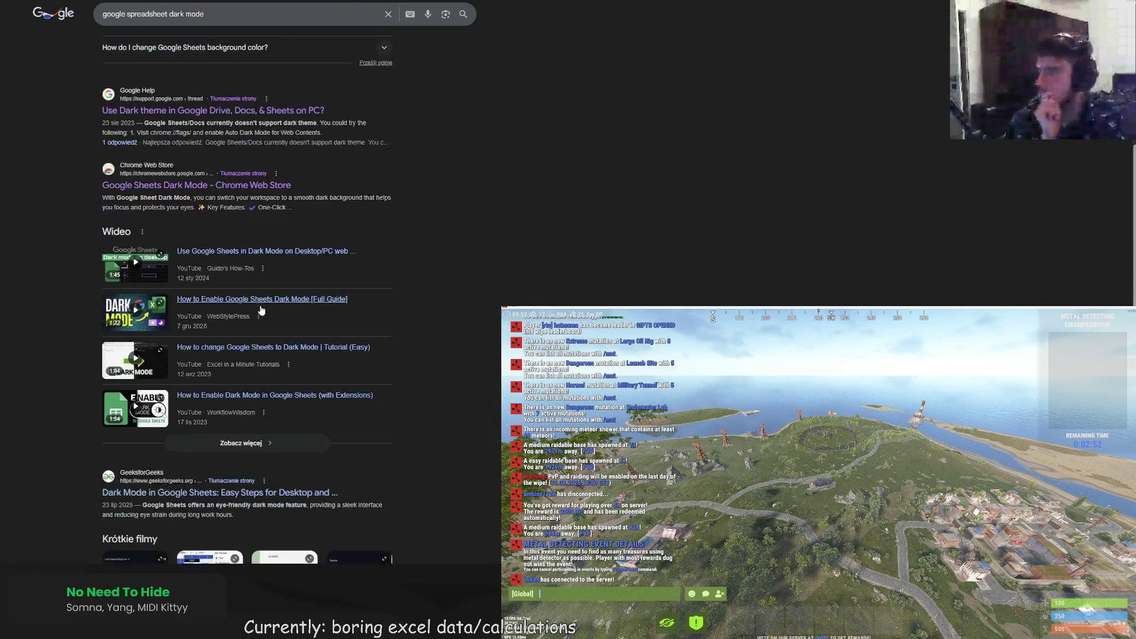
pyautogui.scroll(-2, 308, 279)
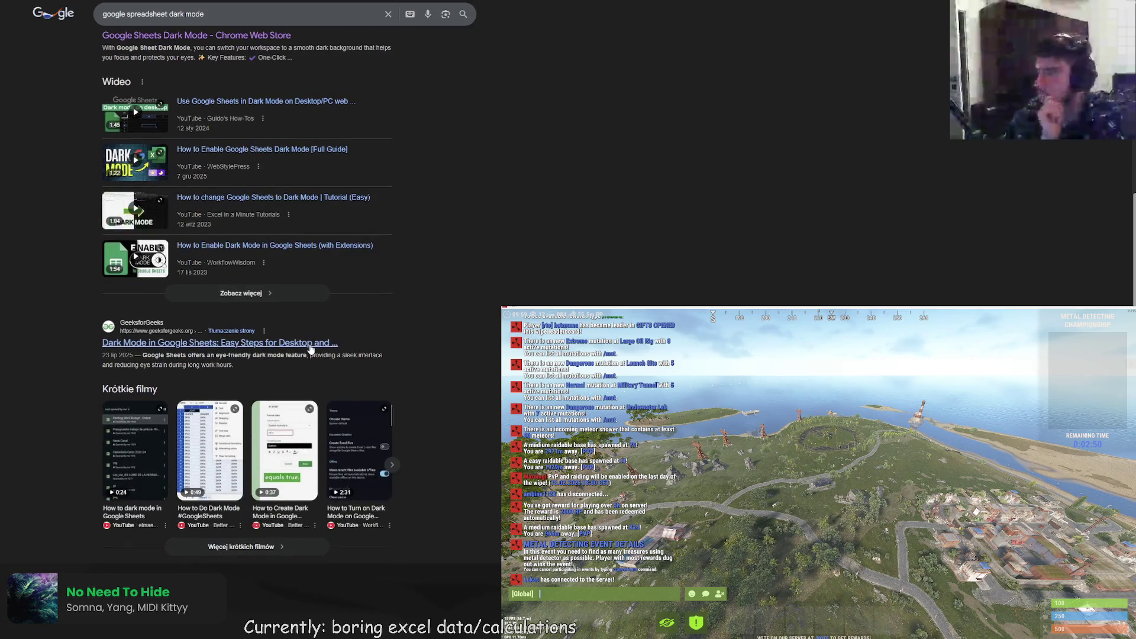
pyautogui.click(310, 349)
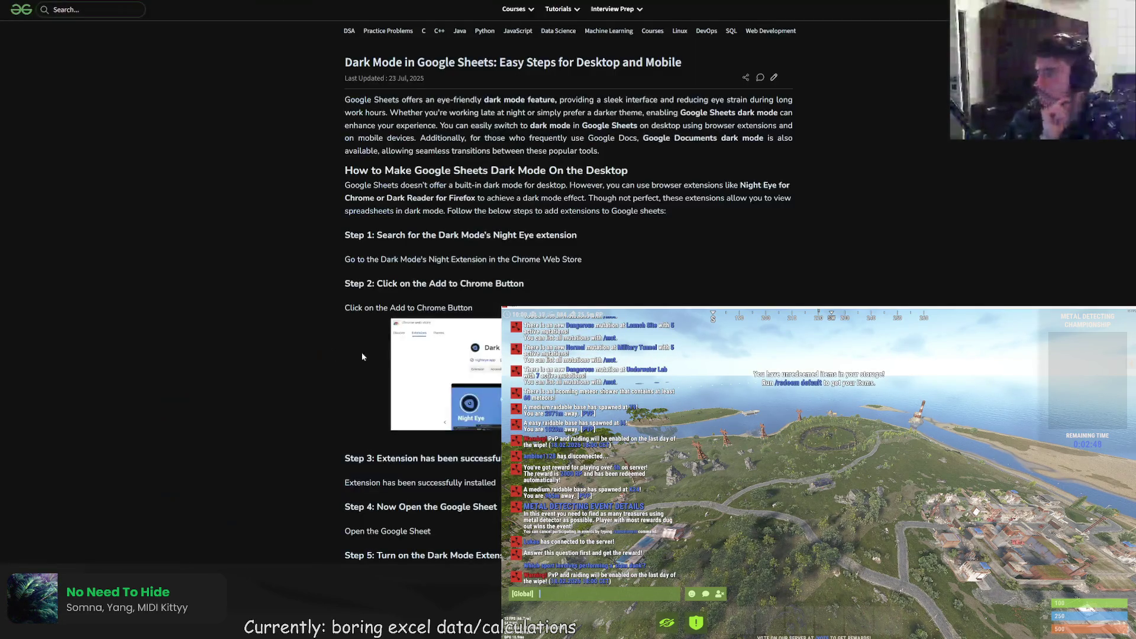
pyautogui.scroll(-5, 425, 356)
pyautogui.scroll(-5, 425, 355)
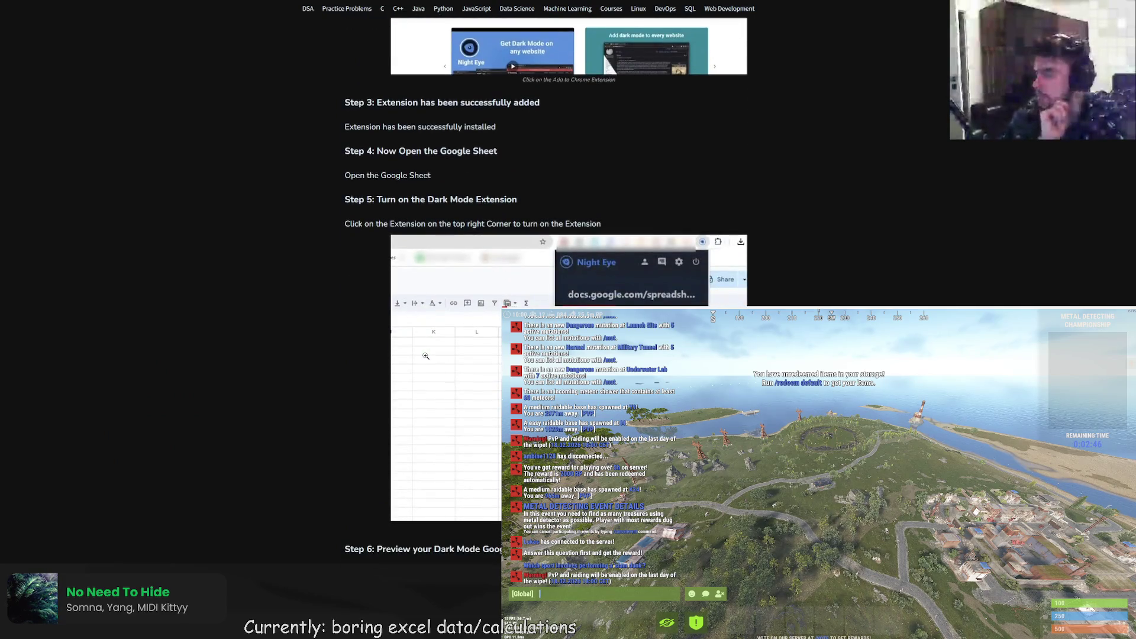
pyautogui.scroll(-2, 425, 357)
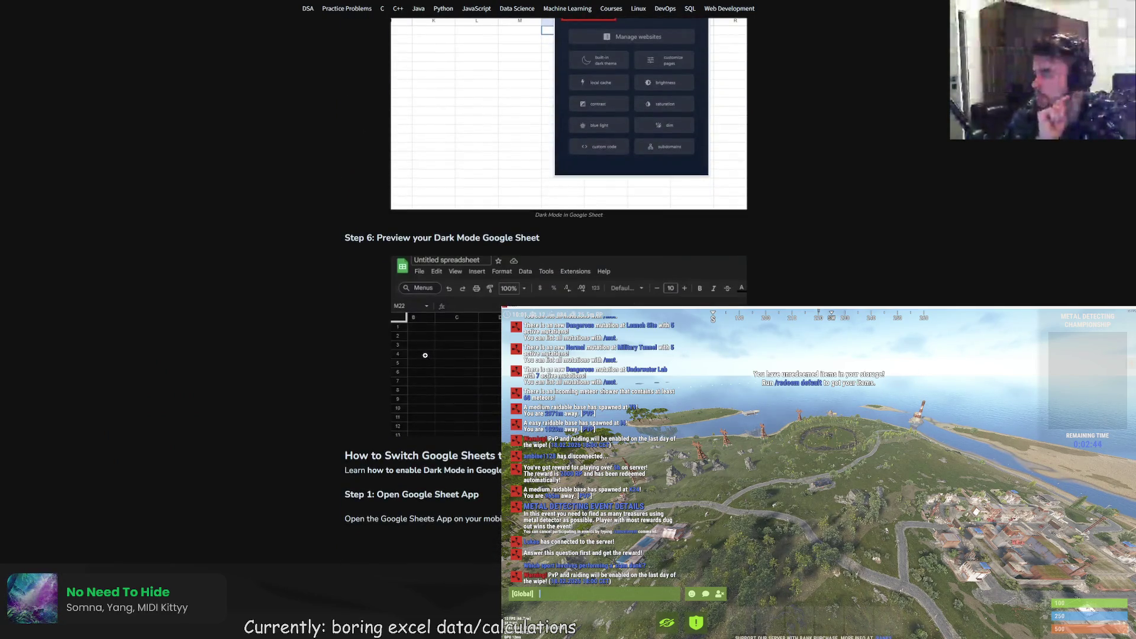
pyautogui.scroll(5, 432, 354)
pyautogui.scroll(4, 432, 353)
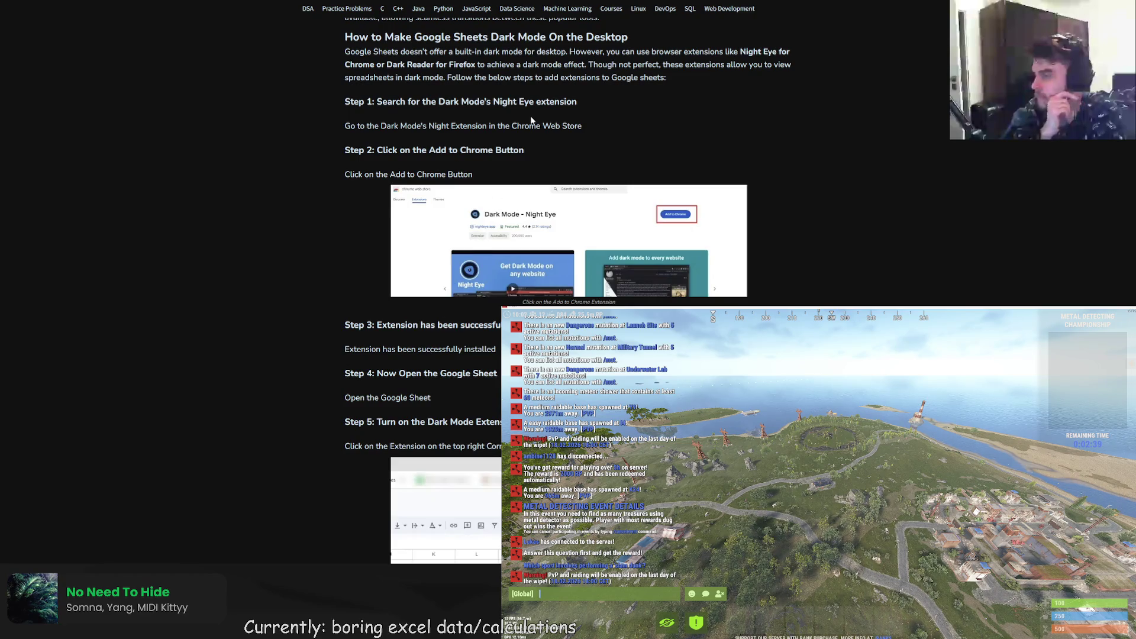
# - Copy 'Dark Mode's Night Eye' from the article and search Google for it
pyautogui.moveTo(535, 102); pyautogui.dragTo(438, 101)
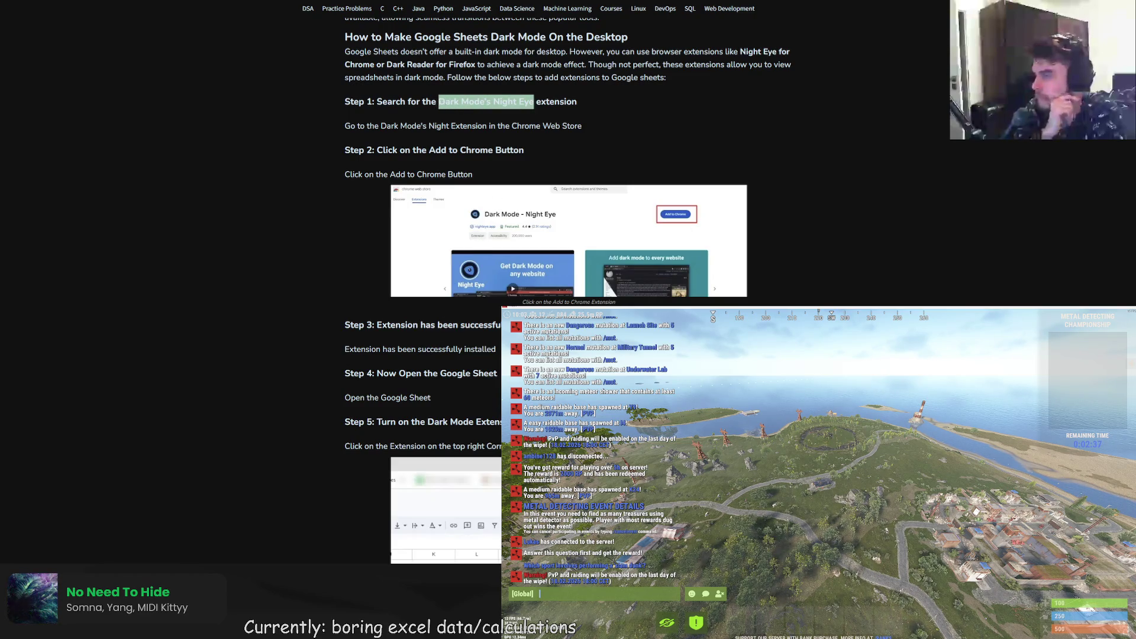
pyautogui.hotkey('ctrl', 'c')
pyautogui.hotkey('ctrl', 'Tab')
pyautogui.hotkey('ctrl', 'a')
pyautogui.hotkey('ctrl', 'v')
pyautogui.press('Return')
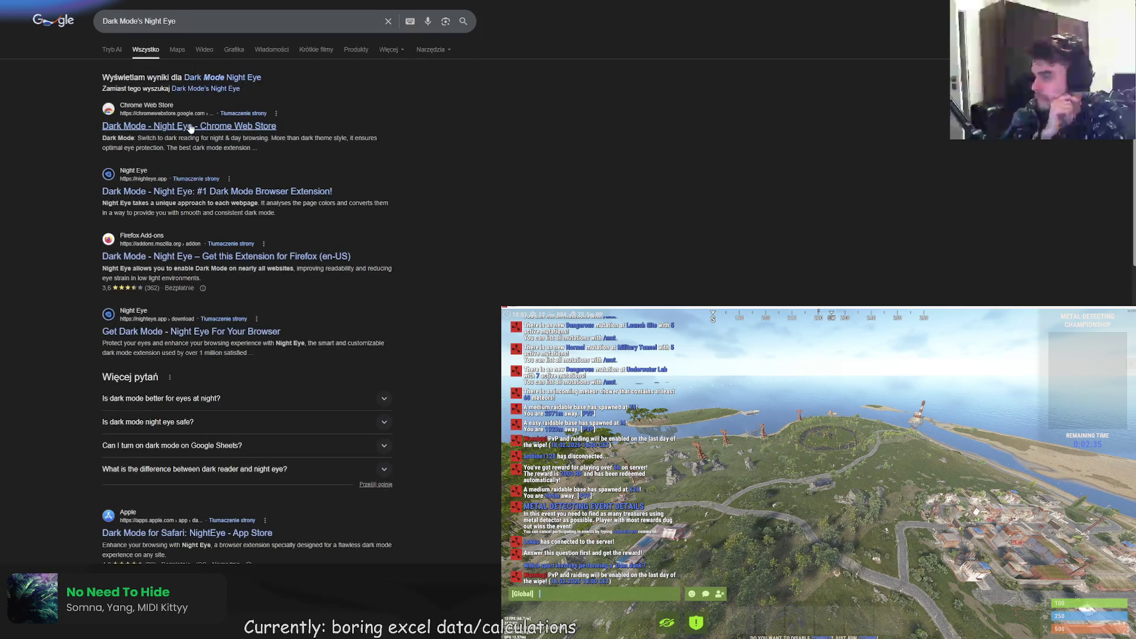
# - Add Night Eye from its Chrome Web Store page and go back to the PvRust.eu 2.0 Rework Spreadsheet
pyautogui.click(191, 128)
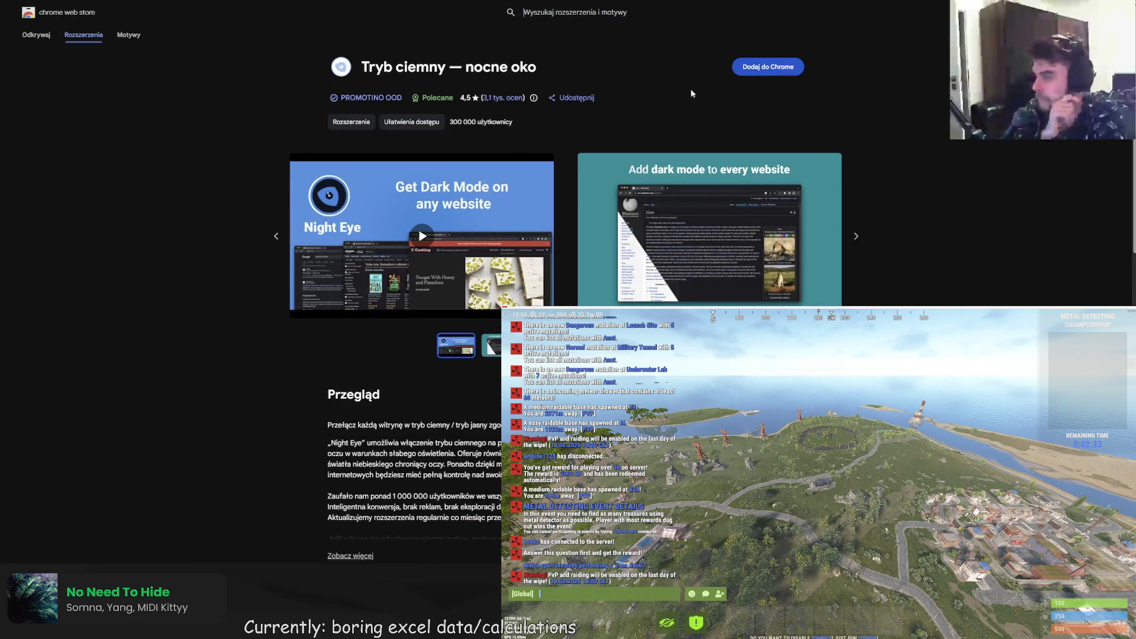
pyautogui.click(767, 68)
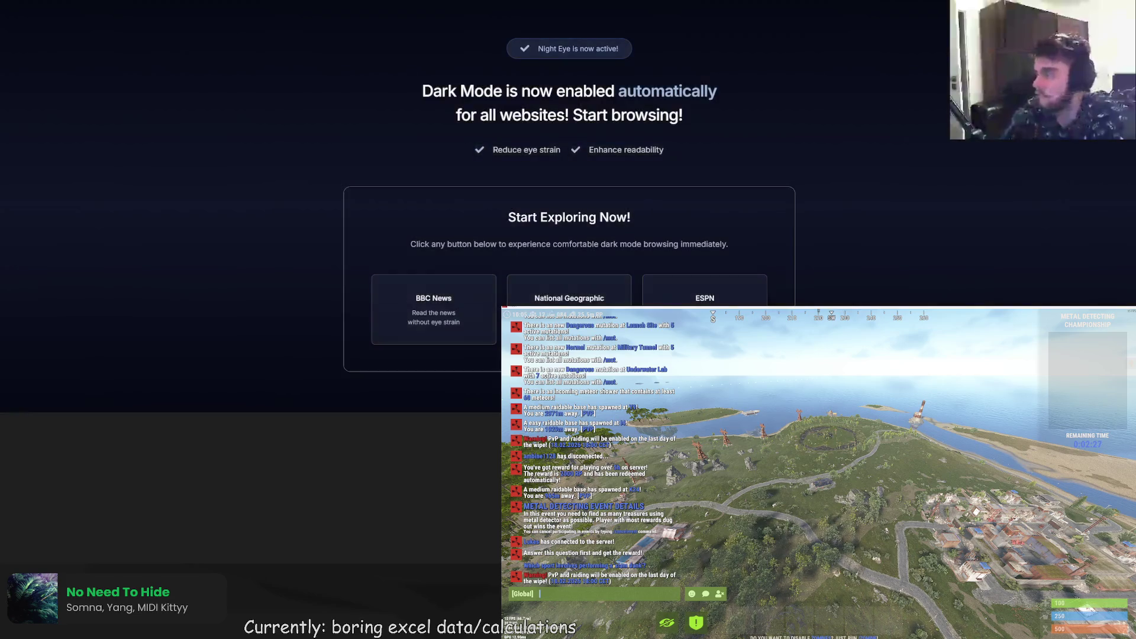
pyautogui.hotkey('ctrl', 'Tab')
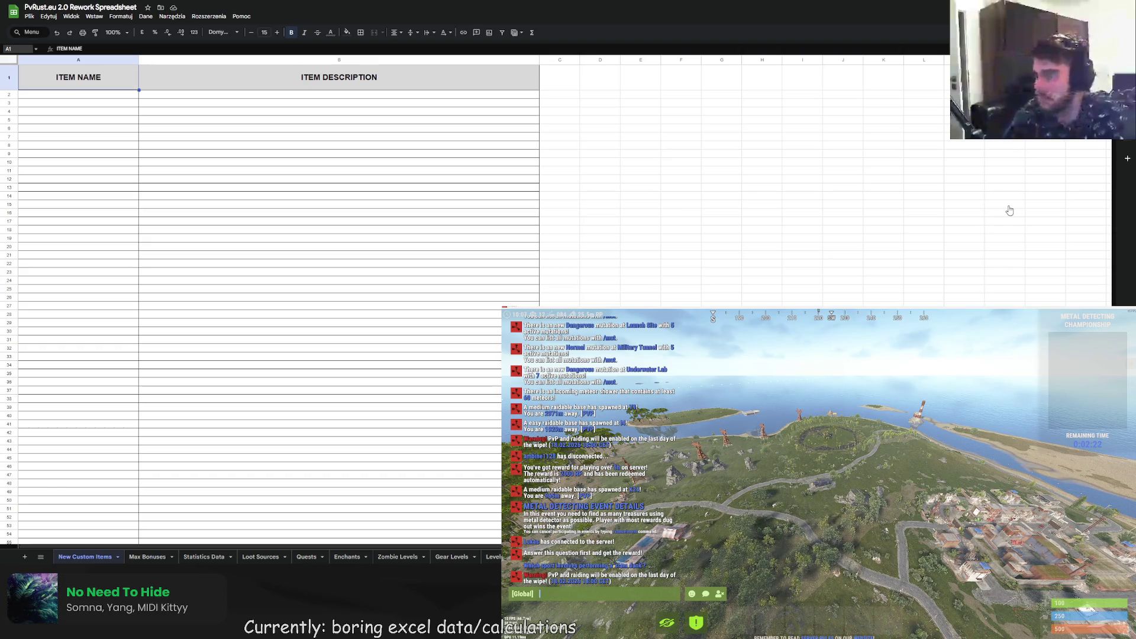
# - Look at the Night Eye settings, then inspect the dark-themed cells, selecting A1:B14 down to row 66
pyautogui.hotkey('ctrl', 'Tab')
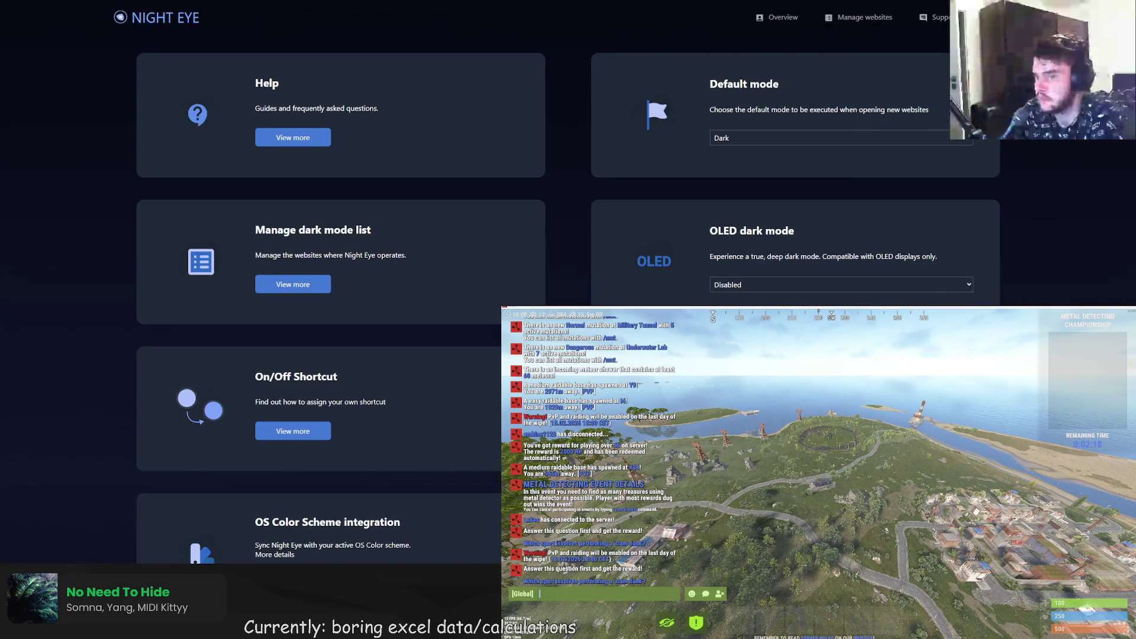
pyautogui.hotkey('ctrl', 'shift', 'Tab')
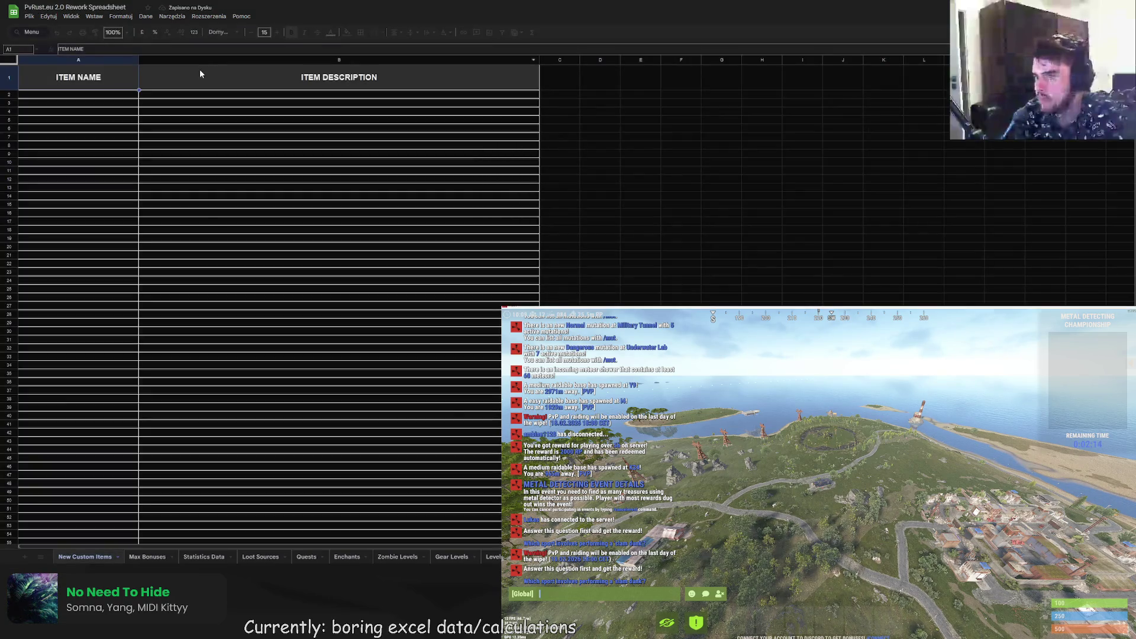
pyautogui.click(229, 105)
pyautogui.click(399, 240)
pyautogui.click(565, 243)
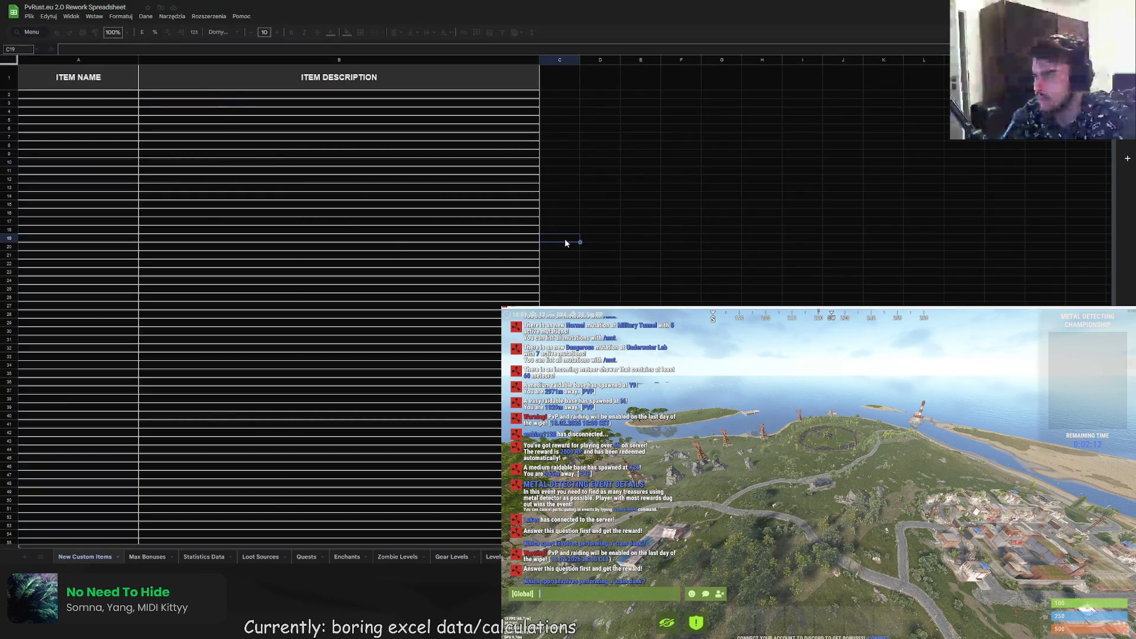
pyautogui.moveTo(94, 74); pyautogui.dragTo(267, 256)
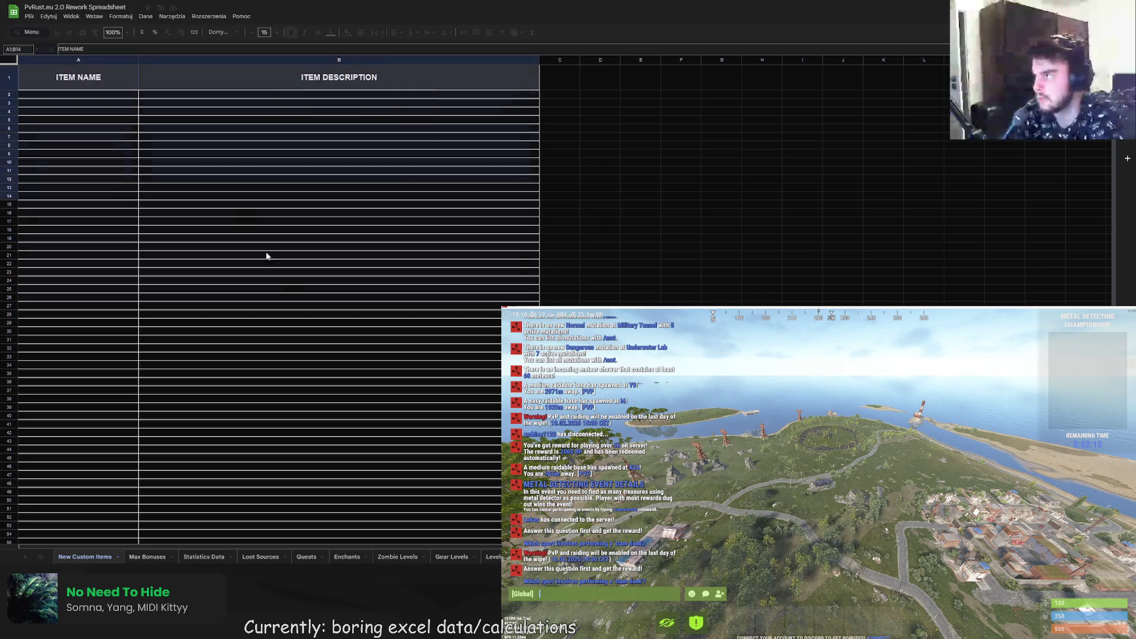
pyautogui.hotkey('ctrl', 'shift', 'Down')
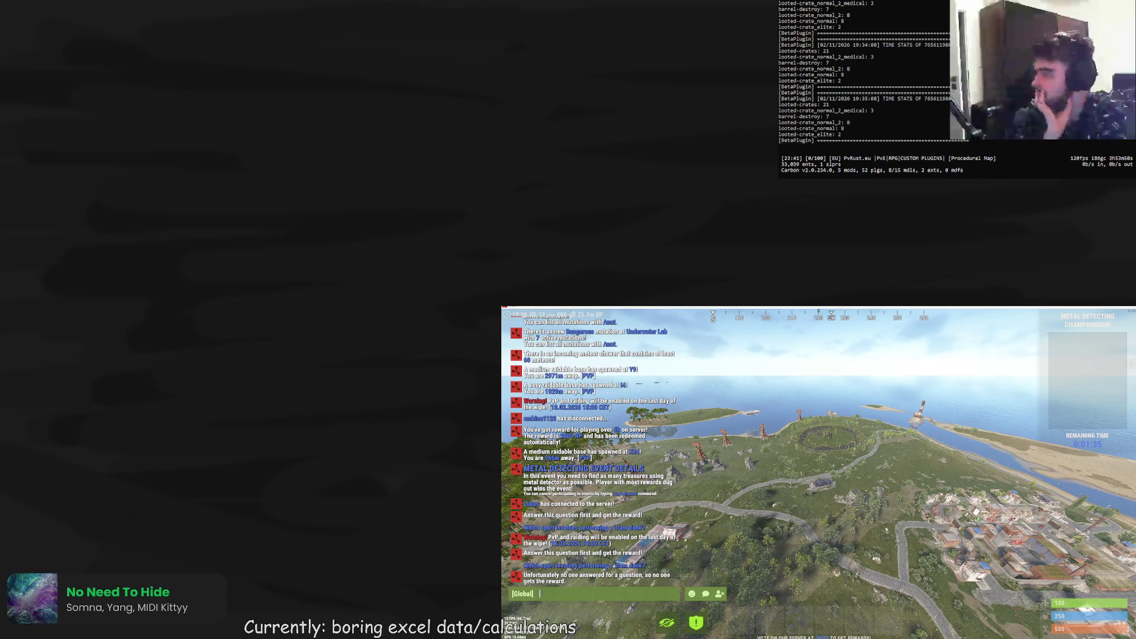
# - Bring the spreadsheet back and browse the Max Bonuses and Statistics Data sheets
pyautogui.hotkey('alt', 'Tab')
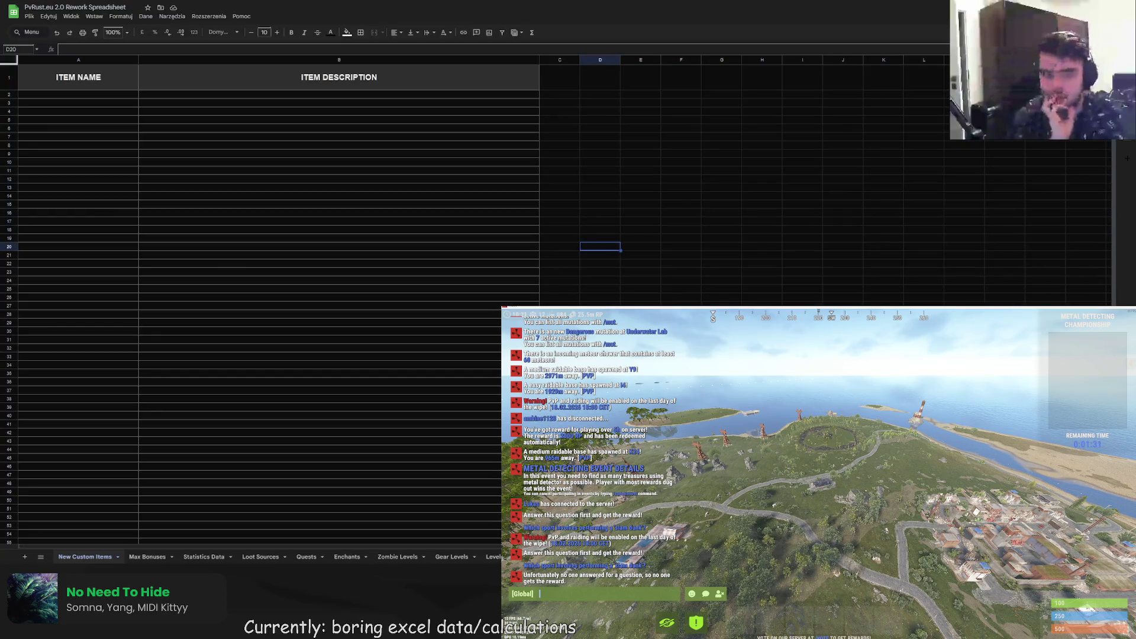
pyautogui.click(339, 195)
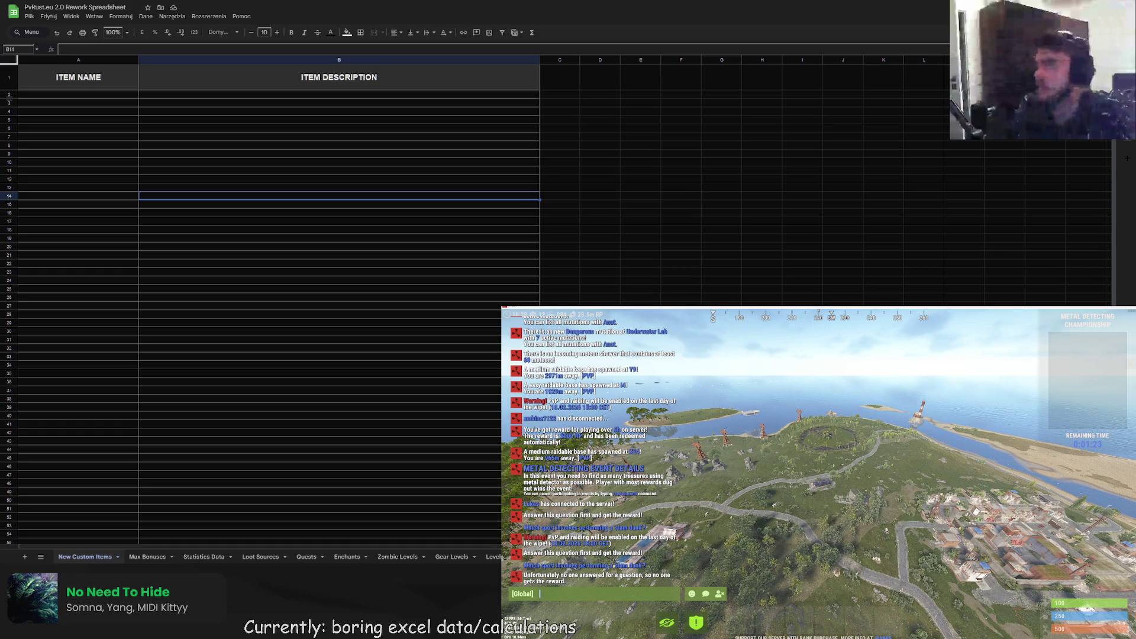
pyautogui.click(145, 557)
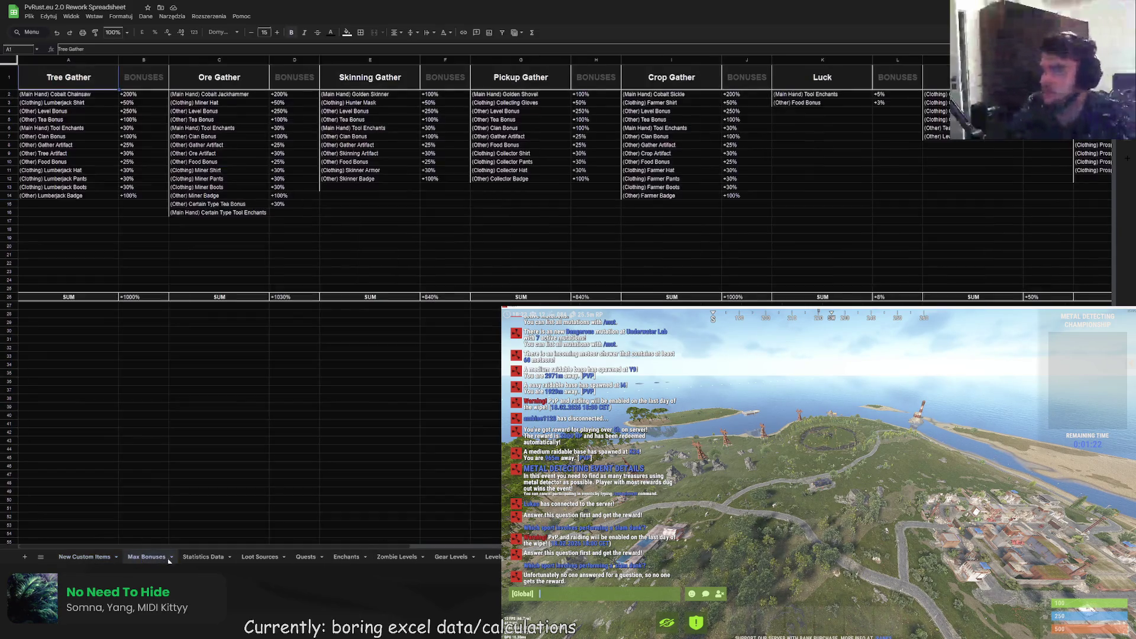
pyautogui.click(200, 559)
pyautogui.click(146, 557)
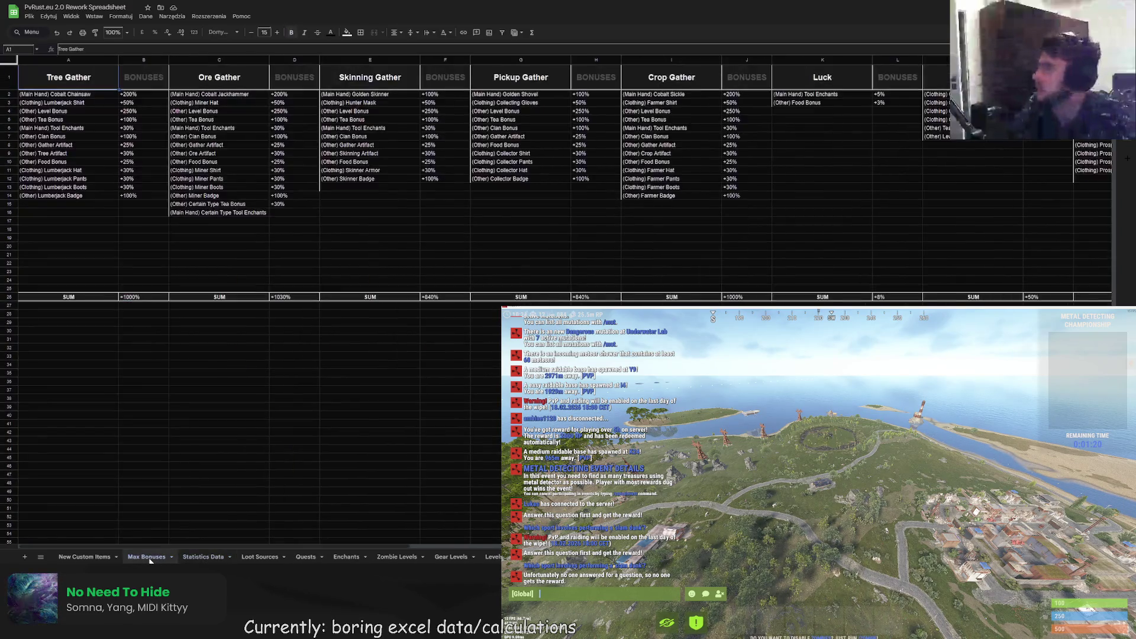
pyautogui.click(216, 556)
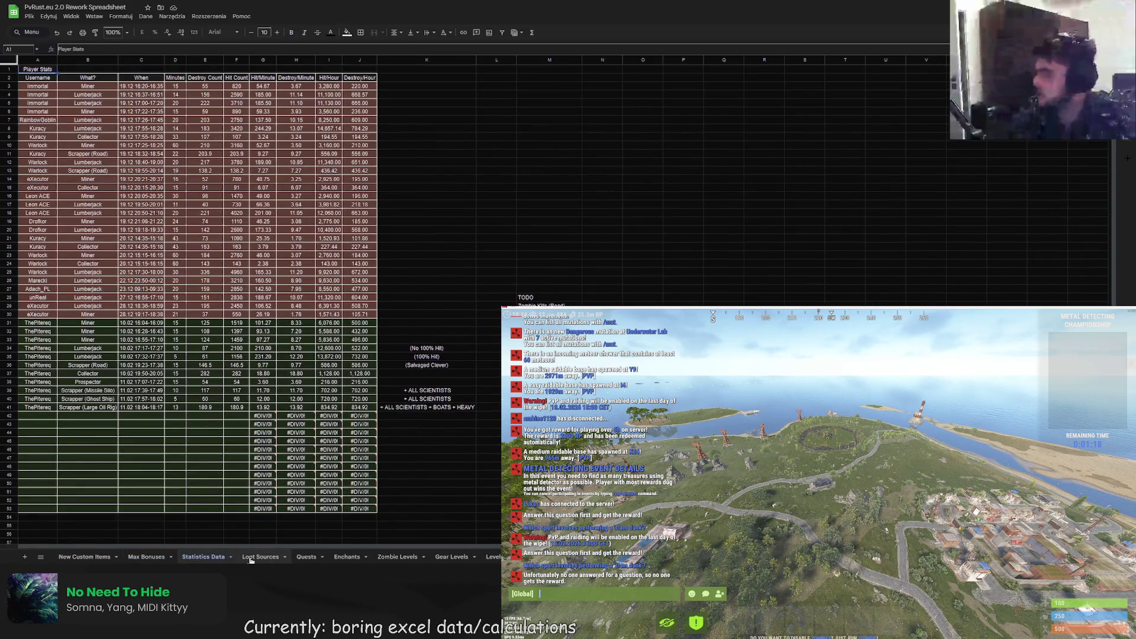
# - Give every cell of the Statistics Data player table A2:J53 a dark border
pyautogui.moveTo(34, 73); pyautogui.dragTo(359, 508)
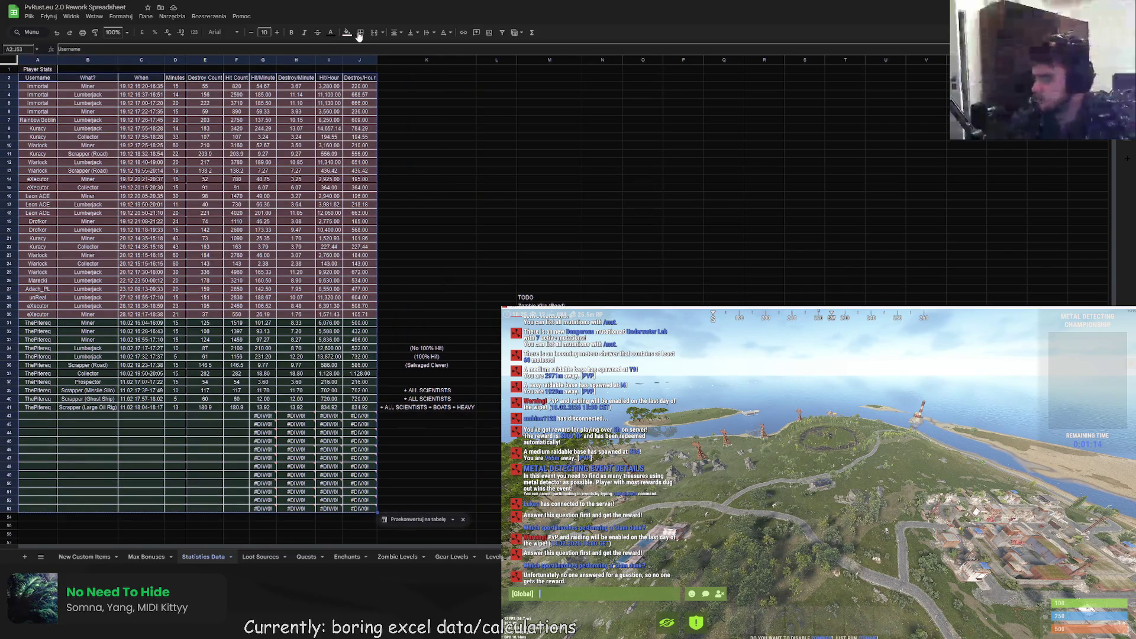
pyautogui.click(361, 32)
pyautogui.click(437, 52)
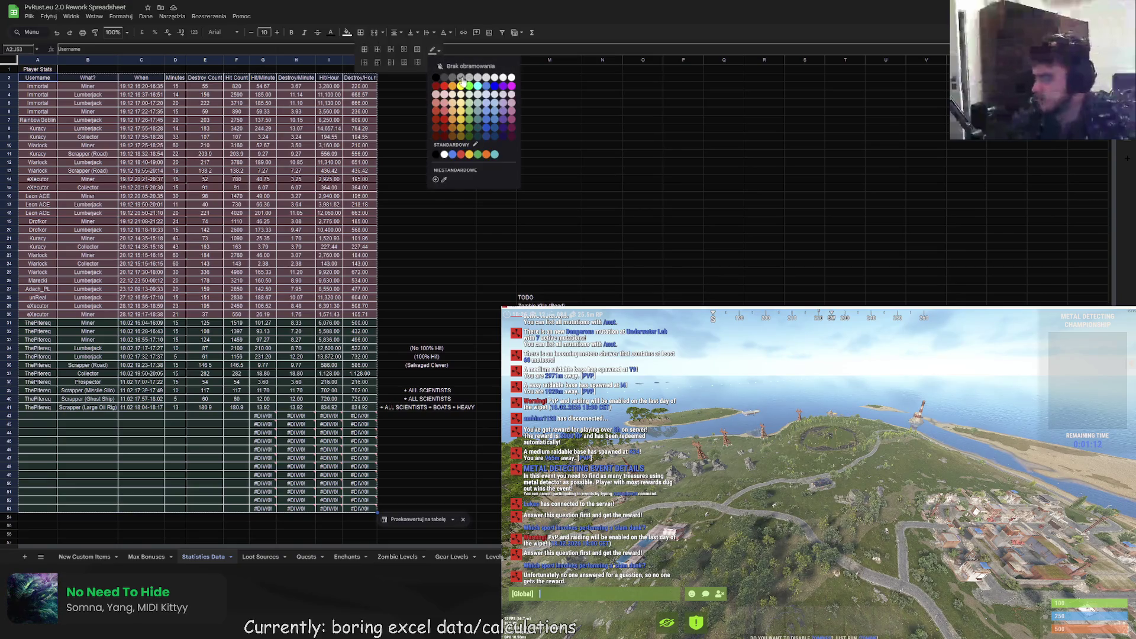
pyautogui.click(435, 78)
pyautogui.click(364, 49)
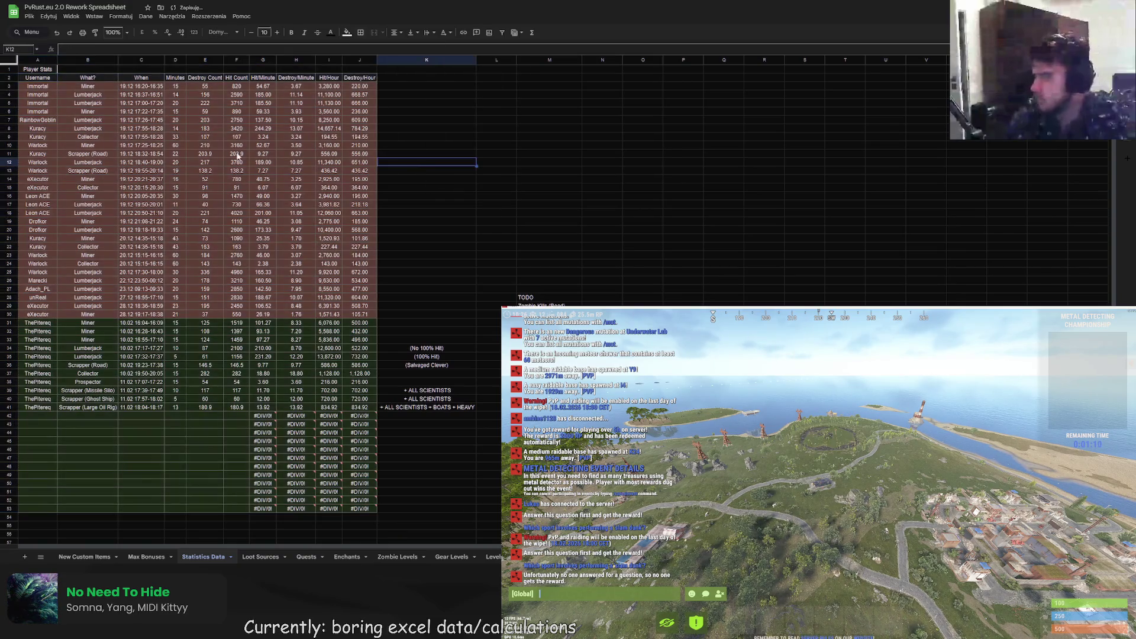
pyautogui.click(37, 68)
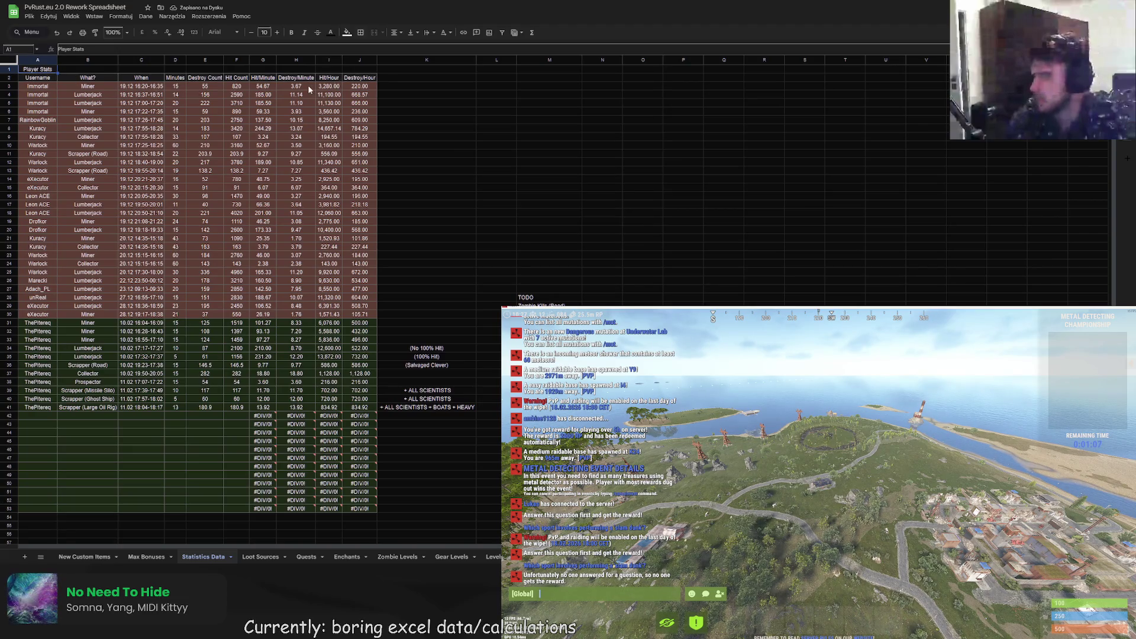
pyautogui.click(361, 33)
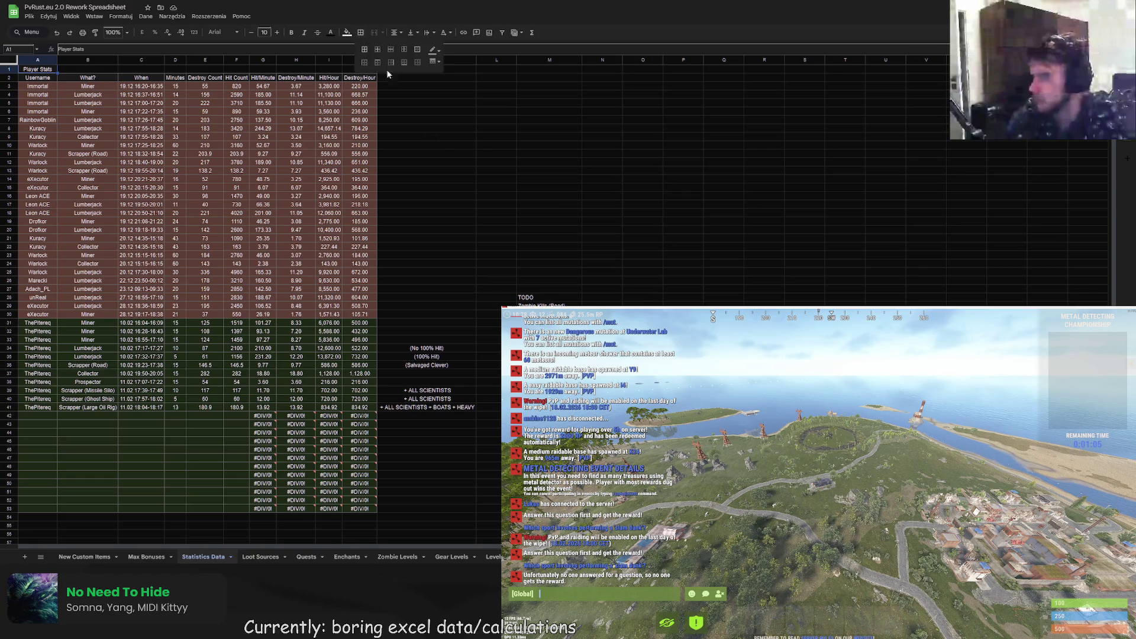
pyautogui.click(426, 171)
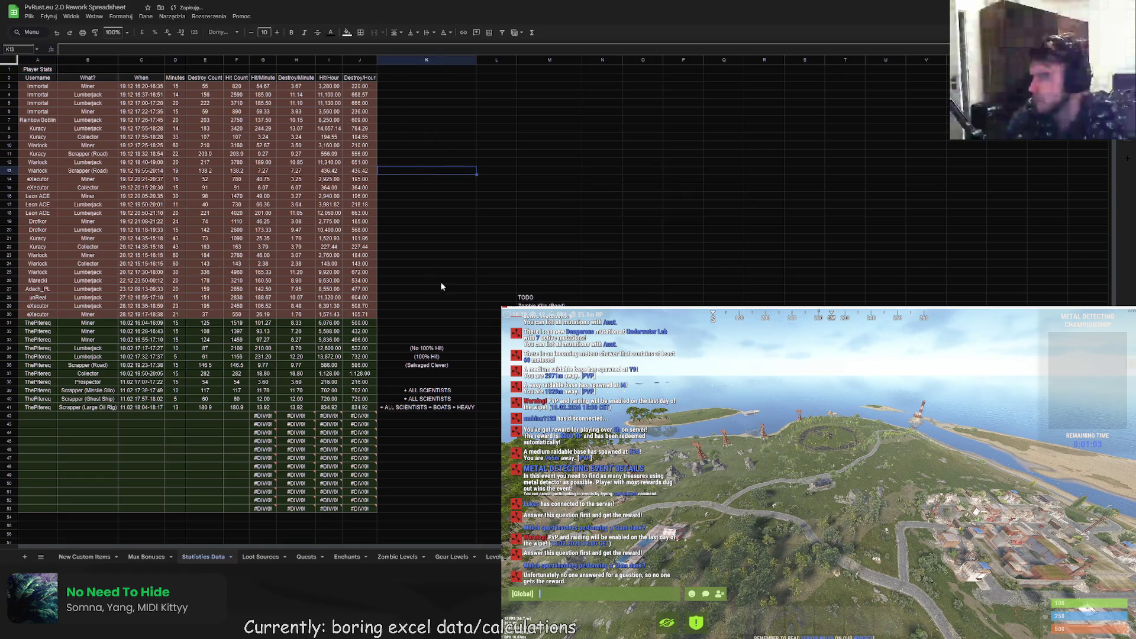
pyautogui.click(428, 272)
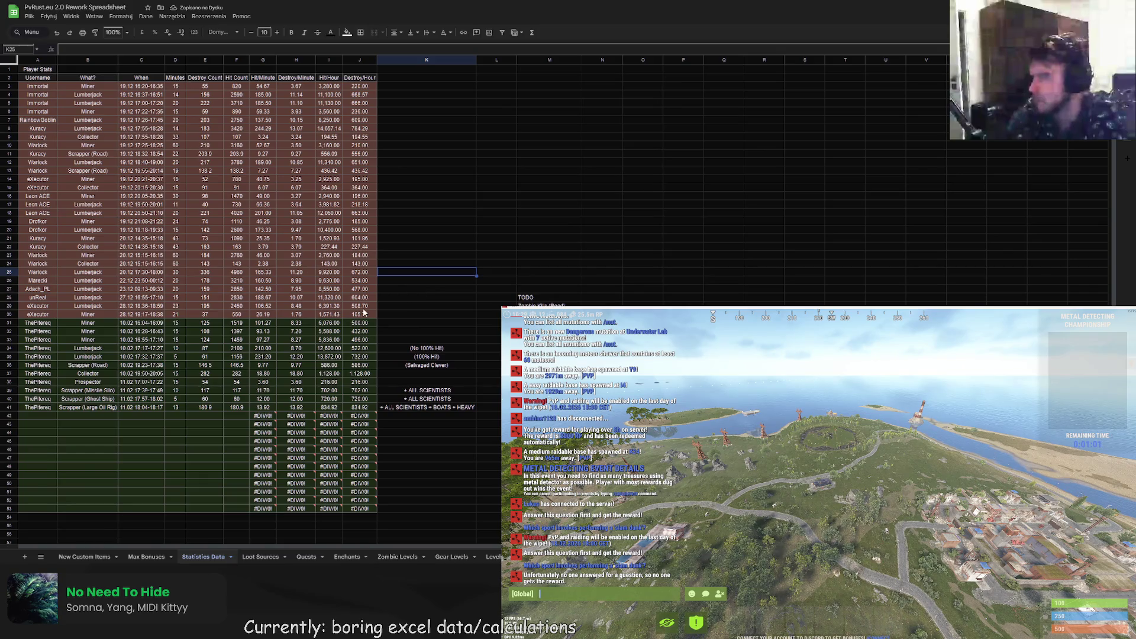
# - Try dark text and no fill on table A1:J53, undoing to keep the red/green colouring
pyautogui.moveTo(37, 71)
pyautogui.mouseDown()
pyautogui.moveTo(187, 214)
pyautogui.moveTo(344, 491)
pyautogui.moveTo(371, 506)
pyautogui.mouseUp()
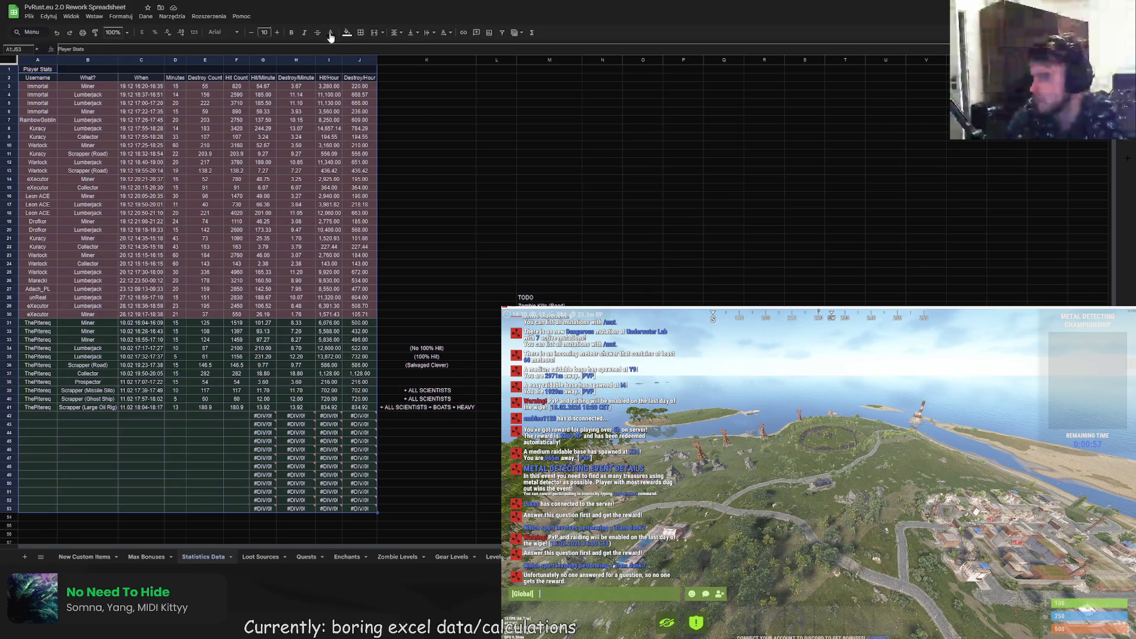
pyautogui.click(332, 32)
pyautogui.click(360, 59)
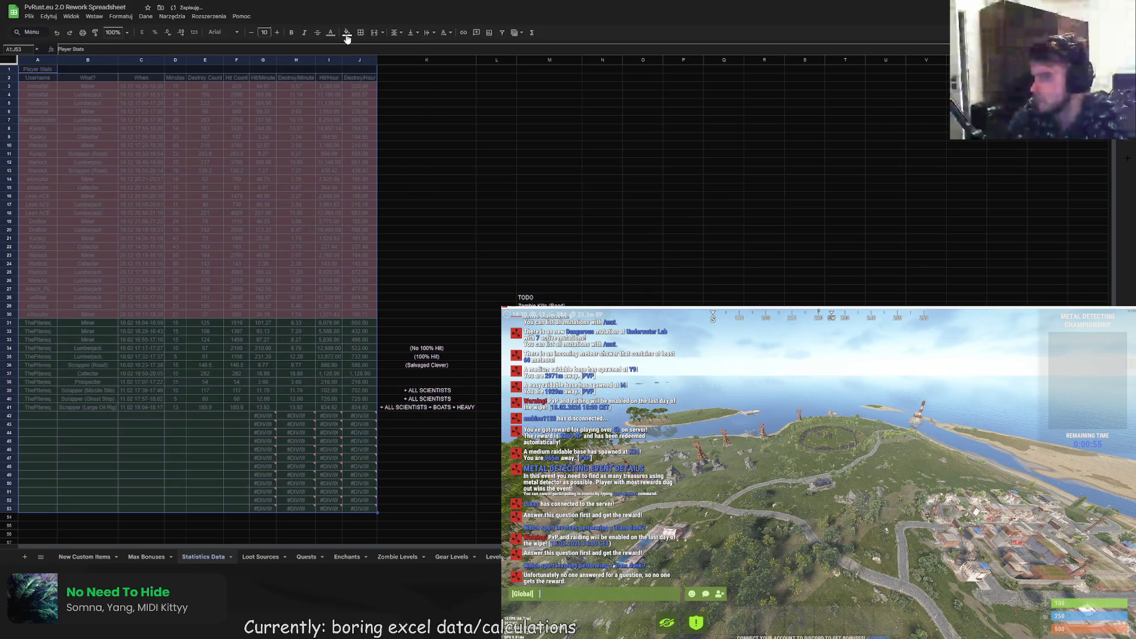
pyautogui.click(347, 32)
pyautogui.click(408, 60)
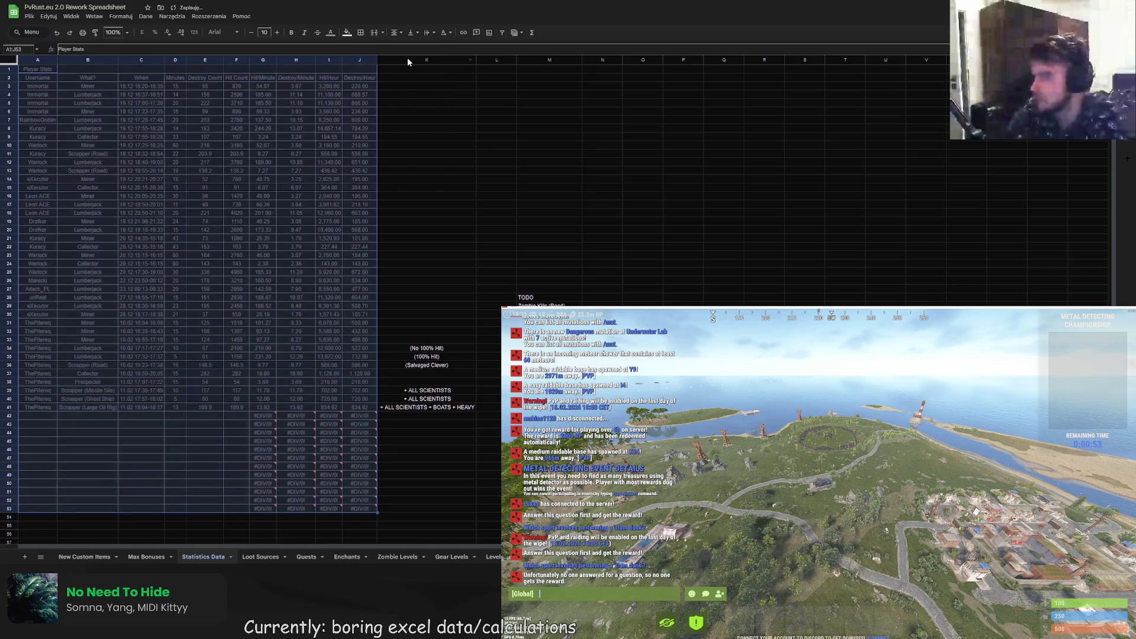
pyautogui.click(422, 104)
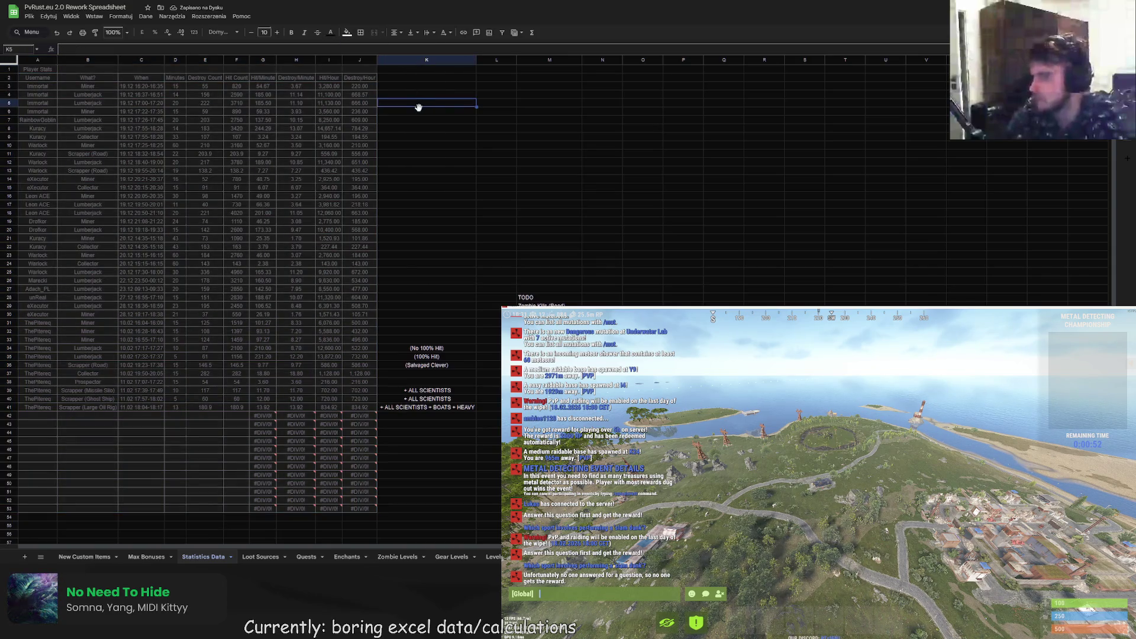
pyautogui.hotkey('ctrl', 'z')
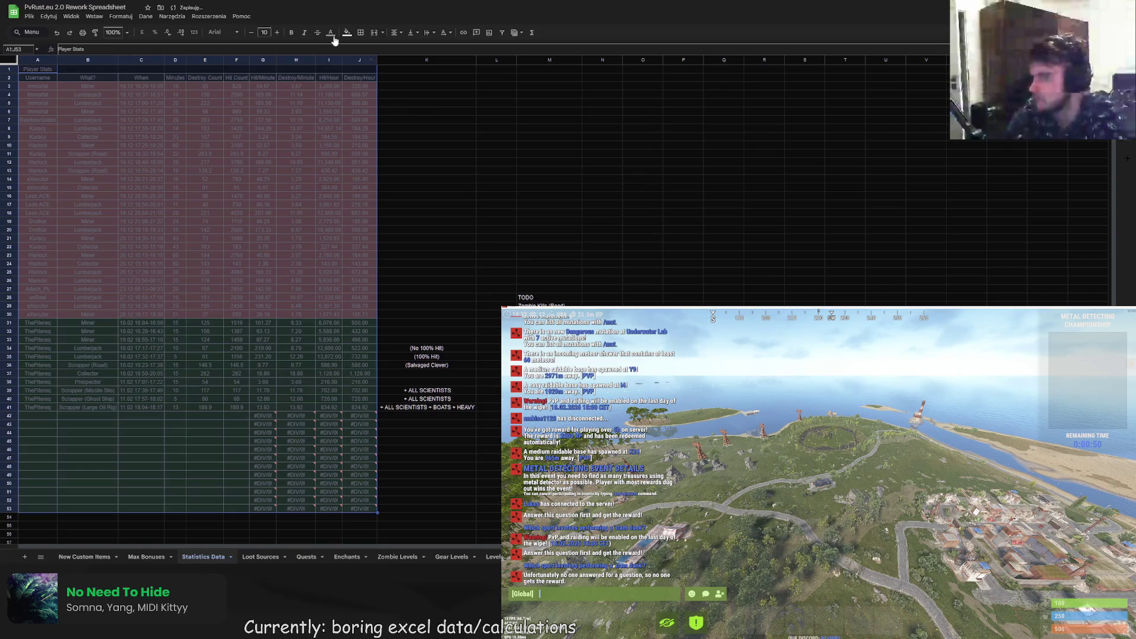
pyautogui.click(332, 33)
pyautogui.click(383, 59)
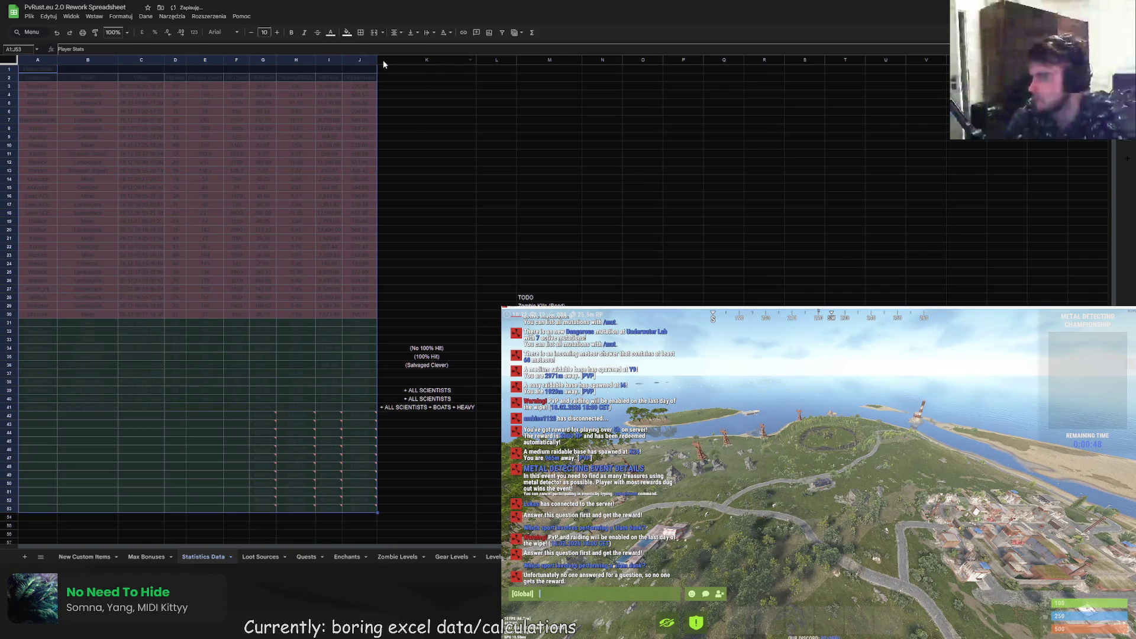
pyautogui.click(347, 33)
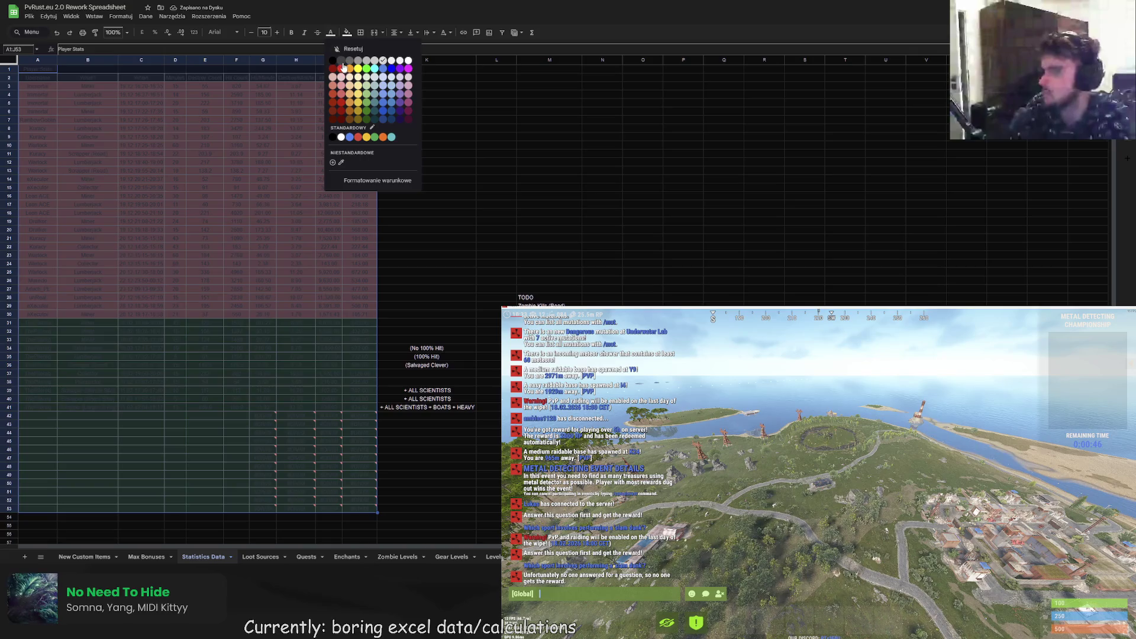
pyautogui.hotkey('ctrl', 'z')
pyautogui.click(436, 128)
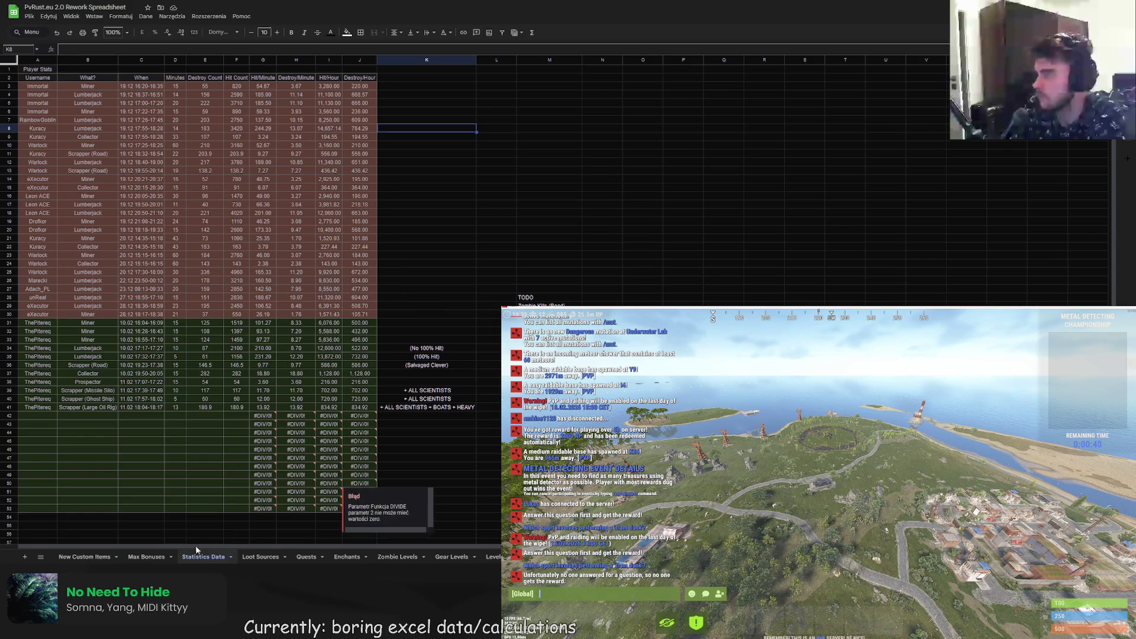
# - Look over the Max Bonuses tables A1:F19, then go to the New Custom Items sheet
pyautogui.click(146, 557)
pyautogui.moveTo(69, 77)
pyautogui.mouseDown()
pyautogui.moveTo(638, 268)
pyautogui.moveTo(433, 242)
pyautogui.mouseUp()
pyautogui.click(343, 257)
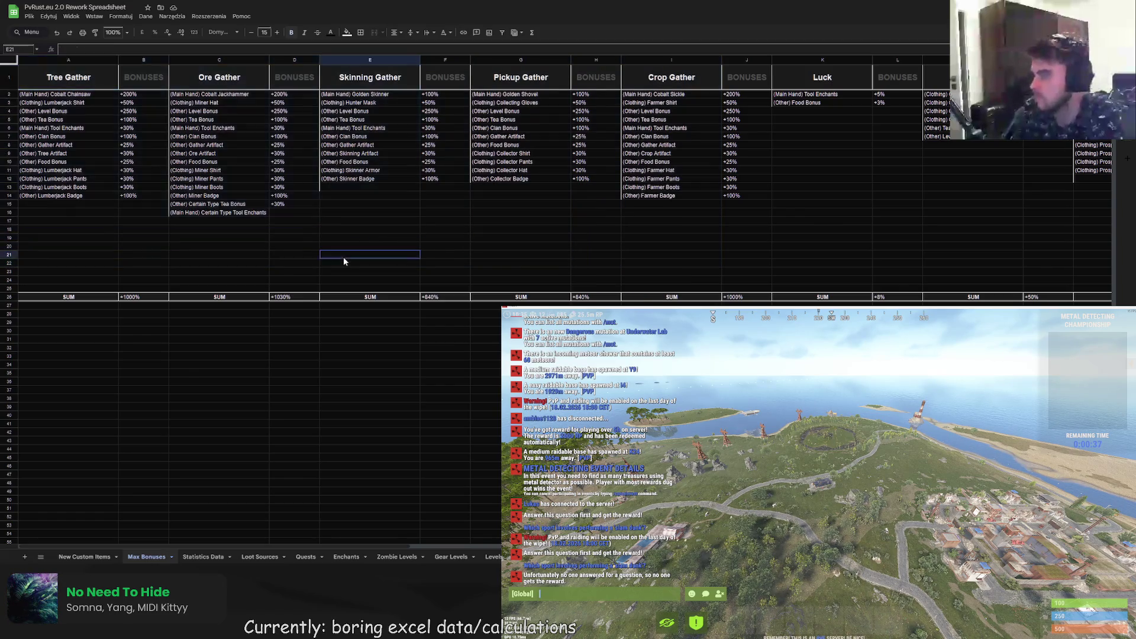
pyautogui.click(198, 556)
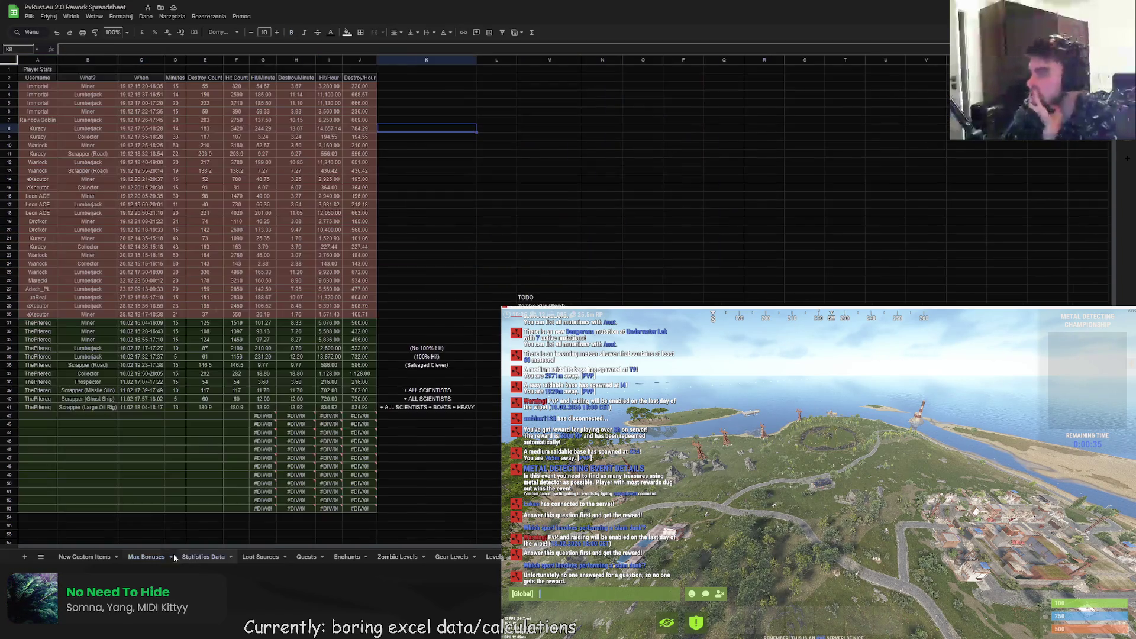
pyautogui.click(98, 556)
# - Enter 'Zombie Meat' in A2 with the description 'From all zombies' in B2
pyautogui.click(83, 96)
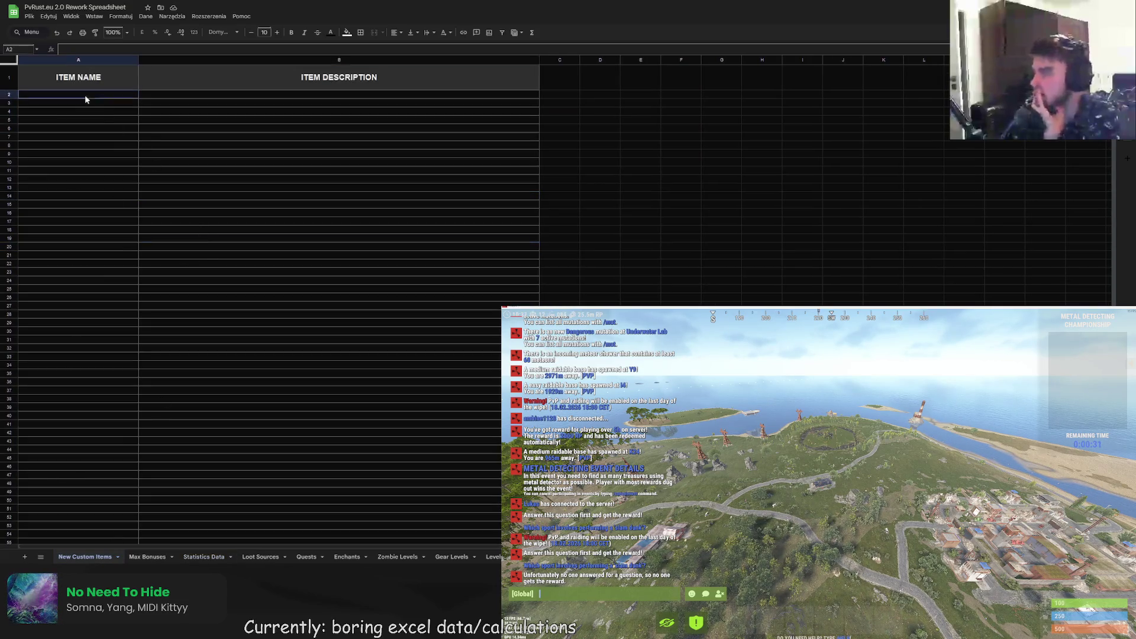
pyautogui.moveTo(84, 95); pyautogui.dragTo(205, 236)
pyautogui.doubleClick(65, 96)
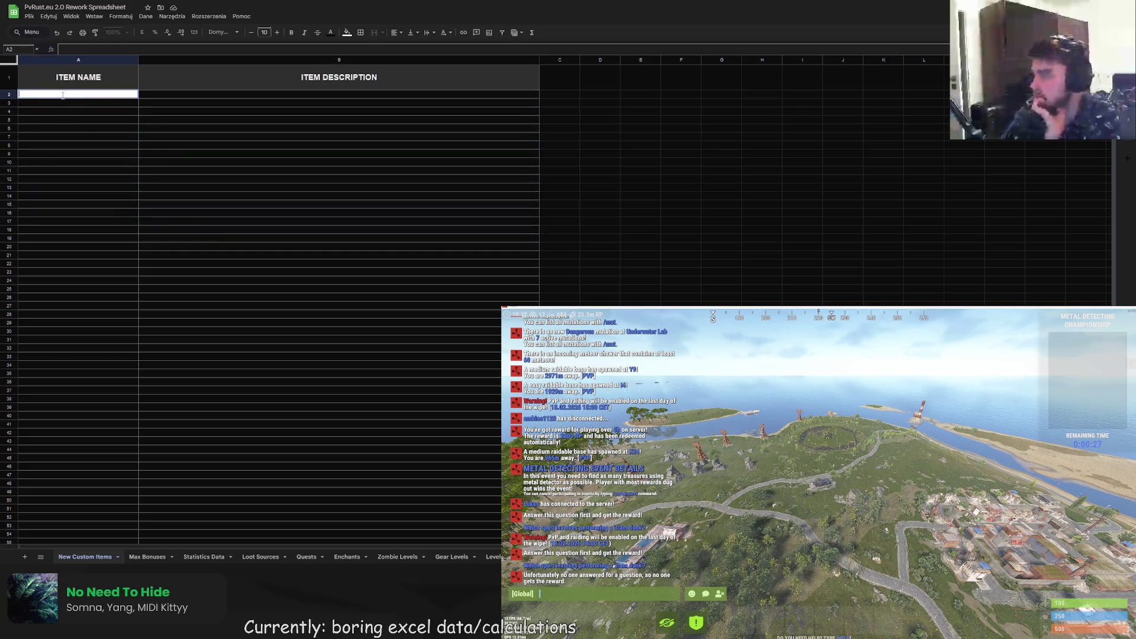
pyautogui.write('Zombie Meay')
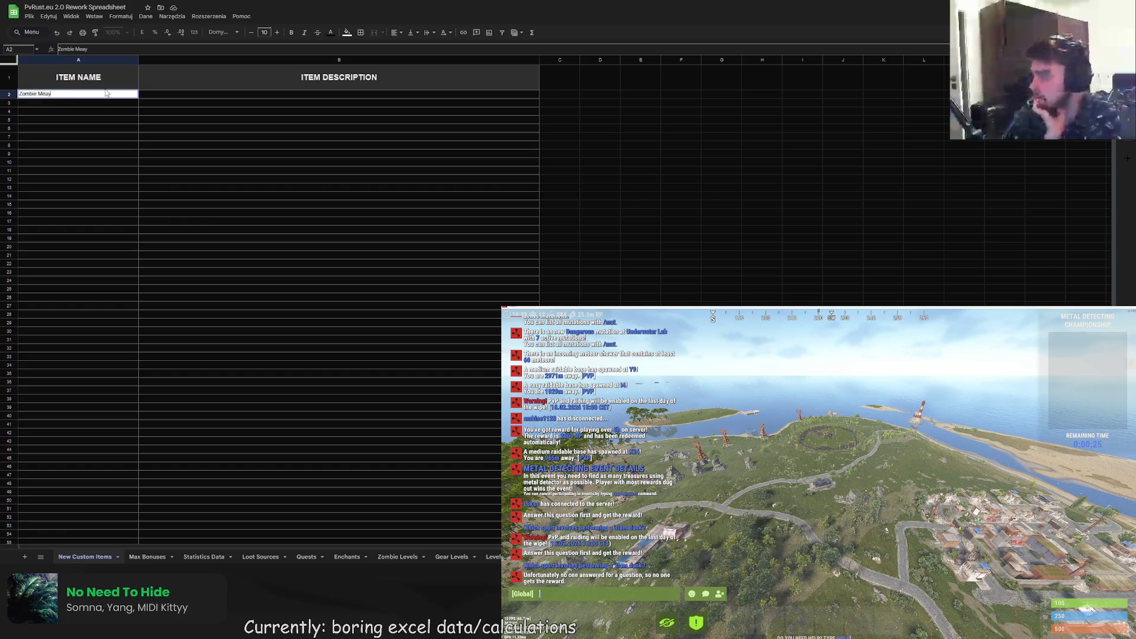
pyautogui.press('BackSpace')
pyautogui.write('t')
pyautogui.doubleClick(158, 94)
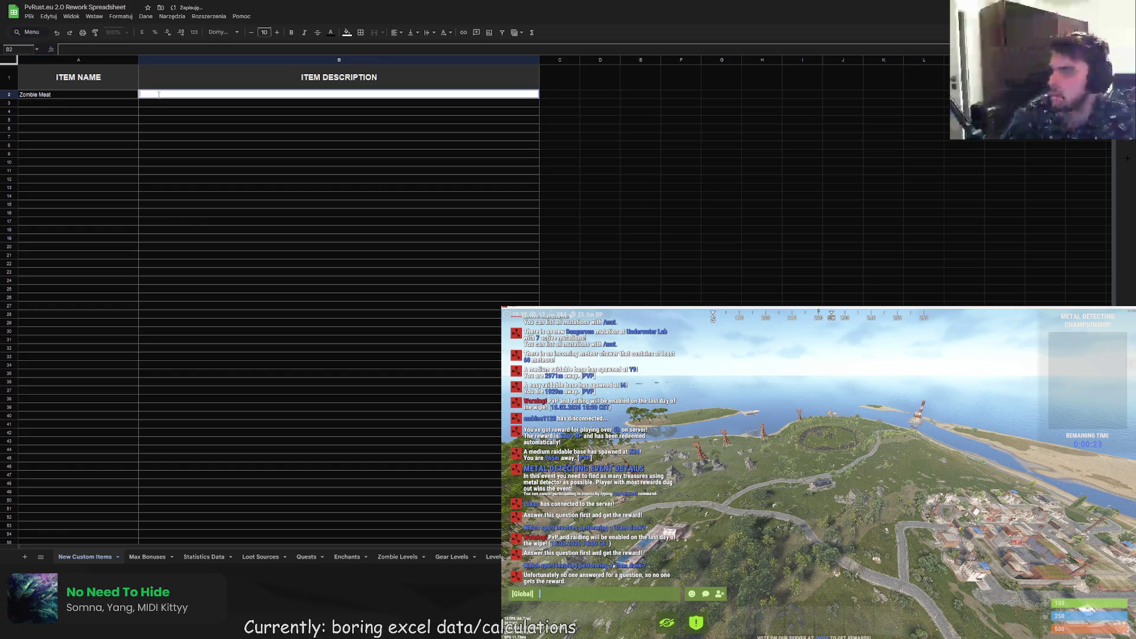
pyautogui.write('From allzombies')
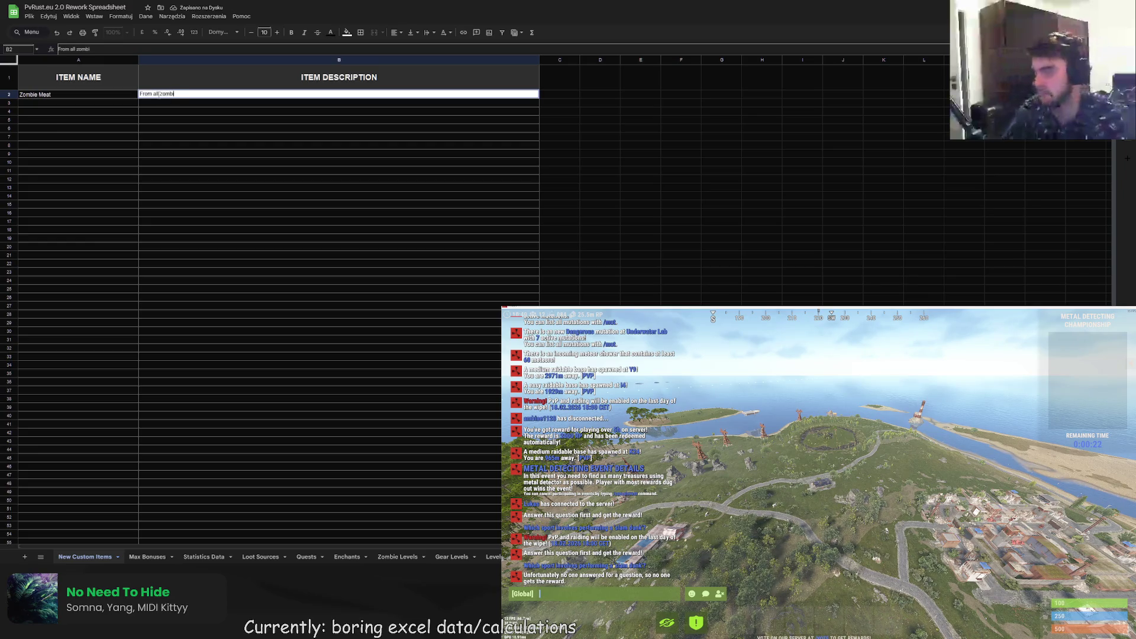
pyautogui.press('Return')
# - Recolour the text of row A2:B2 and apply a fill colour to the item rows below
pyautogui.click(65, 98)
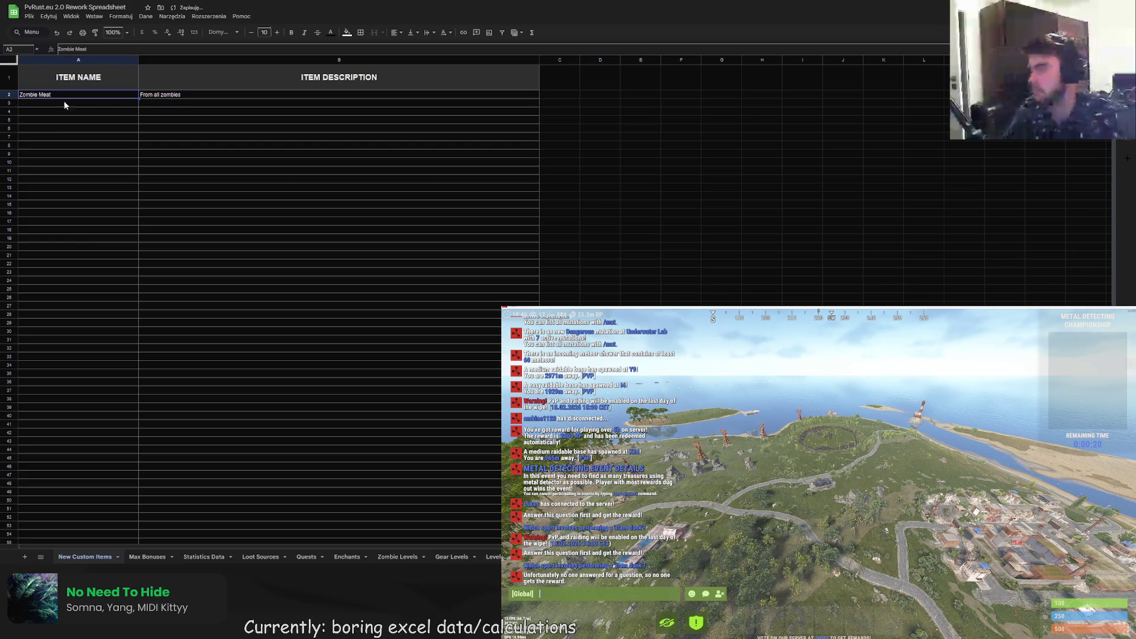
pyautogui.keyDown('shift'); pyautogui.click(187, 97); pyautogui.keyUp('shift')
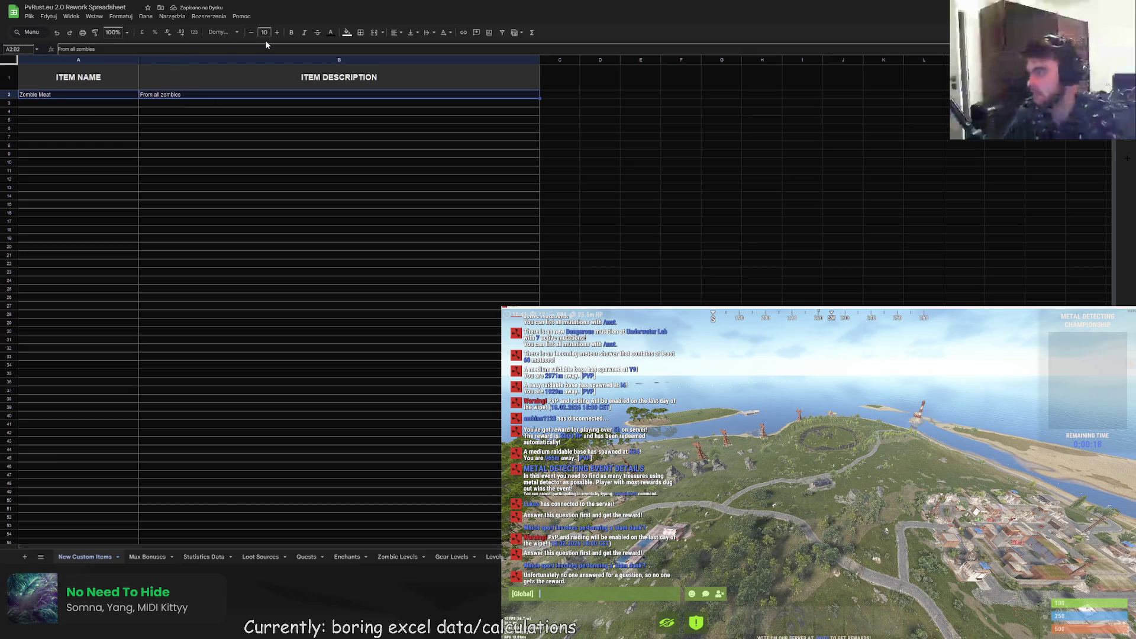
pyautogui.click(331, 33)
pyautogui.click(338, 63)
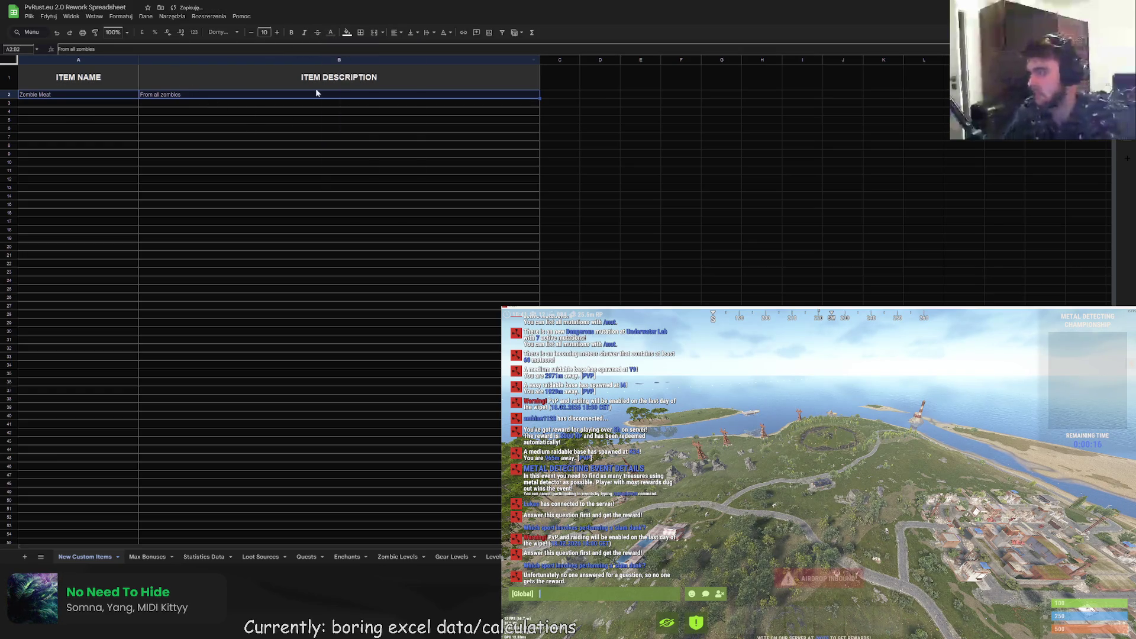
pyautogui.moveTo(314, 95)
pyautogui.mouseDown()
pyautogui.moveTo(223, 233)
pyautogui.moveTo(292, 359)
pyautogui.moveTo(243, 270)
pyautogui.moveTo(242, 283)
pyautogui.mouseUp()
pyautogui.click(347, 32)
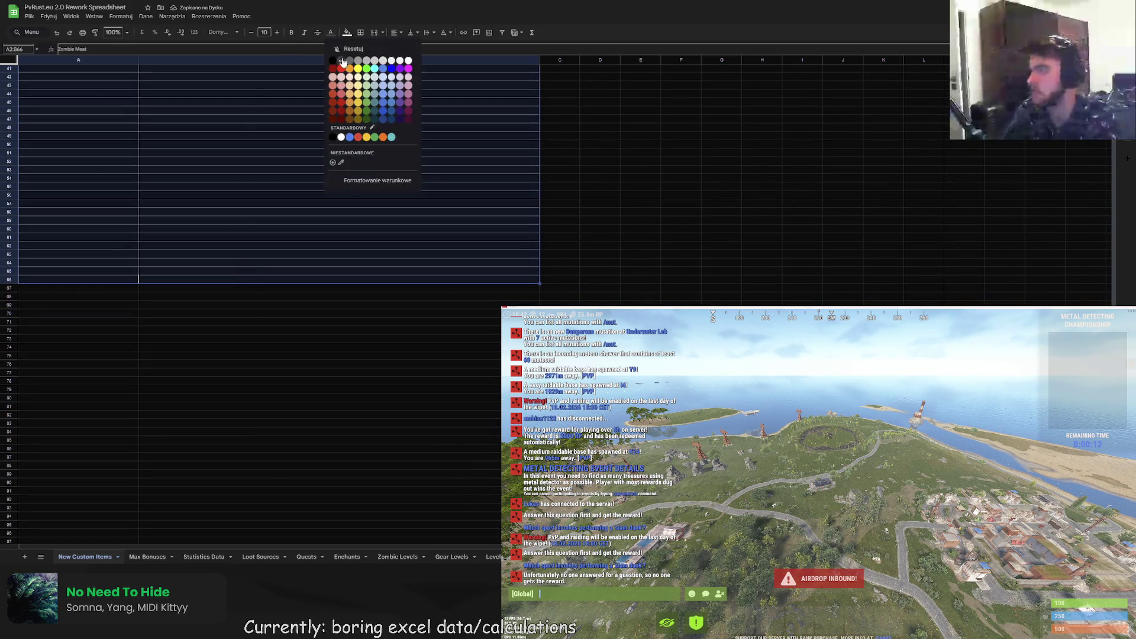
pyautogui.click(340, 62)
pyautogui.click(284, 230)
pyautogui.scroll(5, 257, 322)
pyautogui.scroll(5, 253, 316)
pyautogui.click(265, 280)
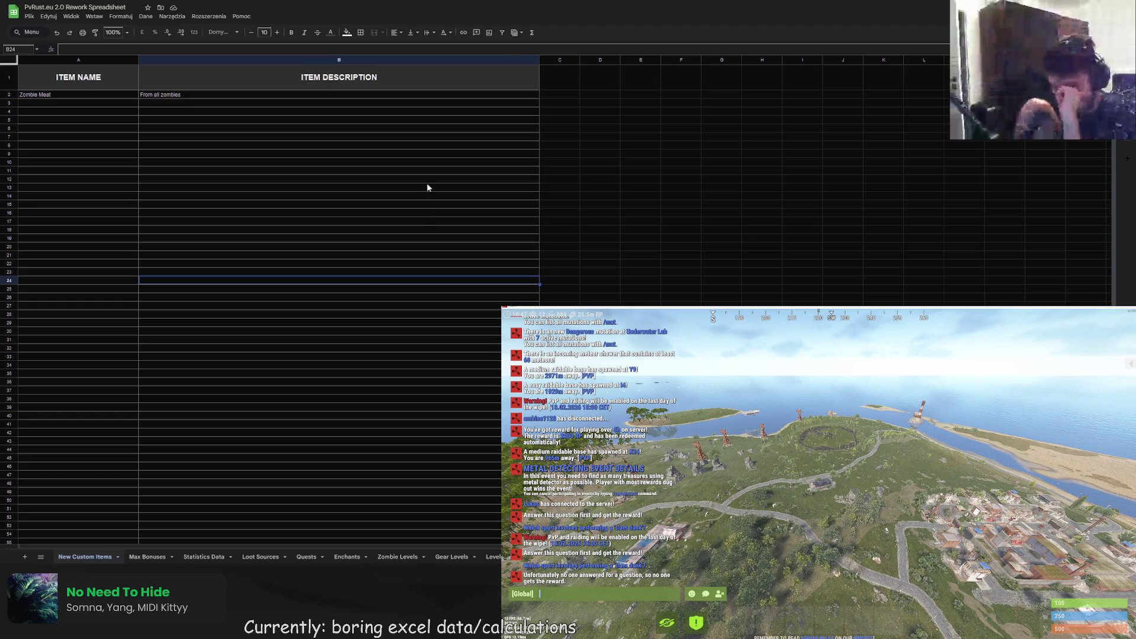
# - Move through Max Bonuses and Statistics Data to Loot Sources, selecting B12 under BRONZE EGG
pyautogui.click(155, 557)
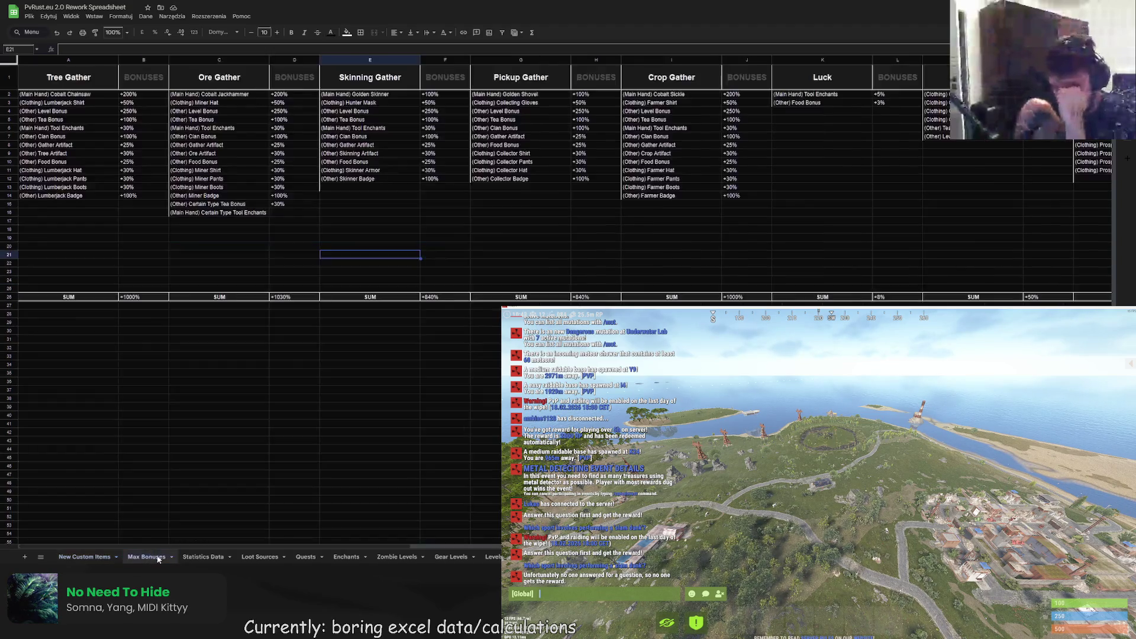
pyautogui.click(201, 559)
pyautogui.click(260, 557)
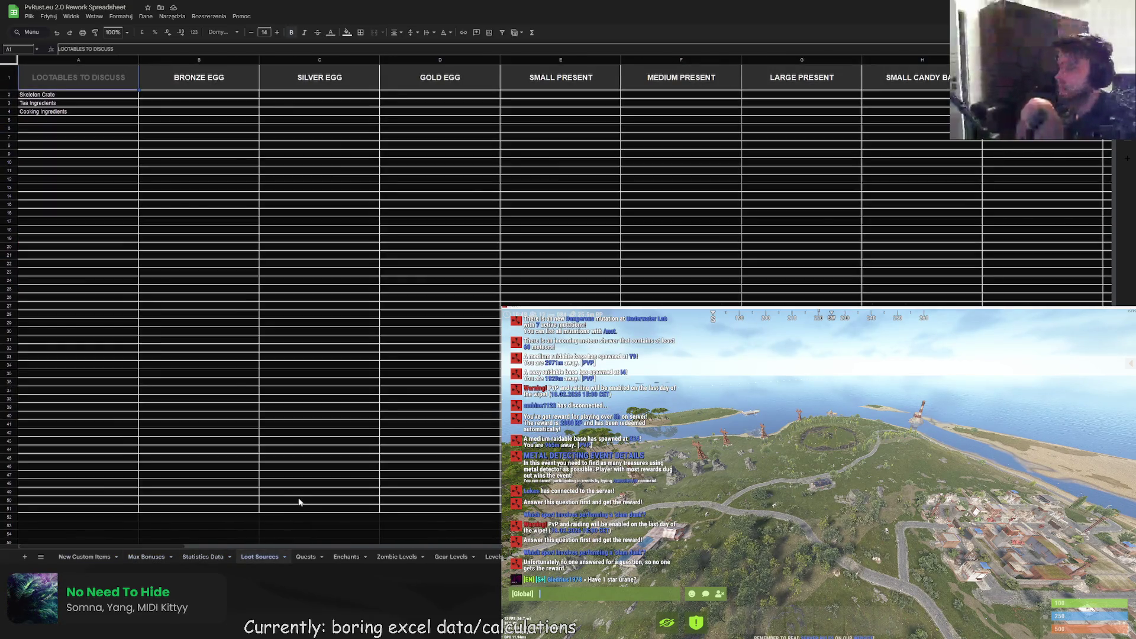
pyautogui.click(177, 186)
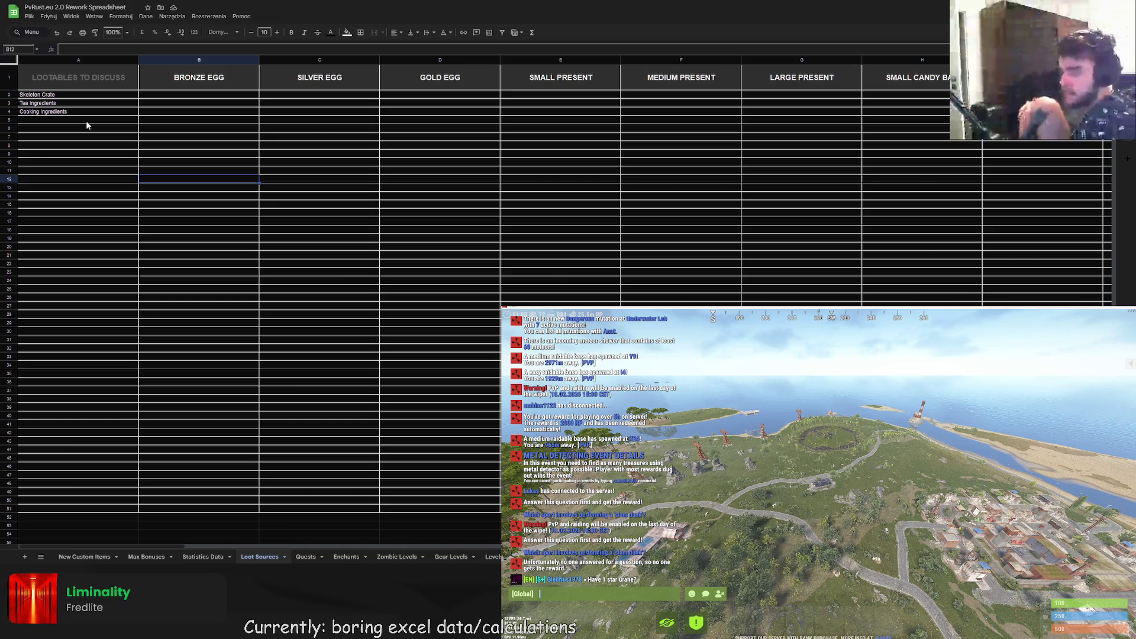
pyautogui.hscroll(5, 261, 557)
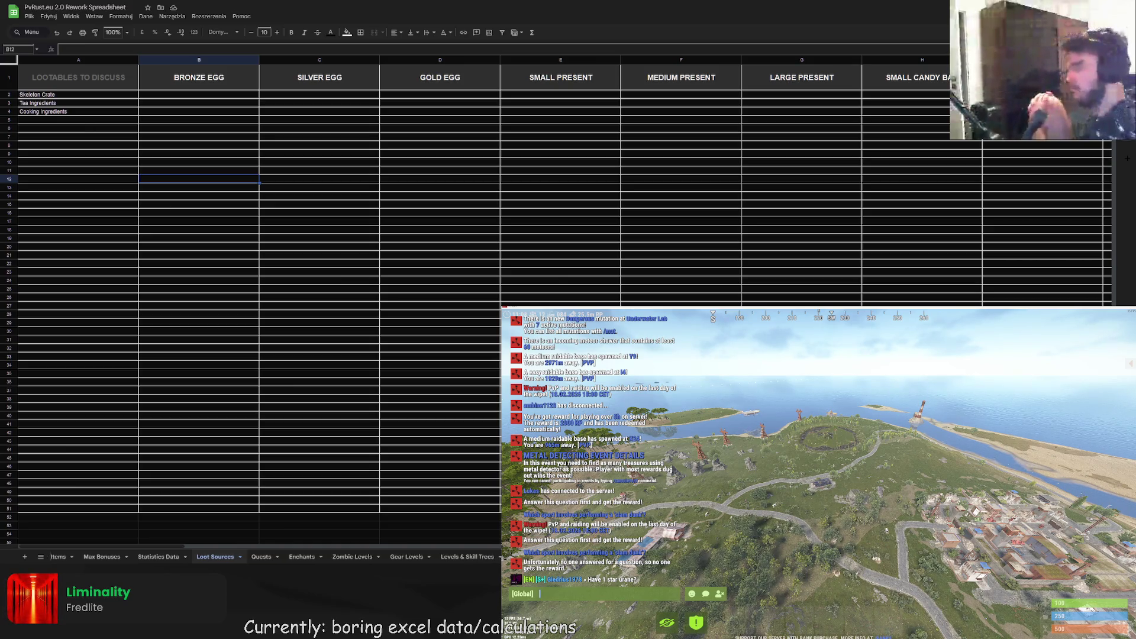
pyautogui.hscroll(4, 260, 557)
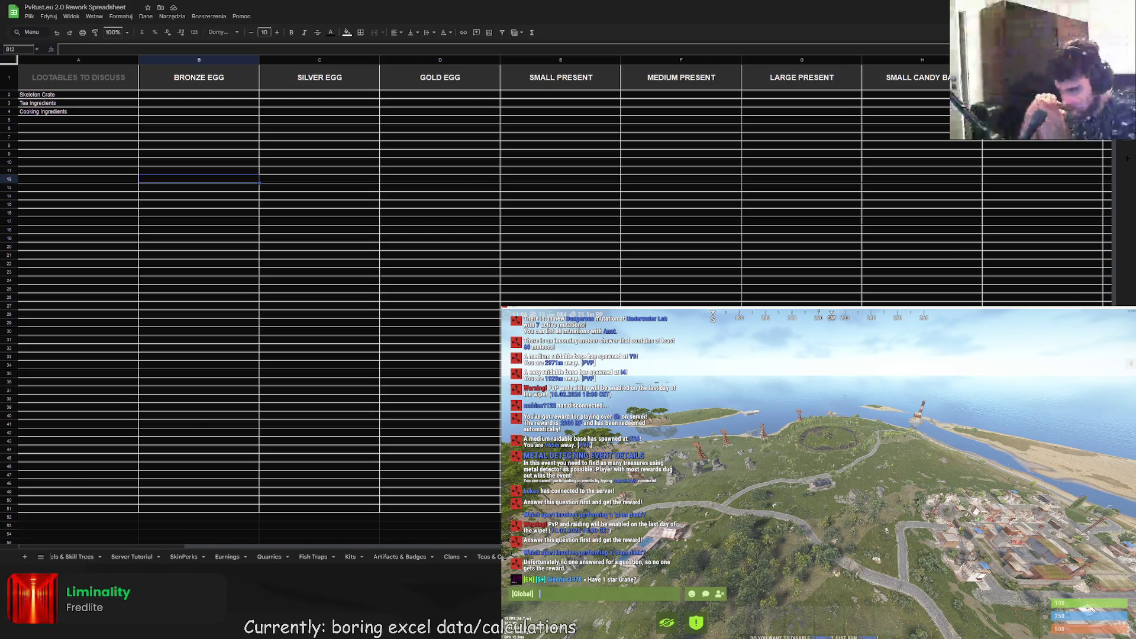
pyautogui.hscroll(3, 260, 556)
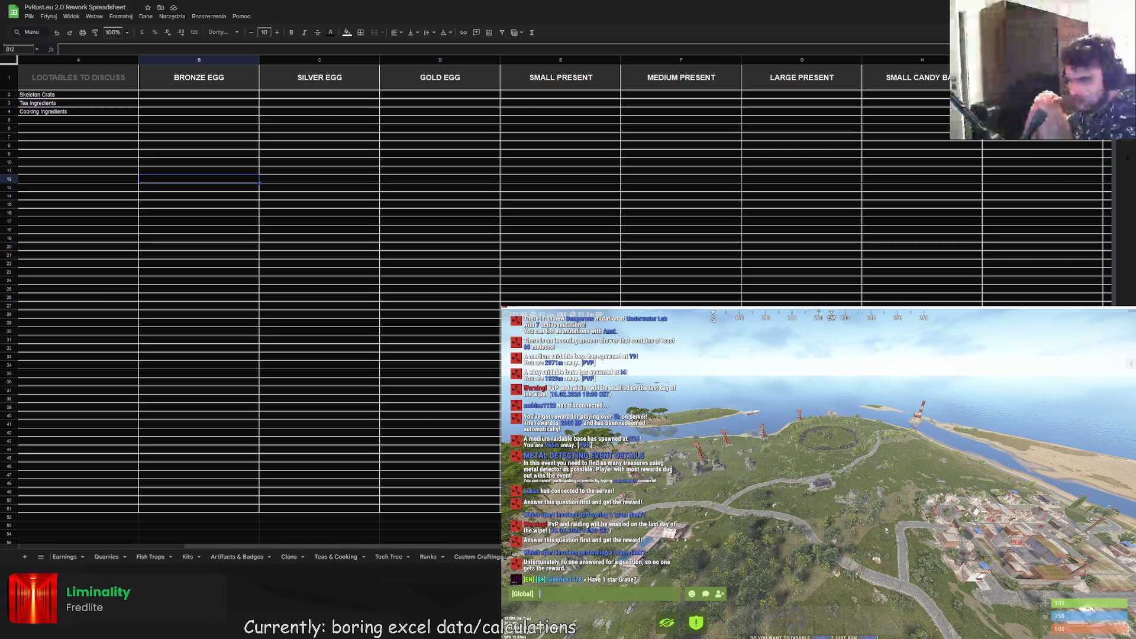
pyautogui.hscroll(-10, 261, 557)
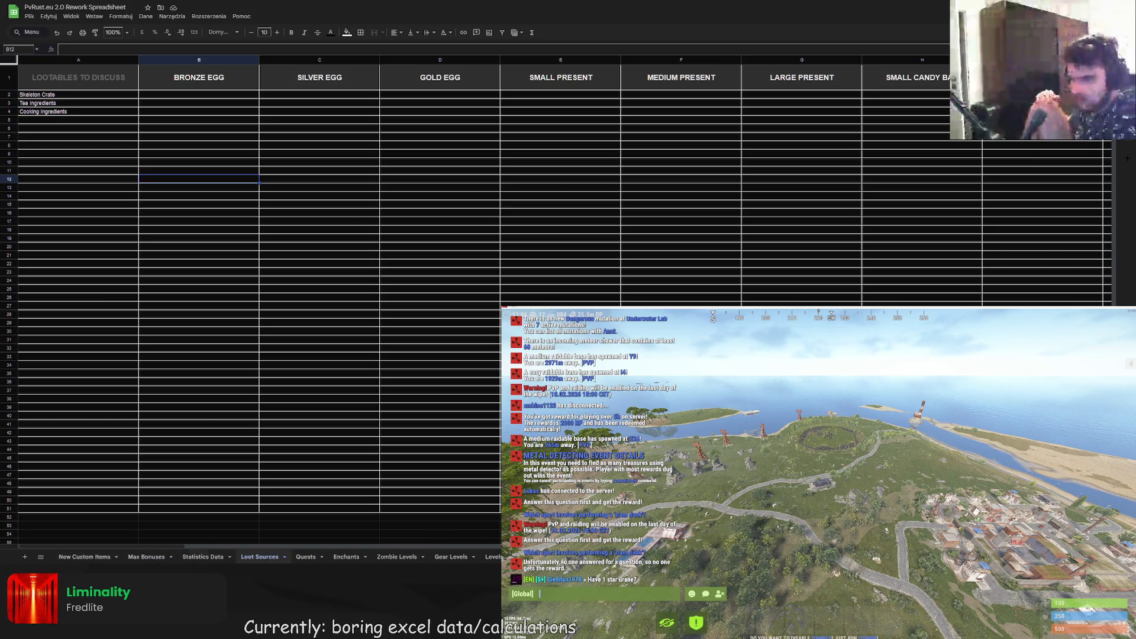
# - Add a new sheet and name it 'Gather Stats'
pyautogui.click(198, 556)
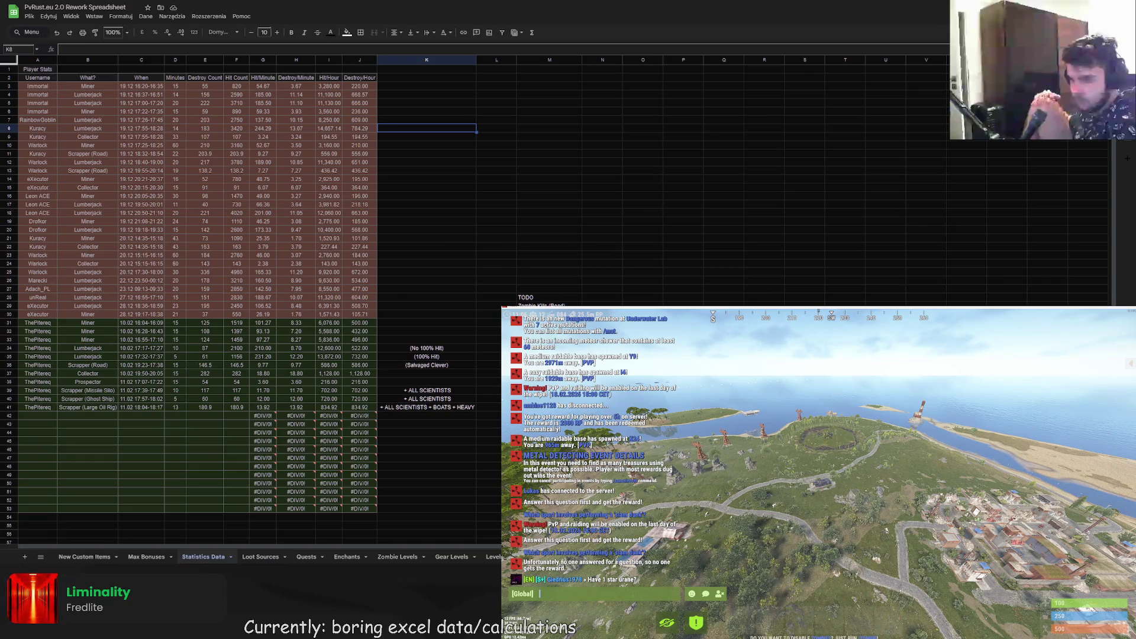
pyautogui.click(25, 556)
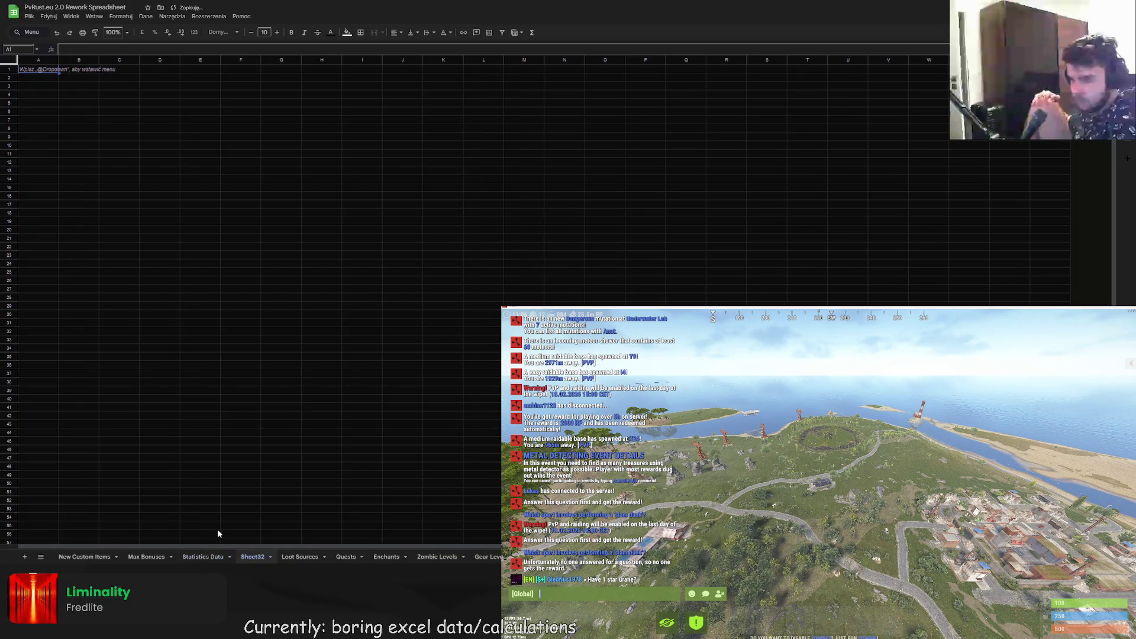
pyautogui.doubleClick(260, 556)
pyautogui.write('Gather')
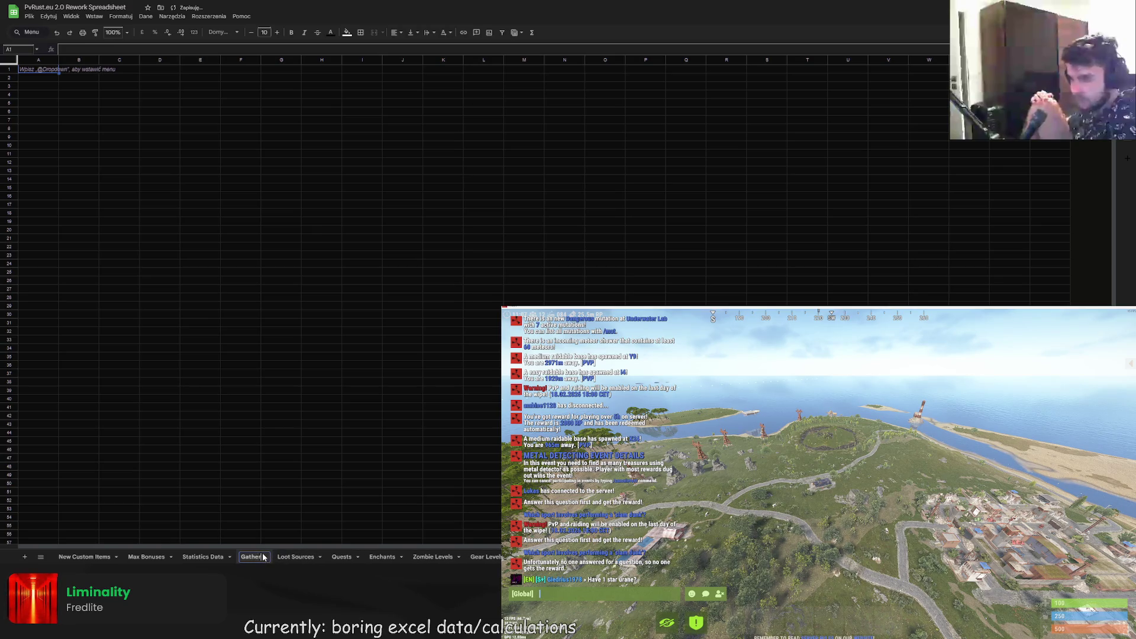
pyautogui.press('Return')
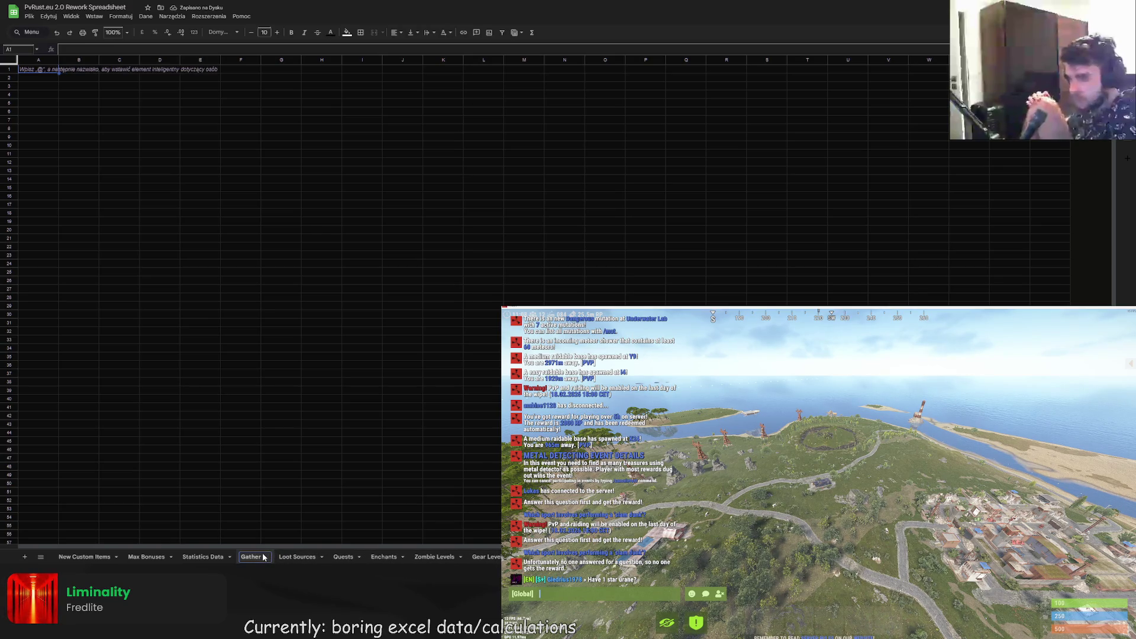
pyautogui.write('Stats')
pyautogui.press('Return')
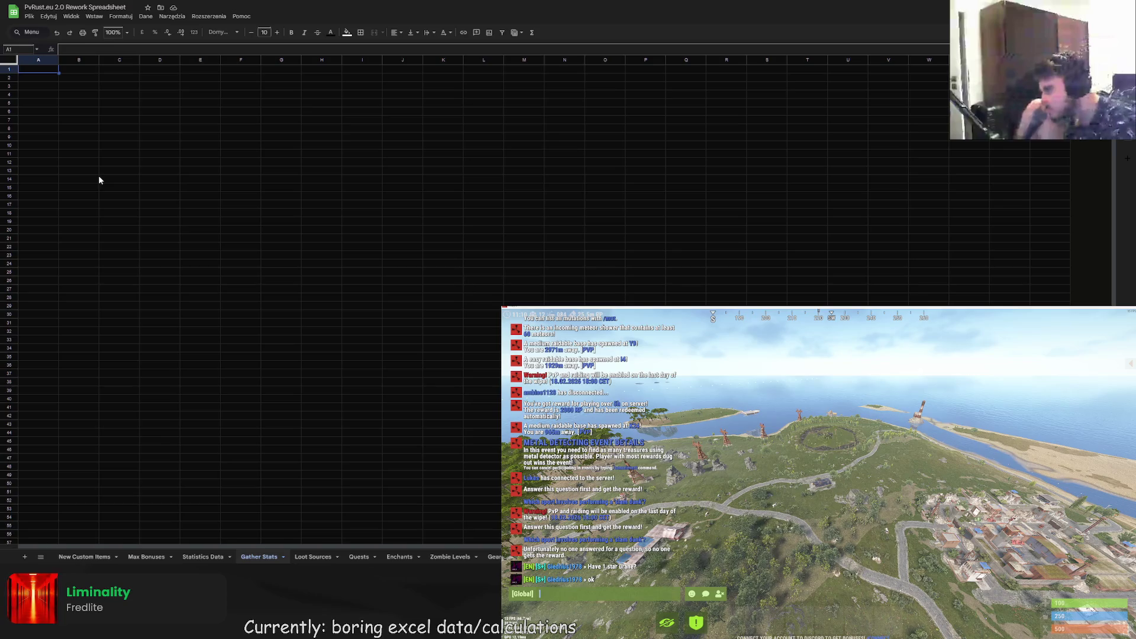
# - Type 'Wood' into A2 and the header 'Vanilla P/M' into B1
pyautogui.doubleClick(36, 77)
pyautogui.write('Wood')
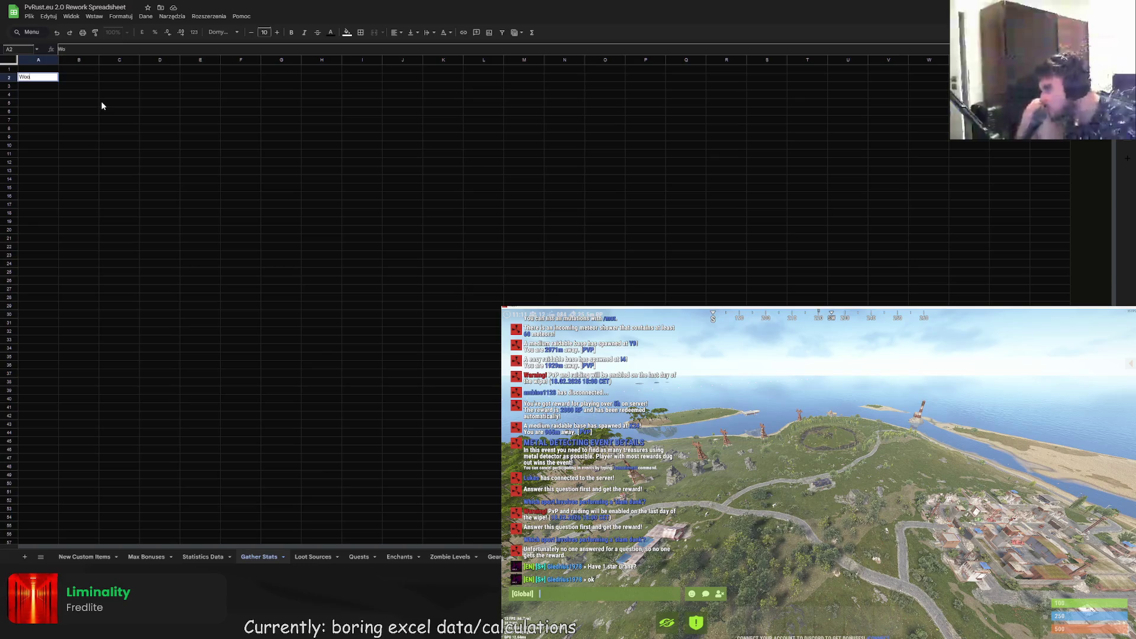
pyautogui.press('Return')
pyautogui.click(84, 69)
pyautogui.write('V')
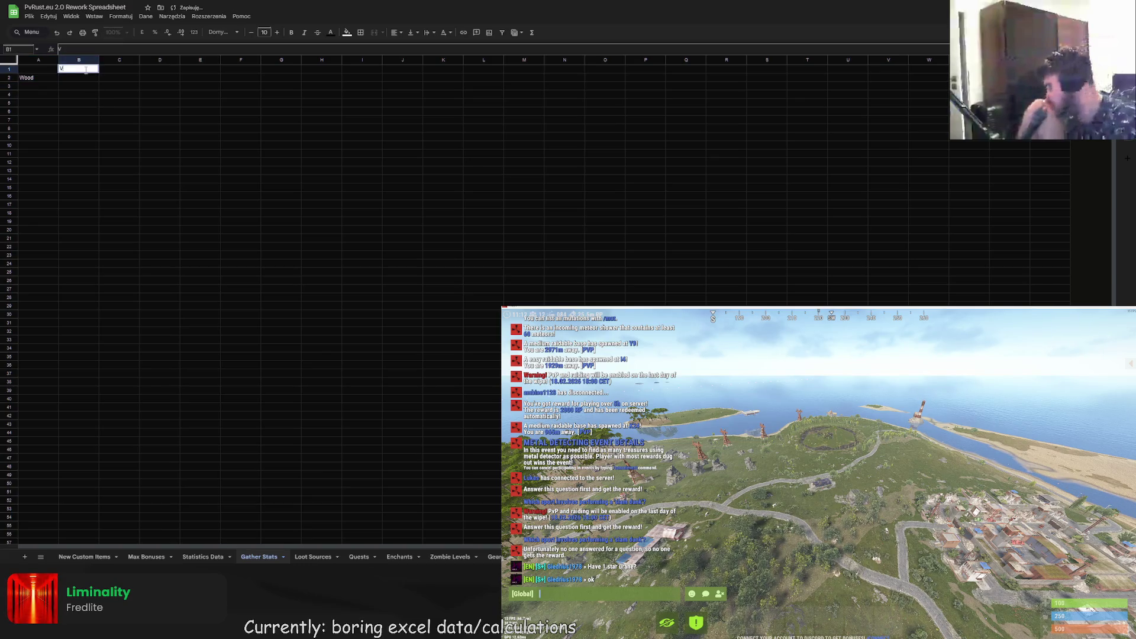
pyautogui.write('anilla P/M')
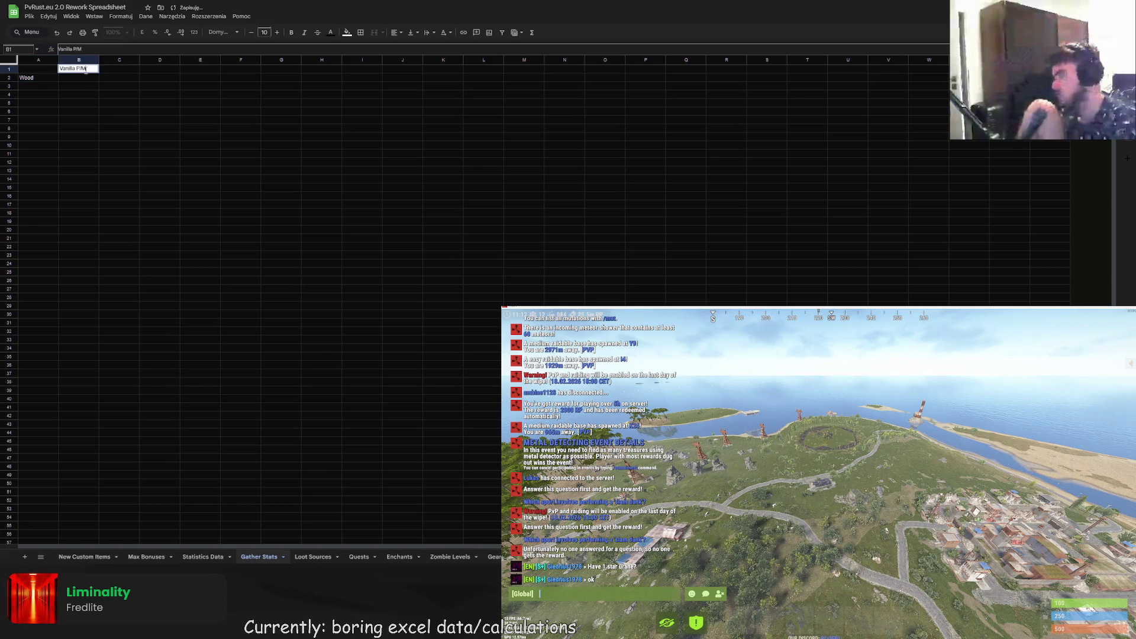
pyautogui.press('Return')
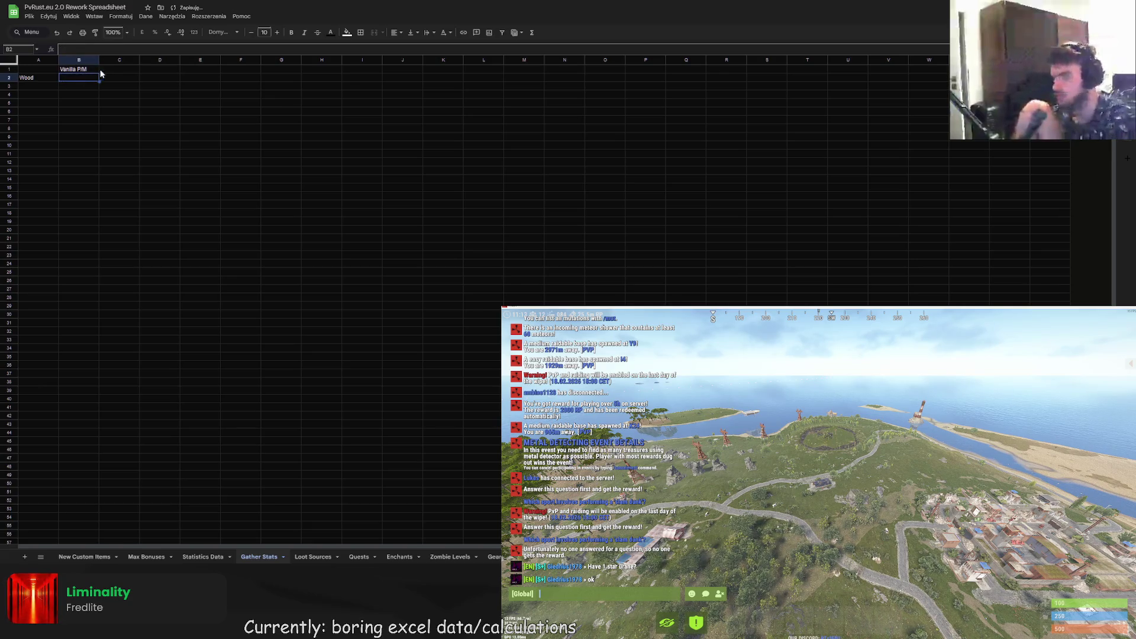
pyautogui.click(111, 70)
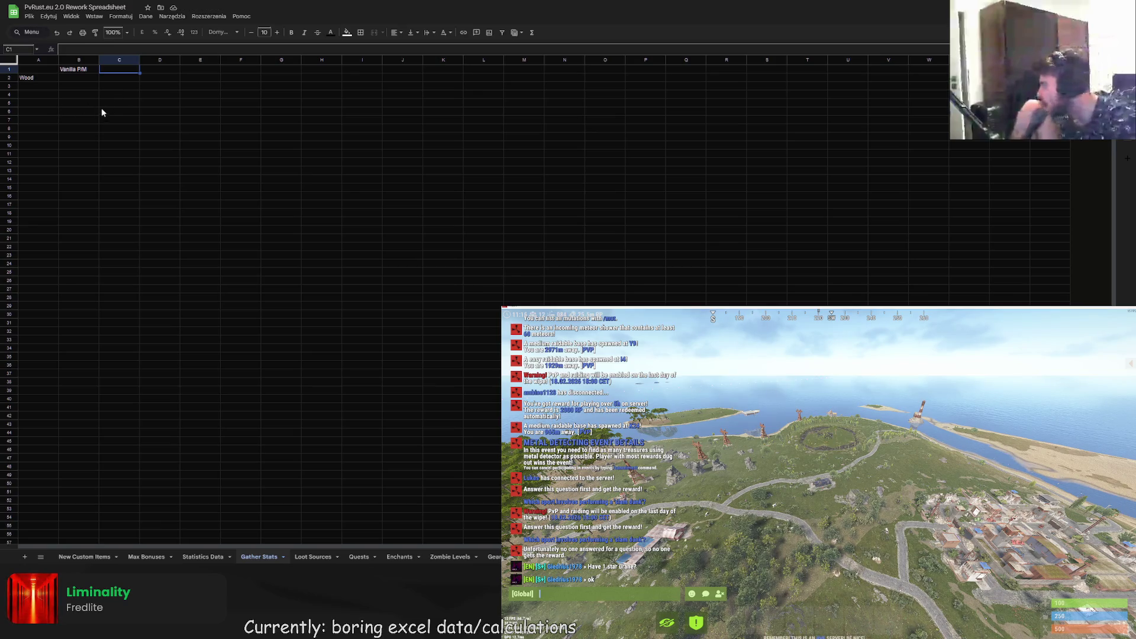
pyautogui.click(101, 109)
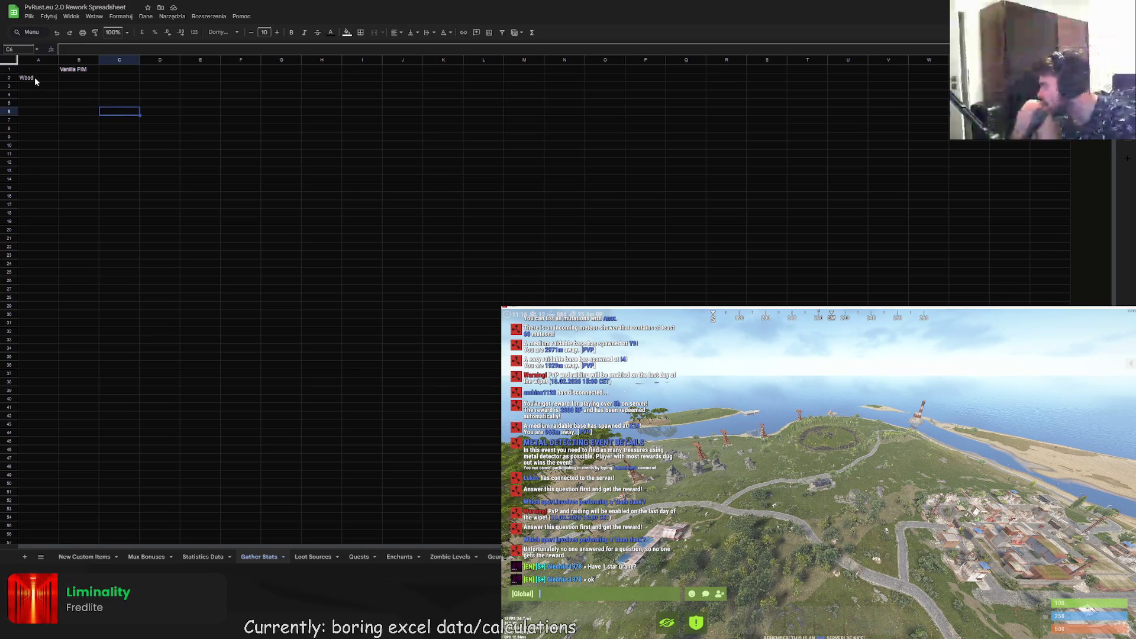
# - Centre-align the Wood cell A2 and the Vanilla P/M header B1
pyautogui.click(34, 79)
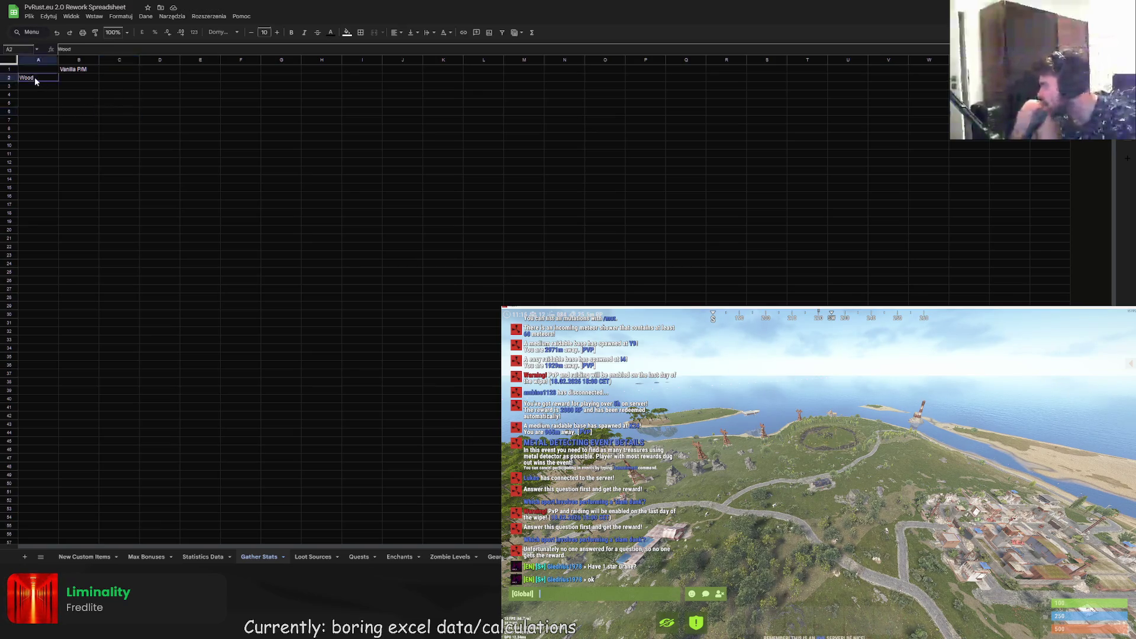
pyautogui.click(394, 32)
pyautogui.click(395, 47)
pyautogui.click(200, 86)
pyautogui.click(89, 69)
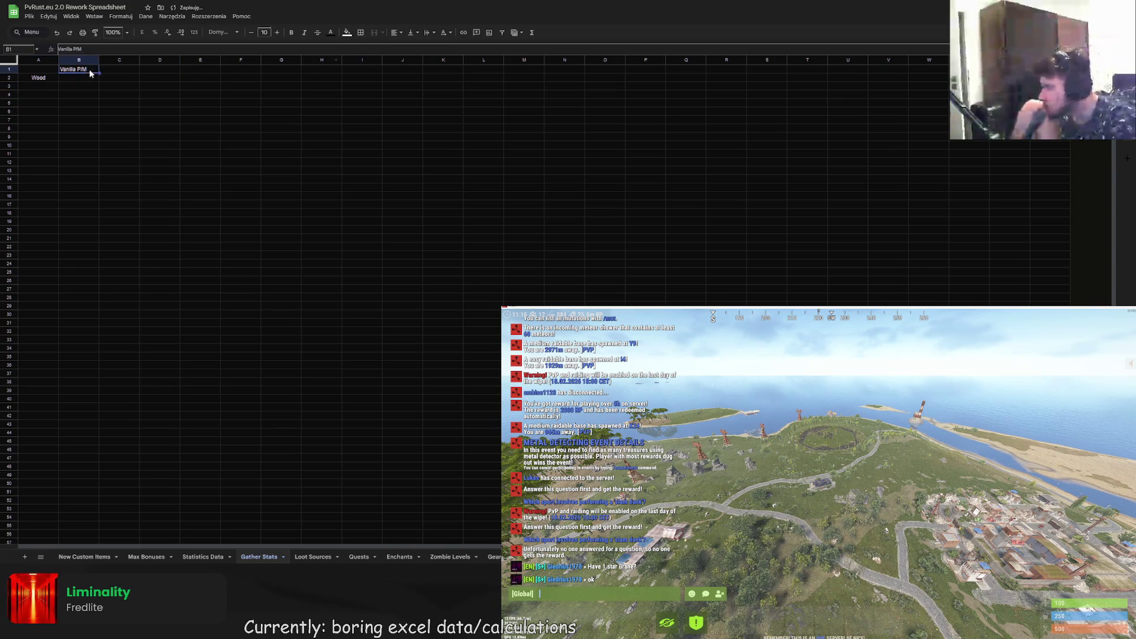
pyautogui.click(395, 32)
pyautogui.click(408, 48)
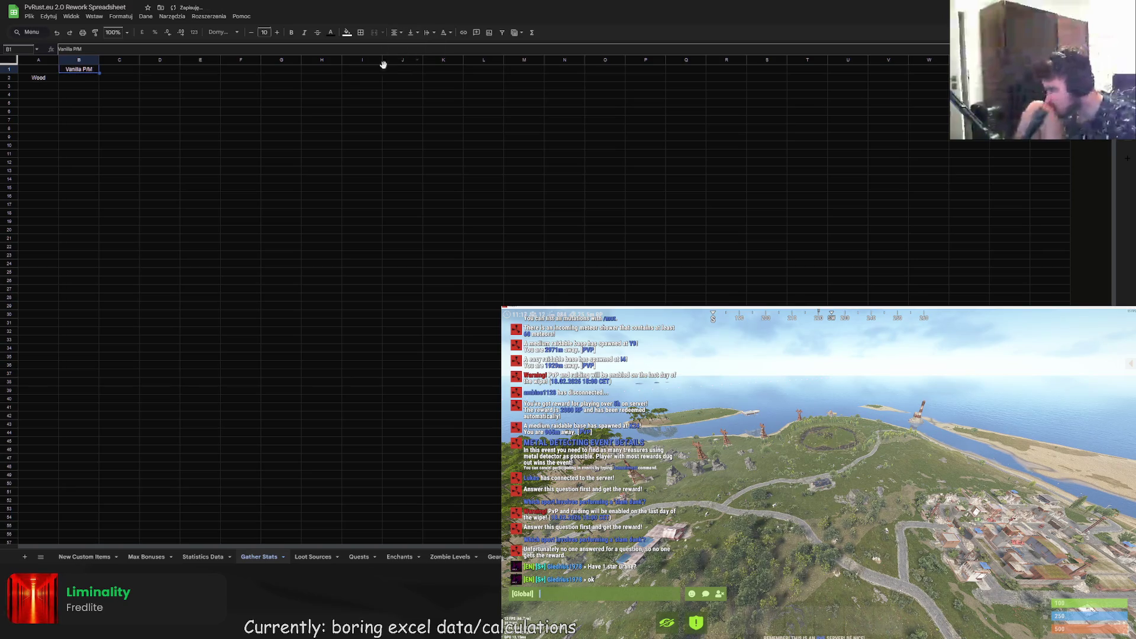
pyautogui.click(282, 120)
pyautogui.moveTo(36, 69); pyautogui.dragTo(530, 69)
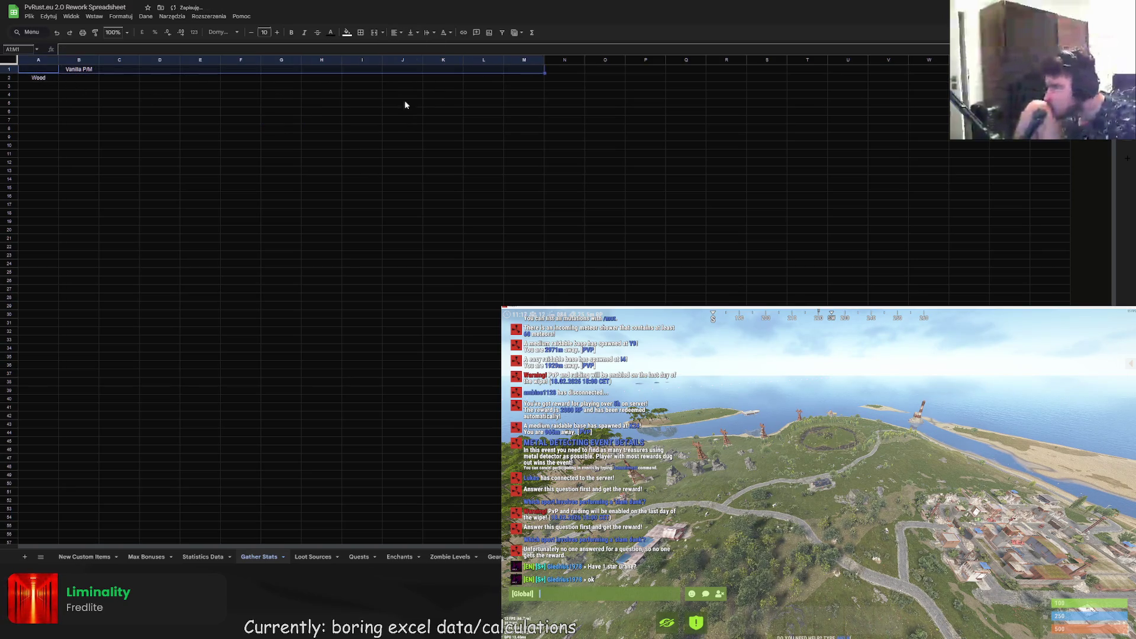
# - Apply all borders to header row A1:M1 and first column A1:A39
pyautogui.click(362, 34)
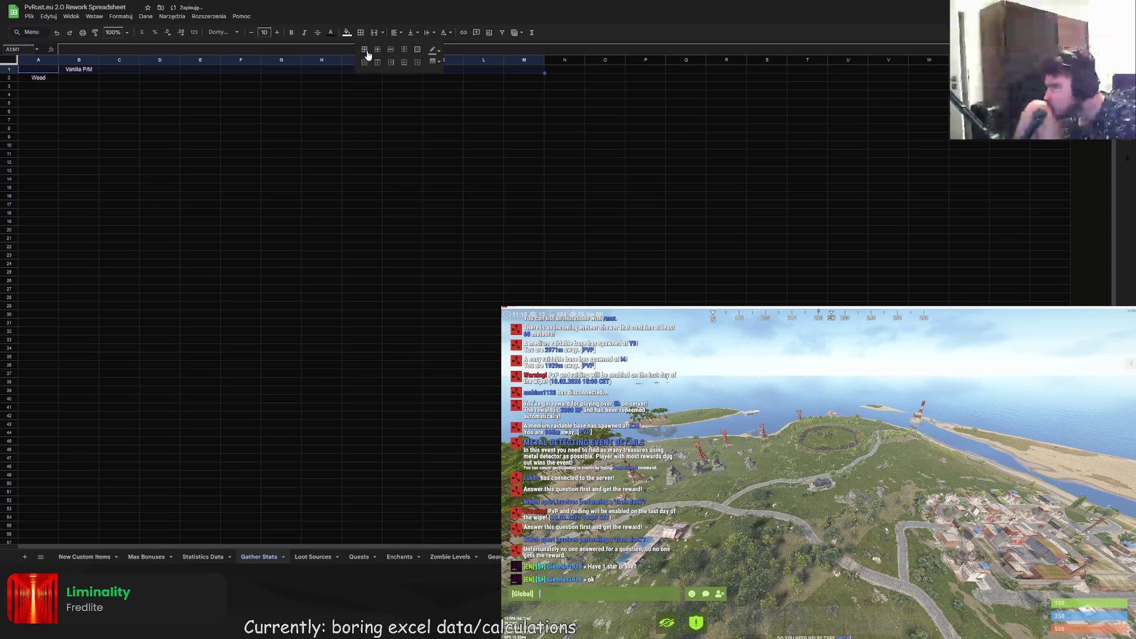
pyautogui.click(365, 49)
pyautogui.click(332, 143)
pyautogui.click(41, 73)
pyautogui.moveTo(41, 73); pyautogui.dragTo(42, 391)
pyautogui.click(361, 33)
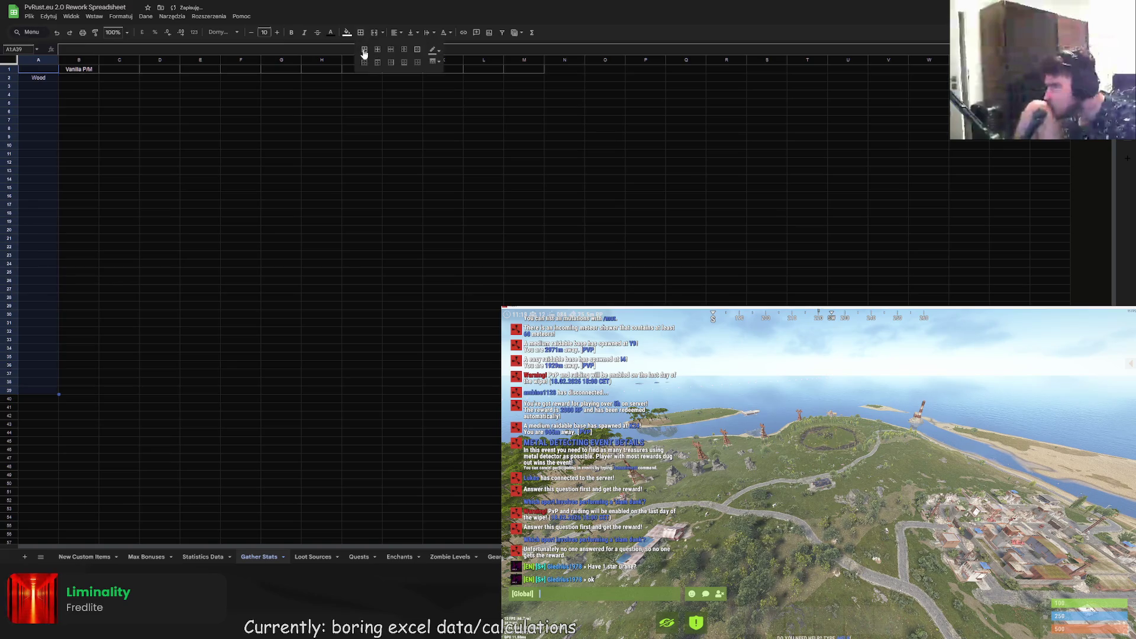
pyautogui.click(364, 49)
pyautogui.click(278, 179)
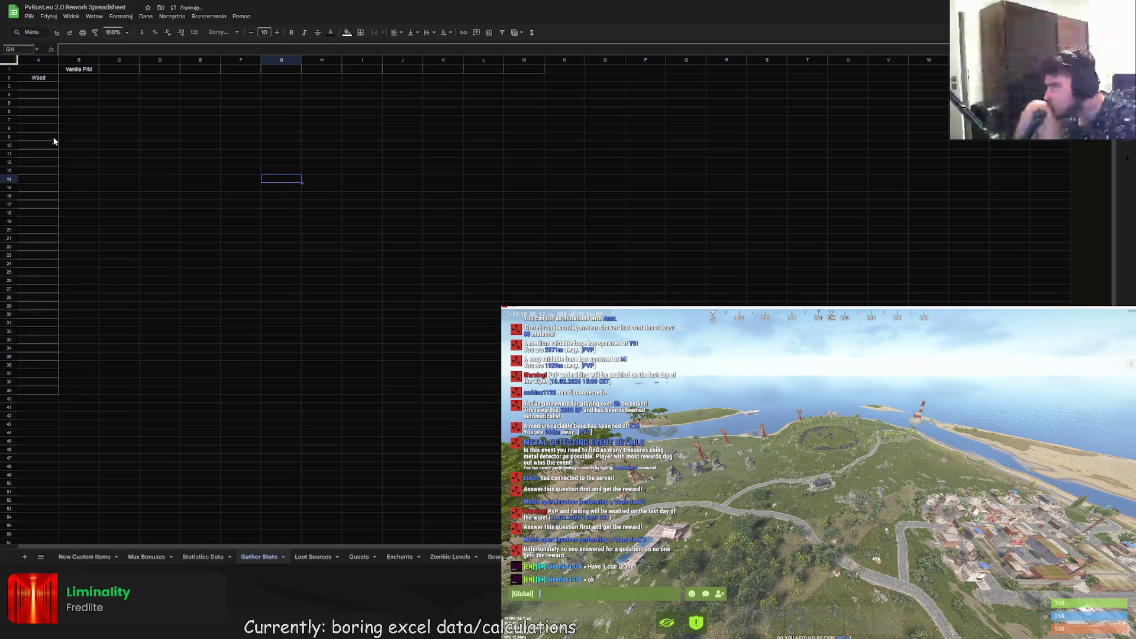
pyautogui.click(79, 102)
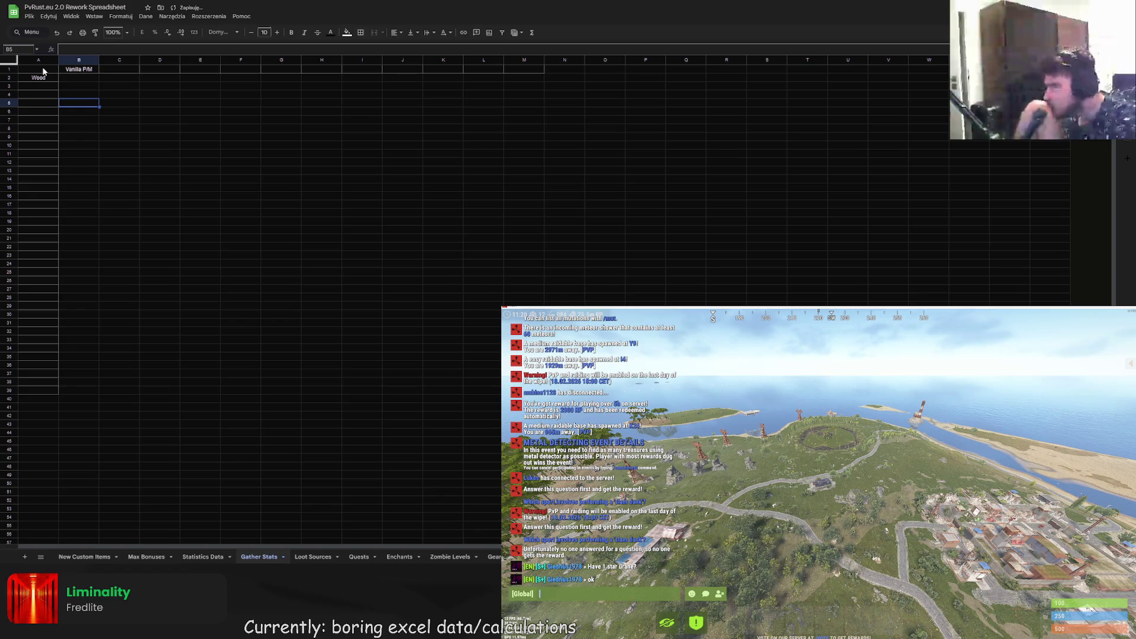
# - Make the row 1 header cells A1:M1 bold
pyautogui.moveTo(43, 71); pyautogui.dragTo(523, 74)
pyautogui.hotkey('ctrl', 'c')
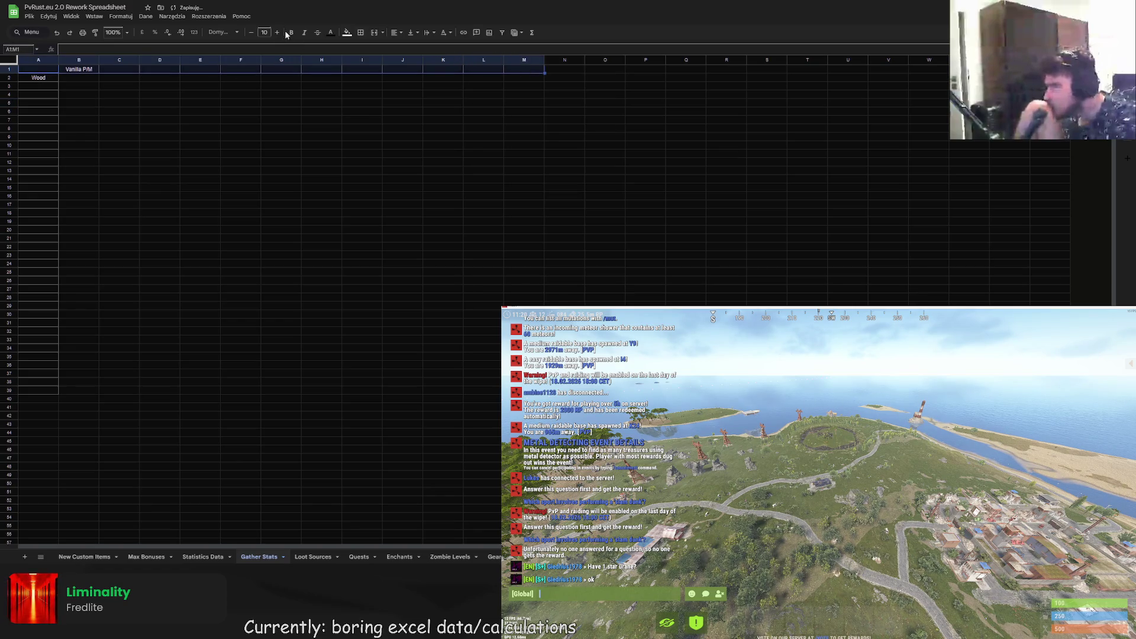
pyautogui.click(291, 33)
pyautogui.click(200, 127)
pyautogui.moveTo(29, 282); pyautogui.dragTo(48, 393)
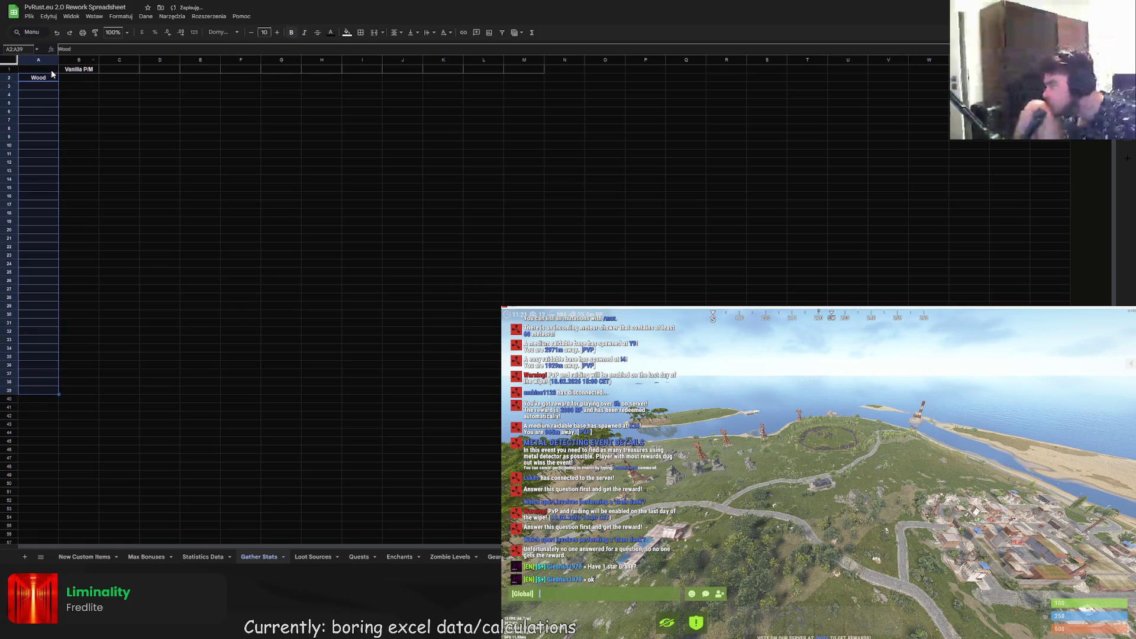
# - Shade cell A1 with a grey fill
pyautogui.click(50, 69)
pyautogui.click(347, 32)
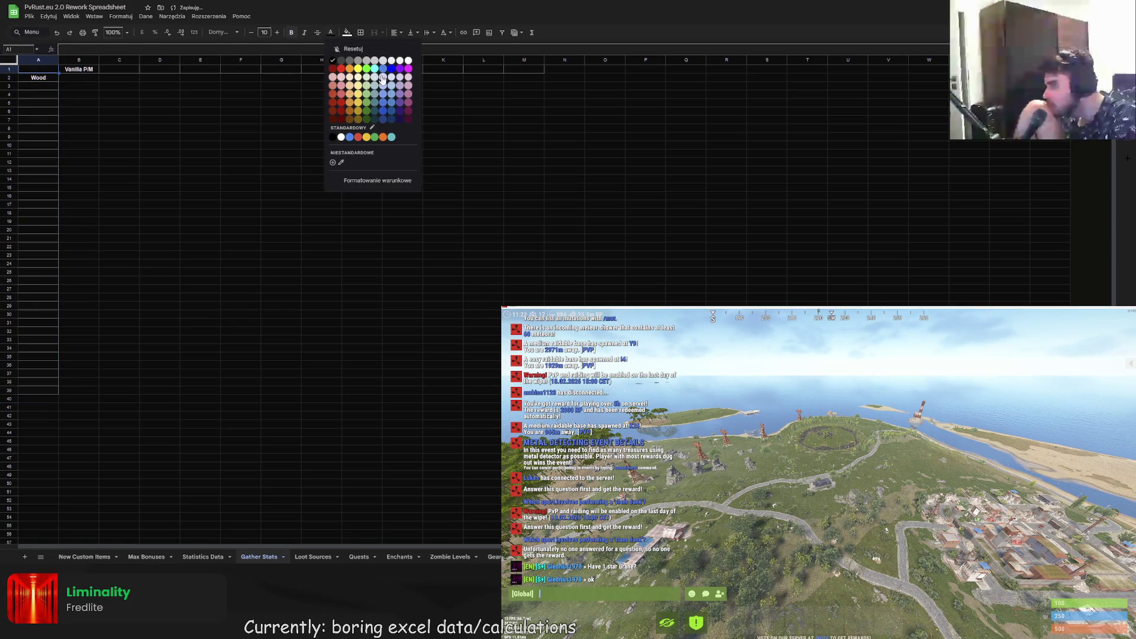
pyautogui.click(409, 59)
pyautogui.click(348, 32)
pyautogui.click(353, 64)
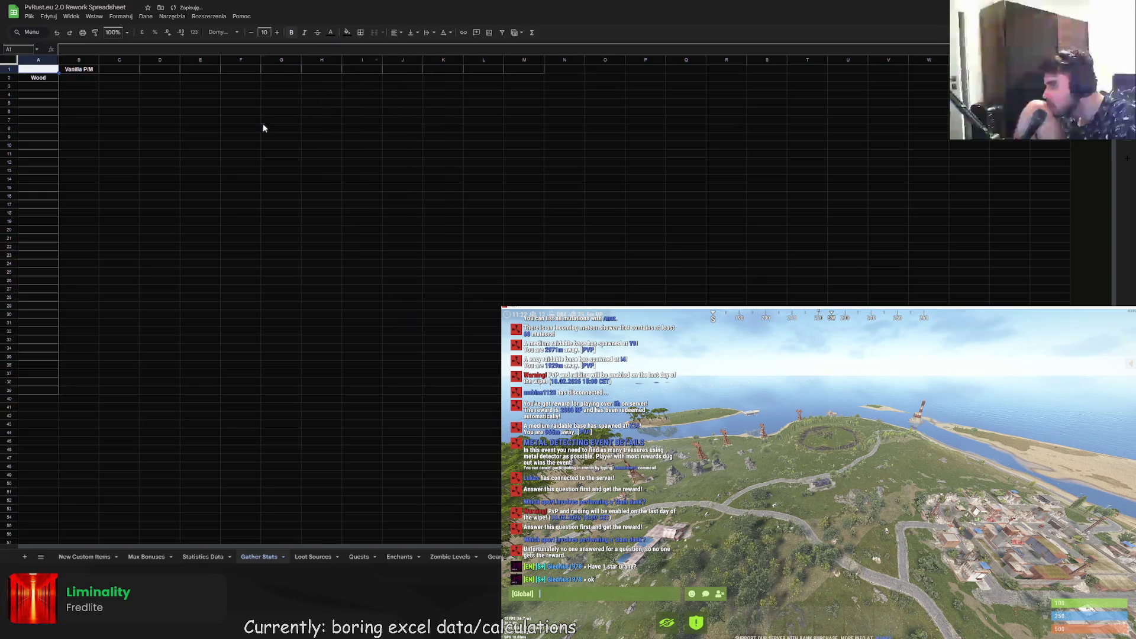
pyautogui.click(263, 123)
pyautogui.click(51, 70)
pyautogui.click(346, 33)
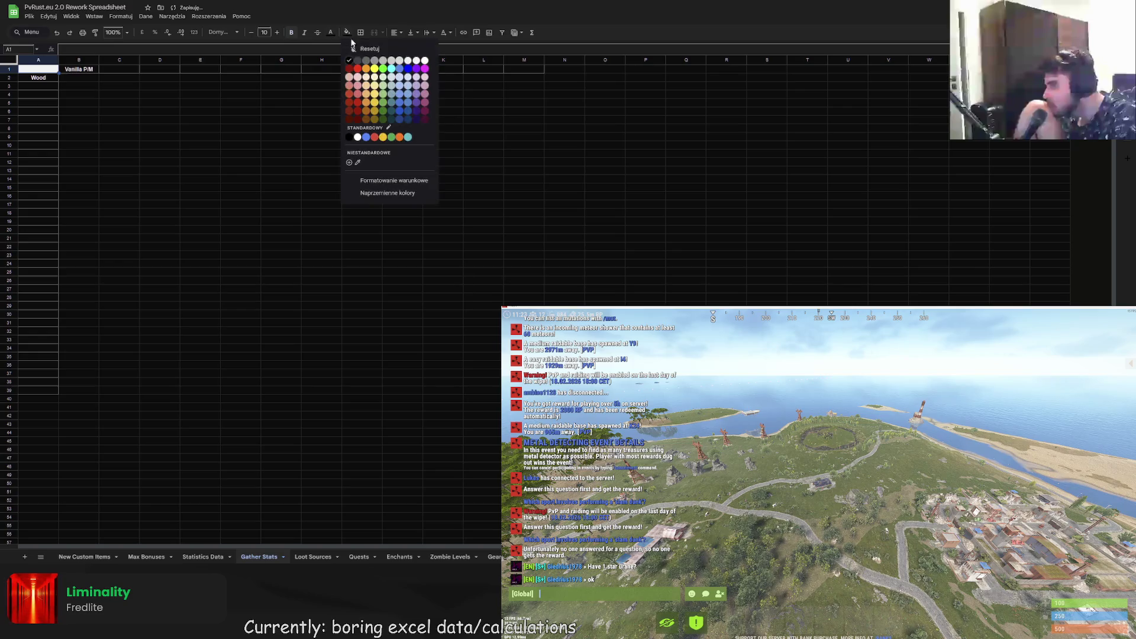
pyautogui.click(383, 62)
pyautogui.click(268, 147)
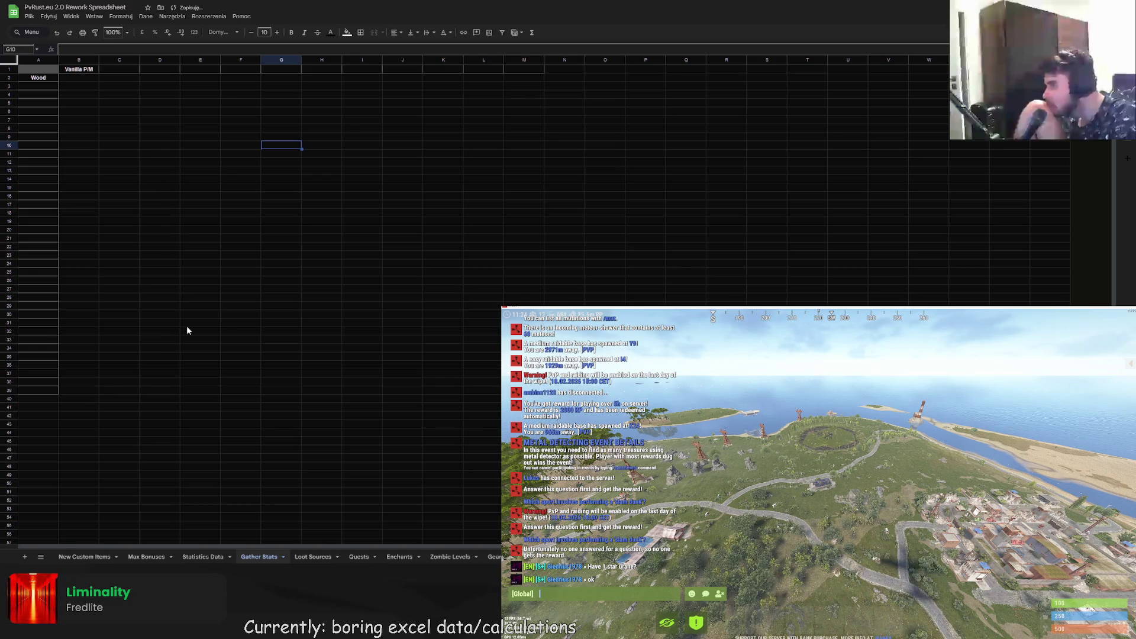
# - Paste the Vanilla P/M heading from C1 into B1 and confirm it there
pyautogui.click(118, 121)
pyautogui.click(77, 86)
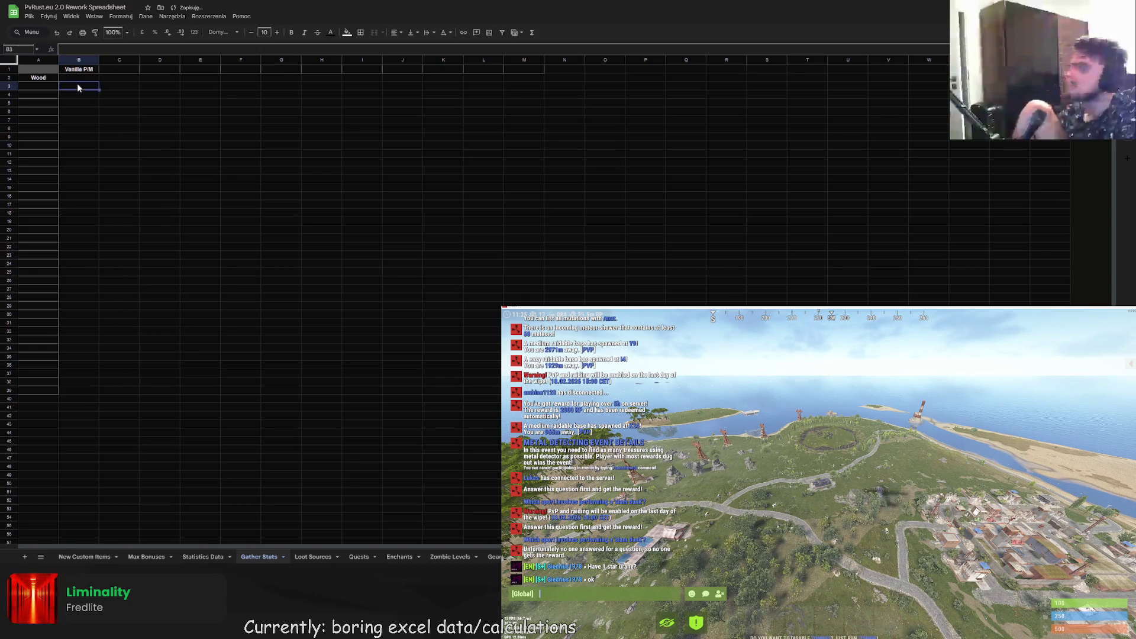
pyautogui.press('Up')
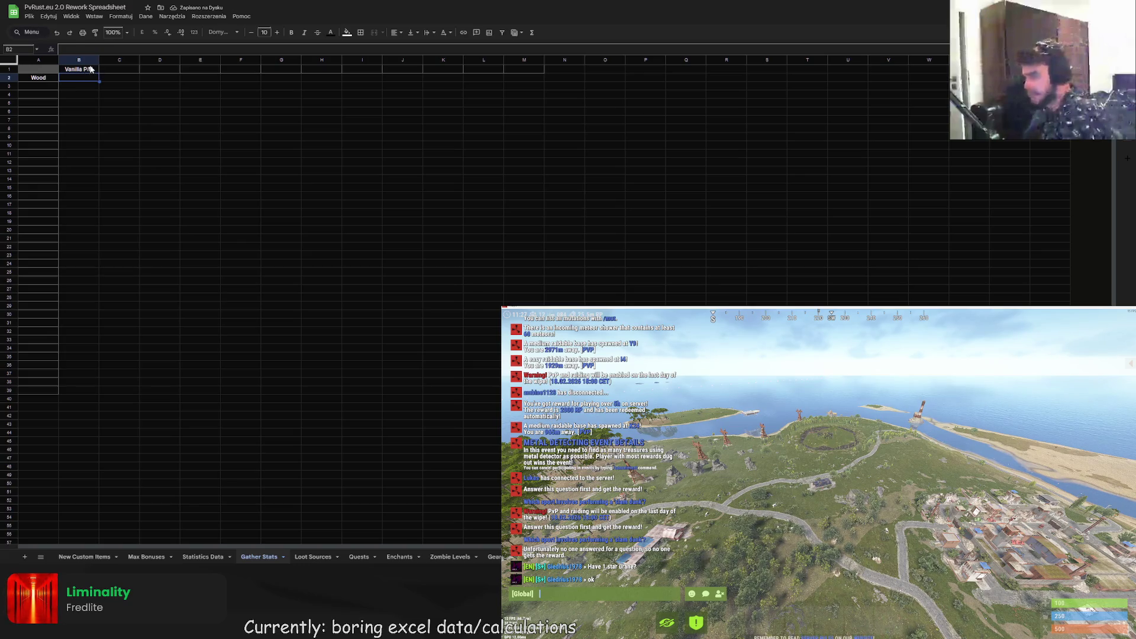
pyautogui.click(92, 71)
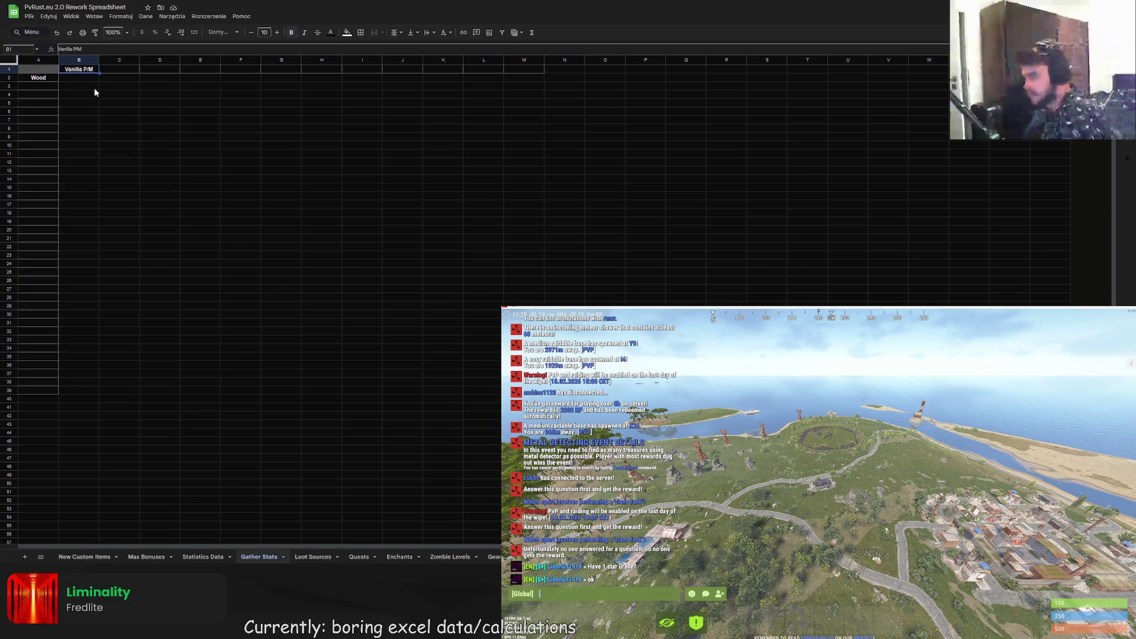
pyautogui.click(111, 70)
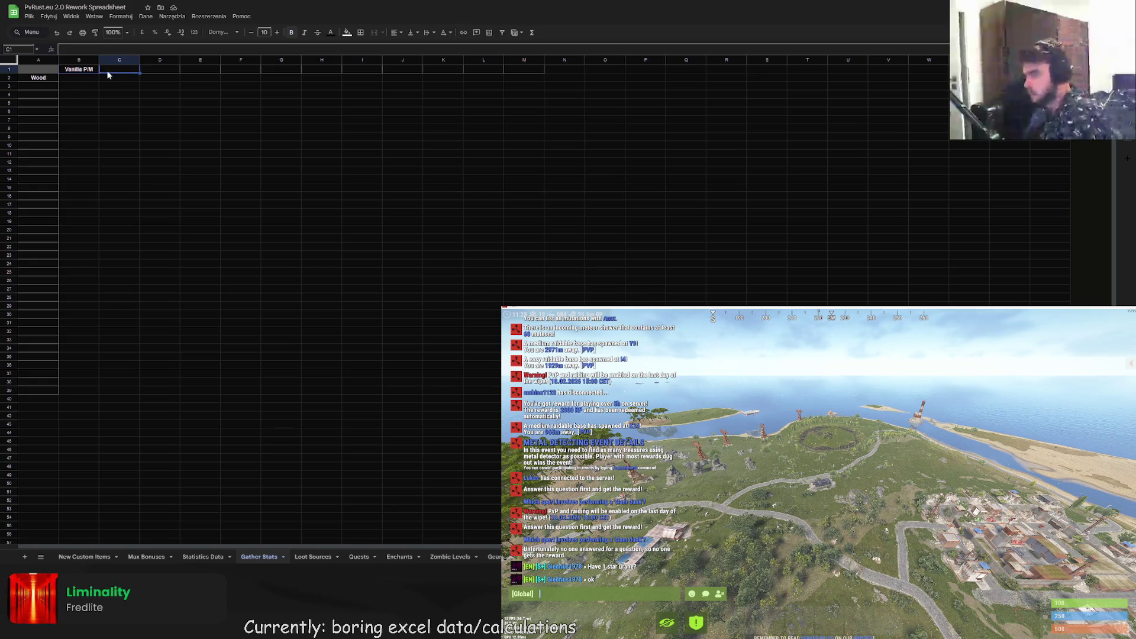
pyautogui.hotkey('ctrl', 'v')
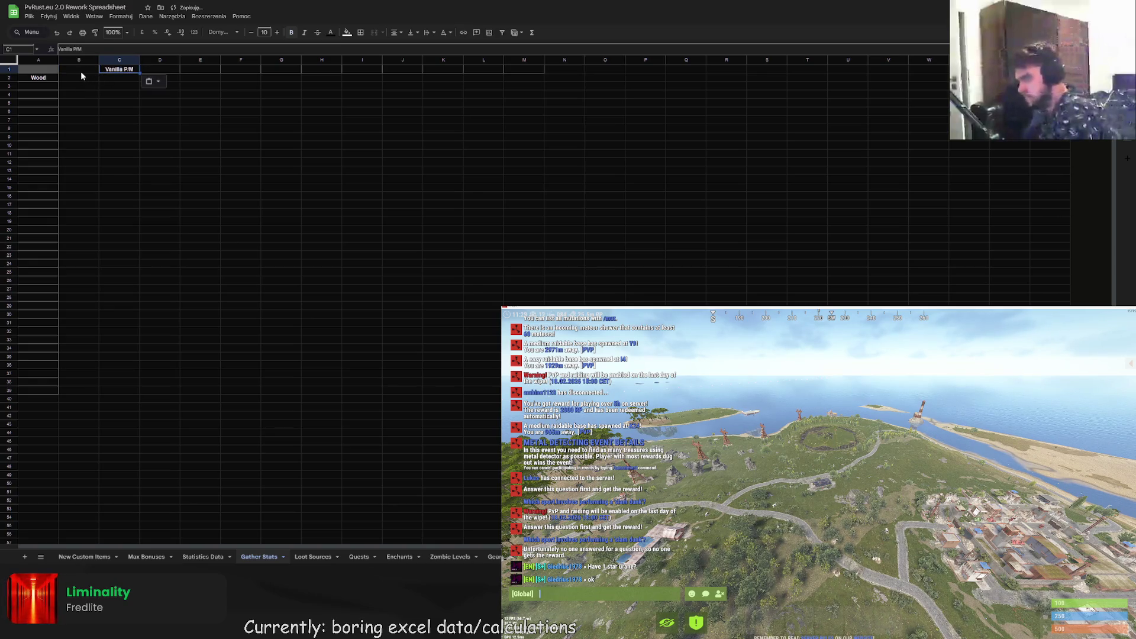
pyautogui.doubleClick(81, 71)
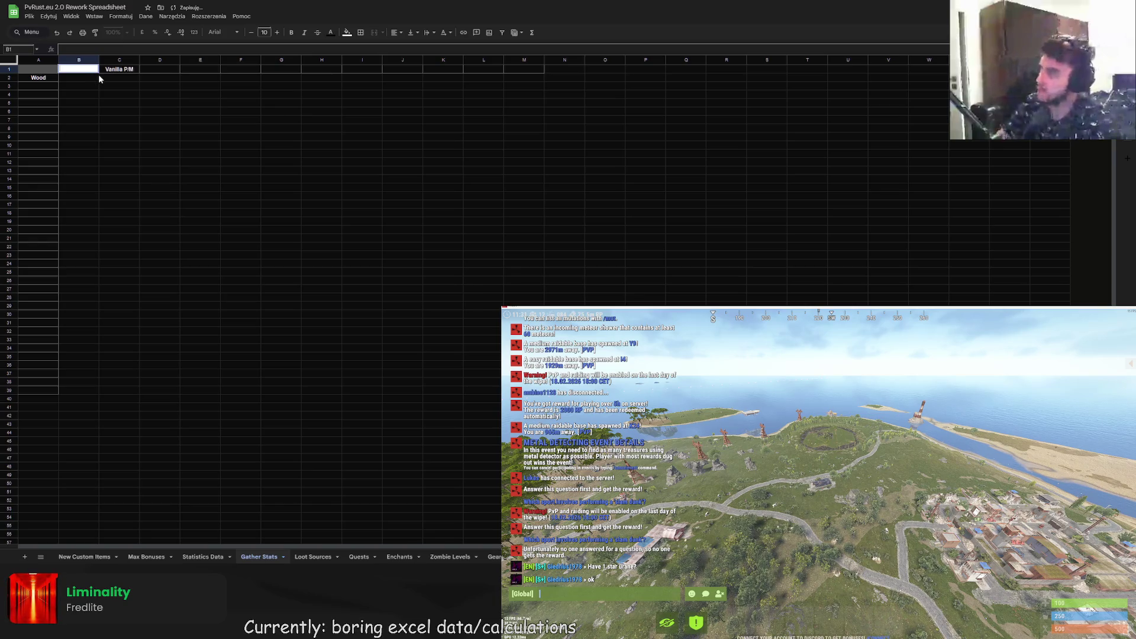
pyautogui.hotkey('ctrl', 'v')
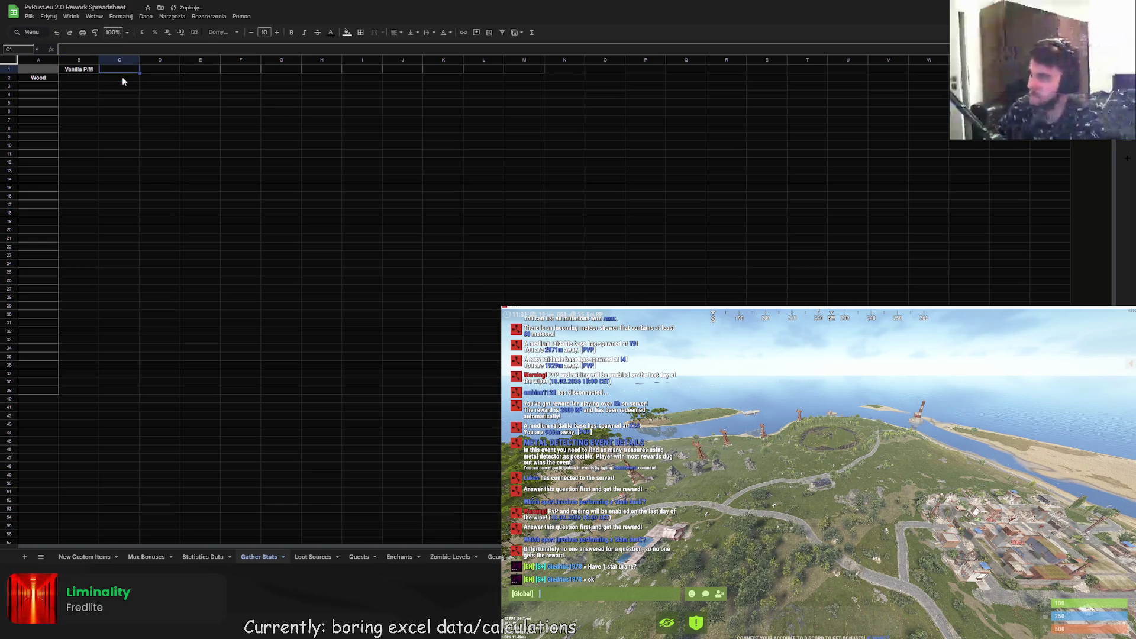
pyautogui.press('Return')
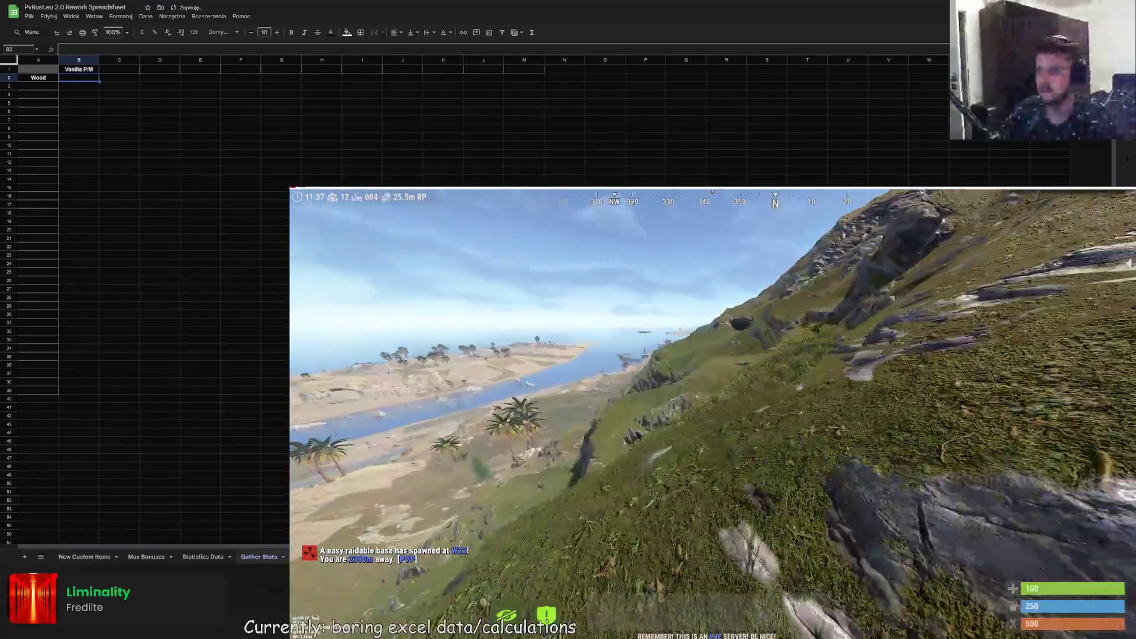
# - Disconnect from the current server using the F1 console's 'disconnect' command
pyautogui.press('Tab')
pyautogui.press('F1')
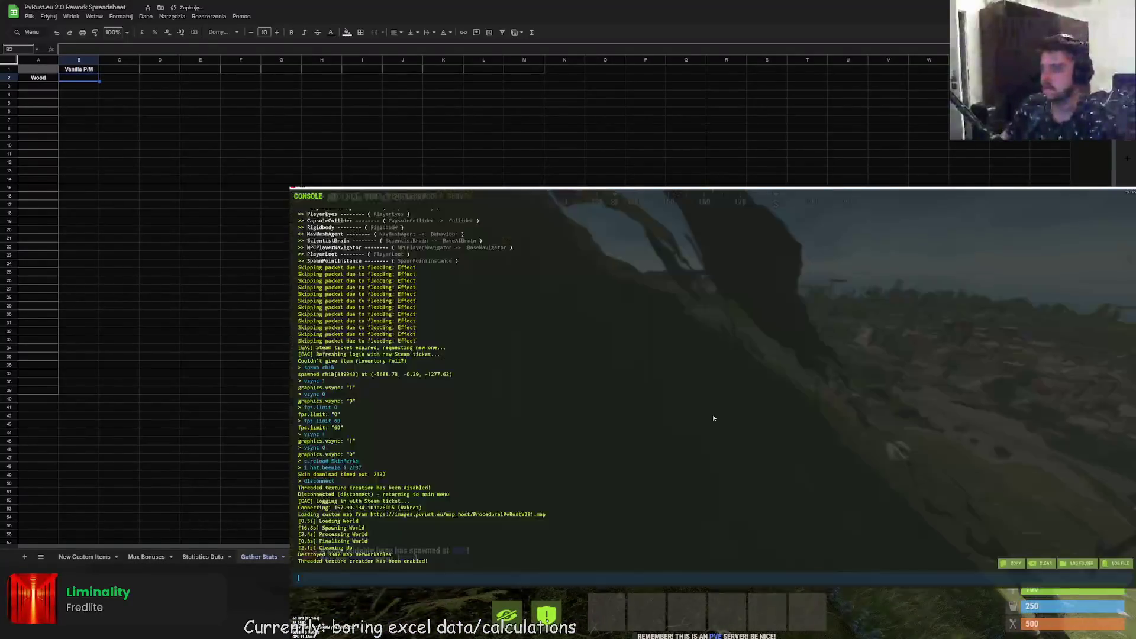
pyautogui.write('disconnect')
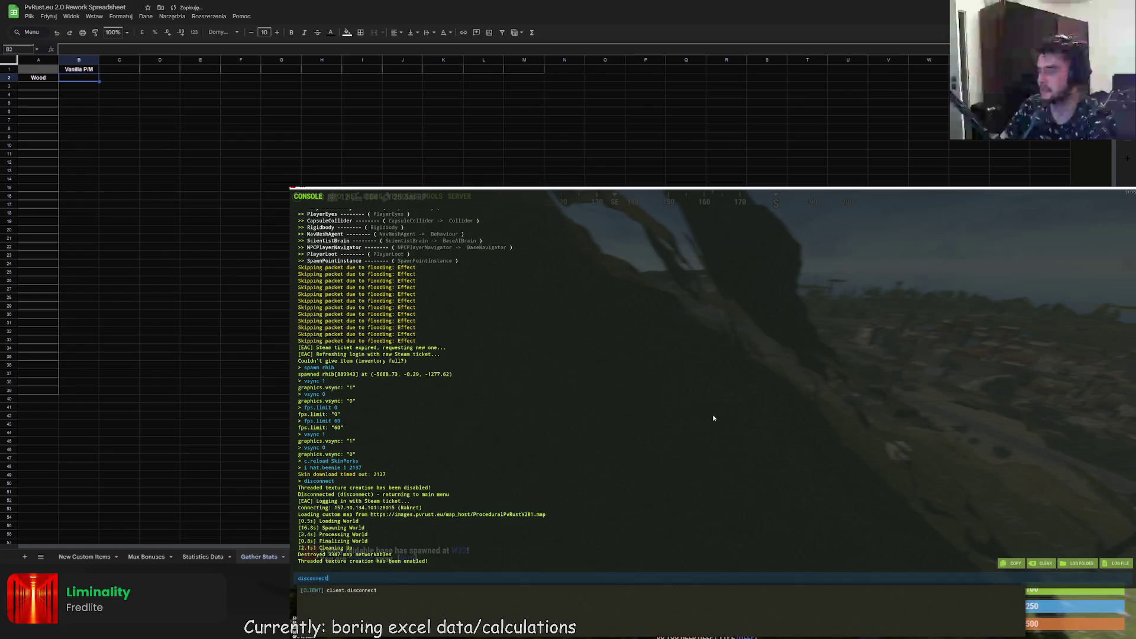
pyautogui.press('Return')
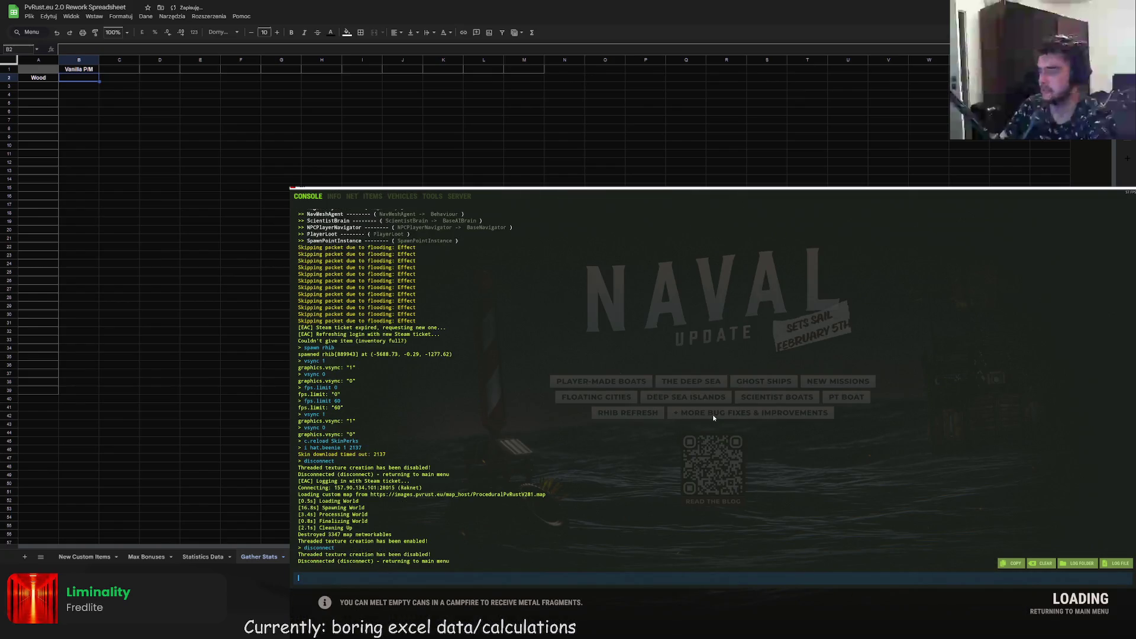
# - Connect to localhost:28020 and wake the character once the world loads
pyautogui.press('Up')
pyautogui.press('Up')
pyautogui.press('Up')
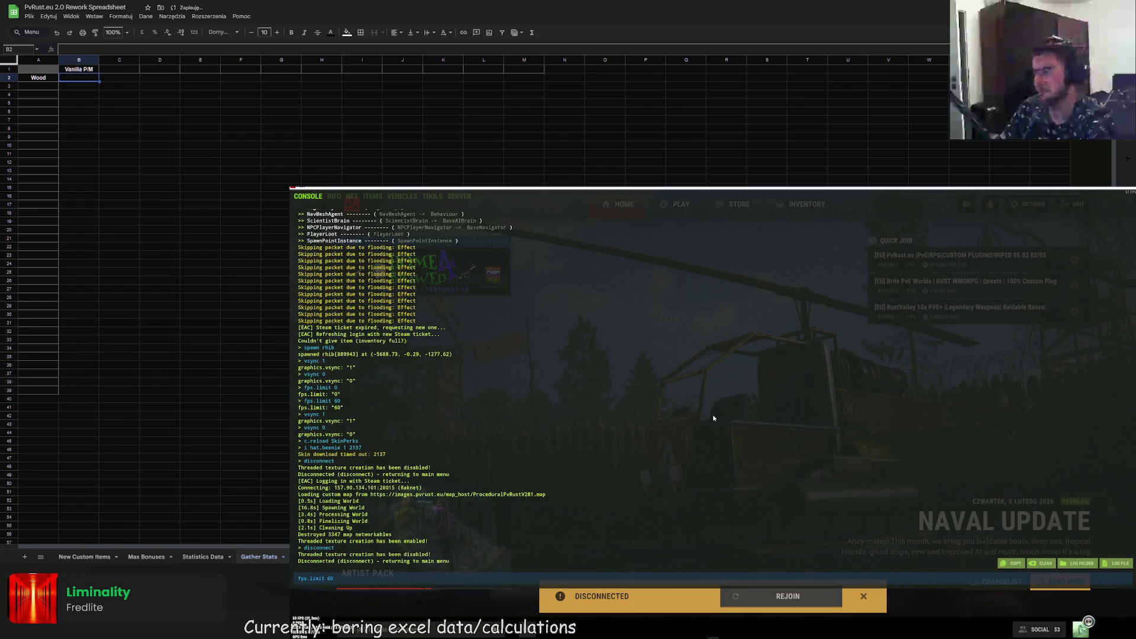
pyautogui.press('Up')
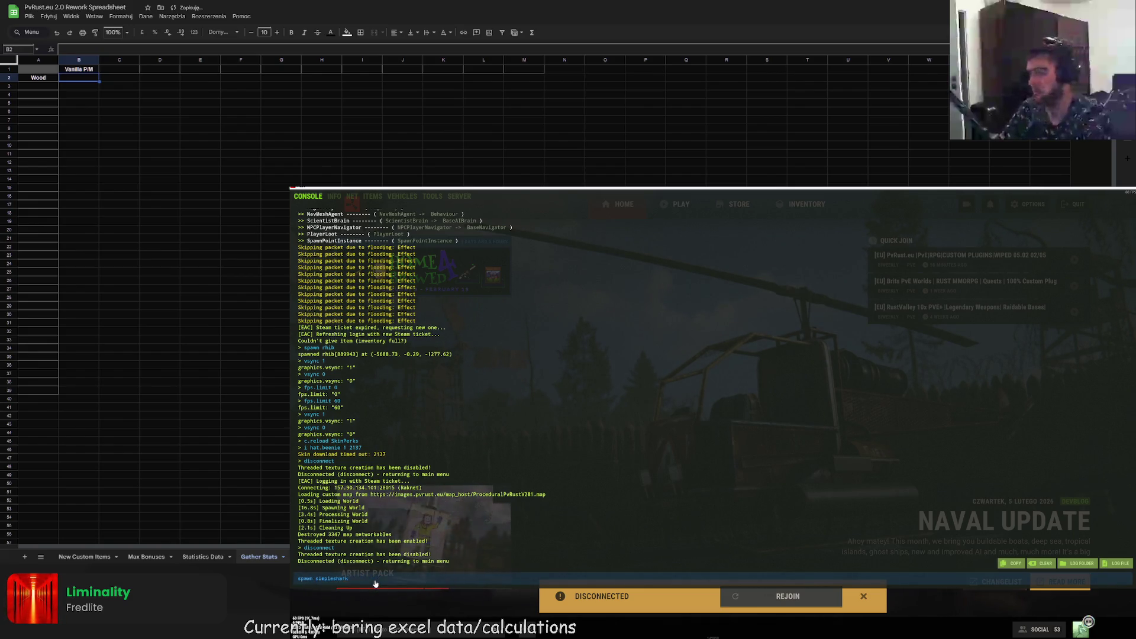
pyautogui.hotkey('ctrl', 'a')
pyautogui.write('connect localhost:28020')
pyautogui.press('Return')
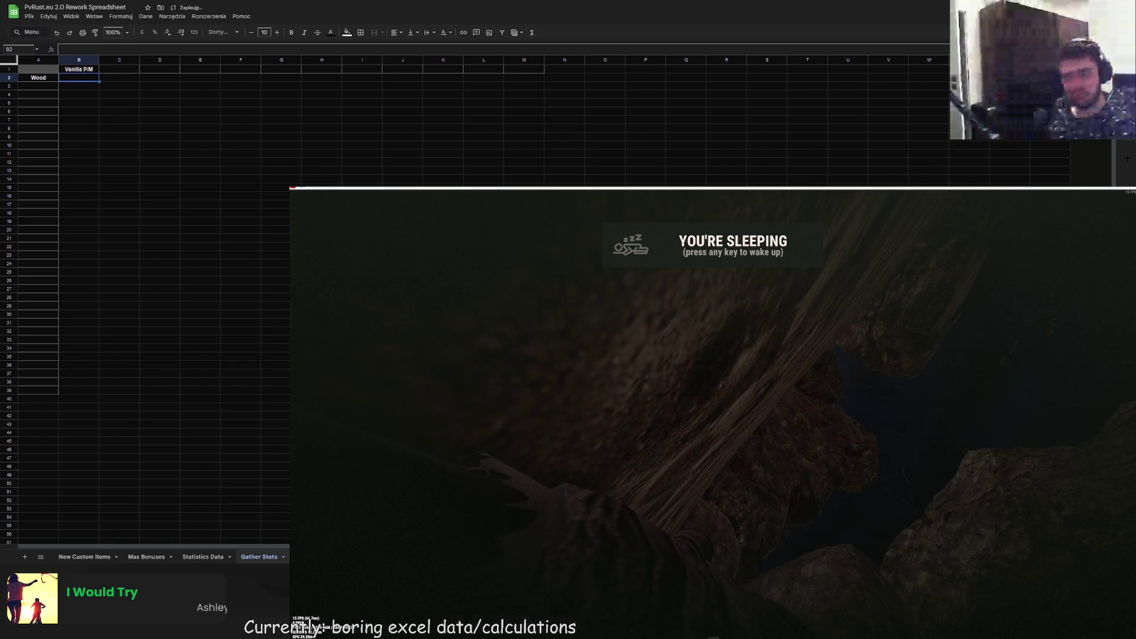
pyautogui.press('space')
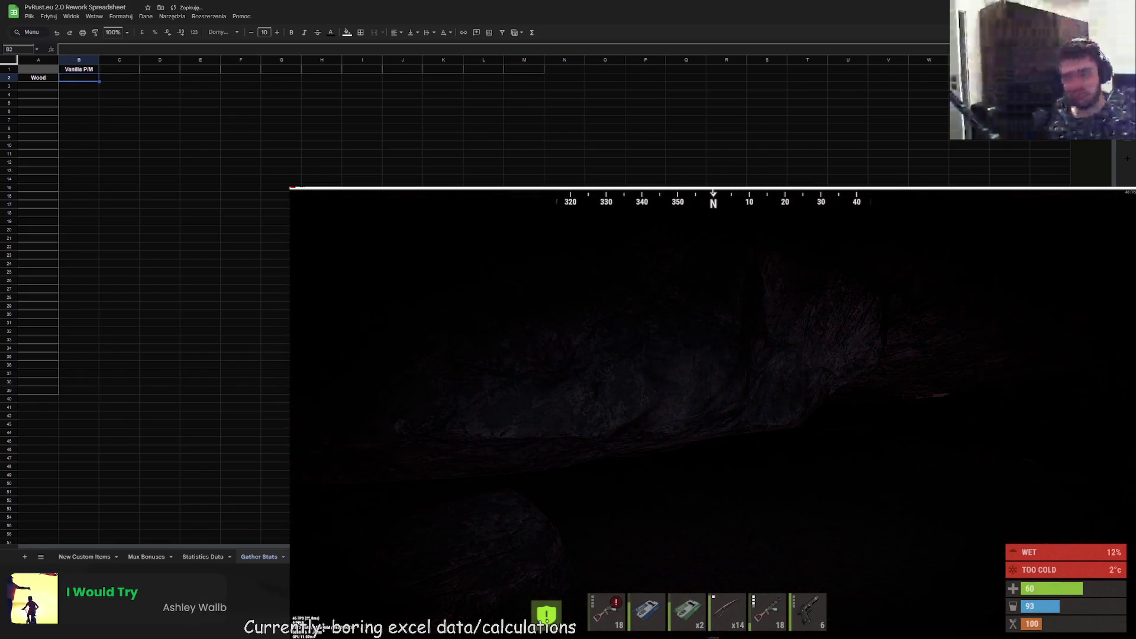
# - Cycle through the hotbar items, then noclip through chat to hover above the grey platform
pyautogui.press('F1')
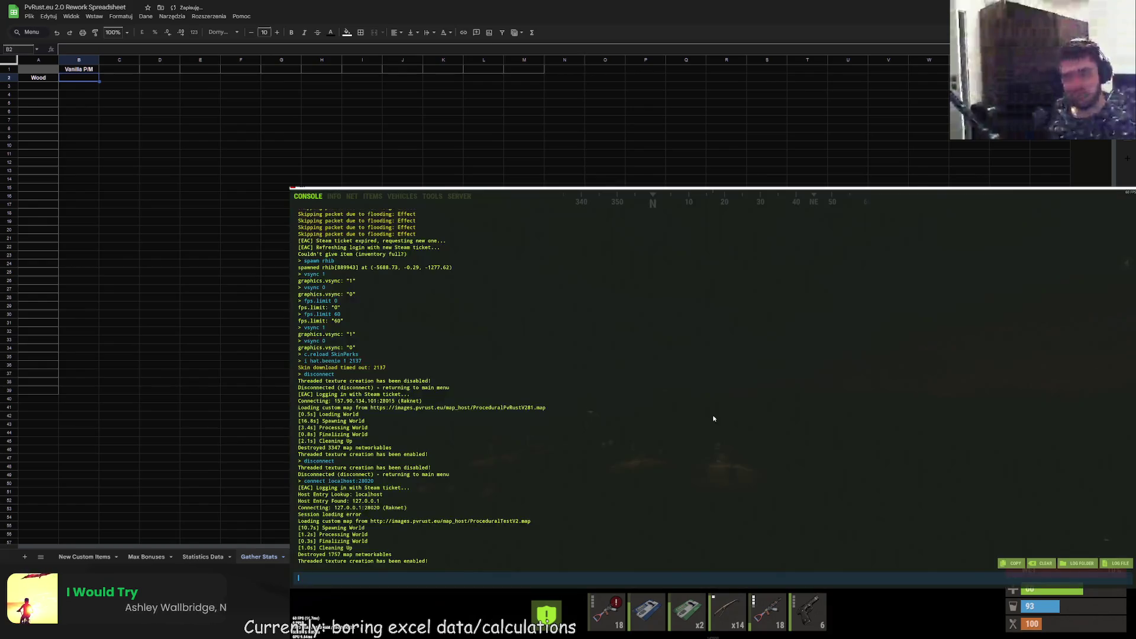
pyautogui.write('admin')
pyautogui.press('F1')
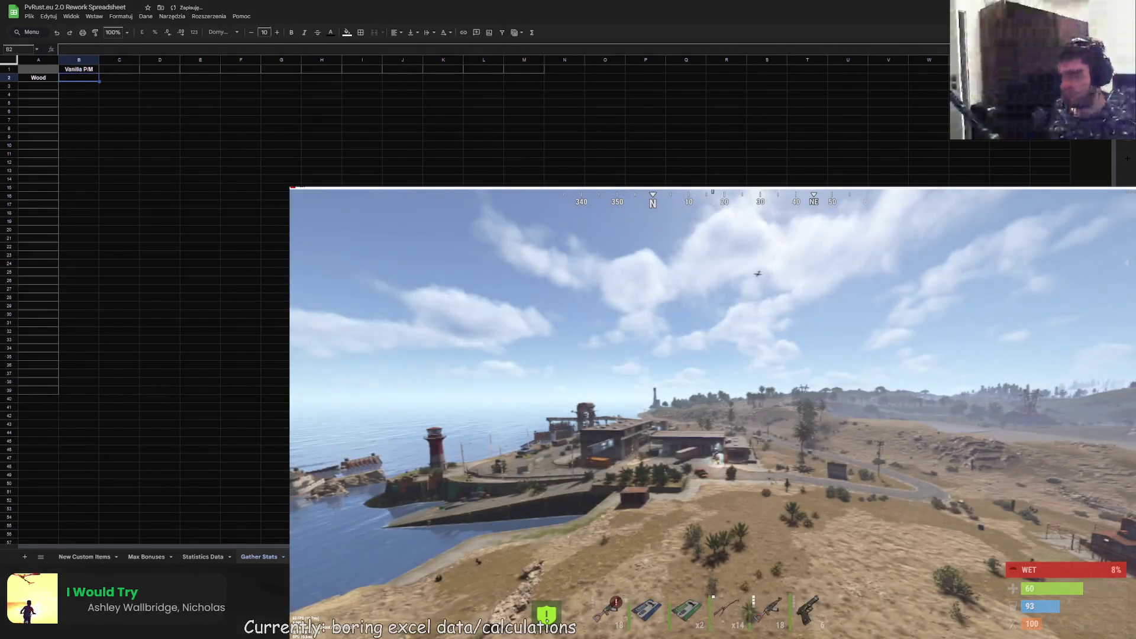
pyautogui.press('3')
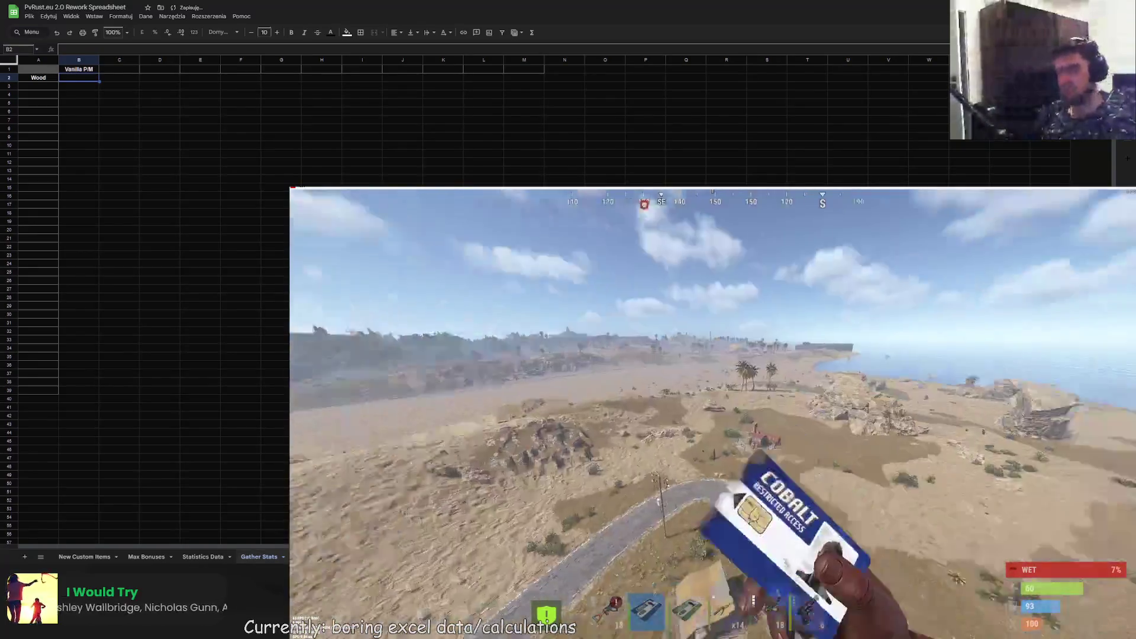
pyautogui.press('3')
pyautogui.press('4')
pyautogui.press('Tab')
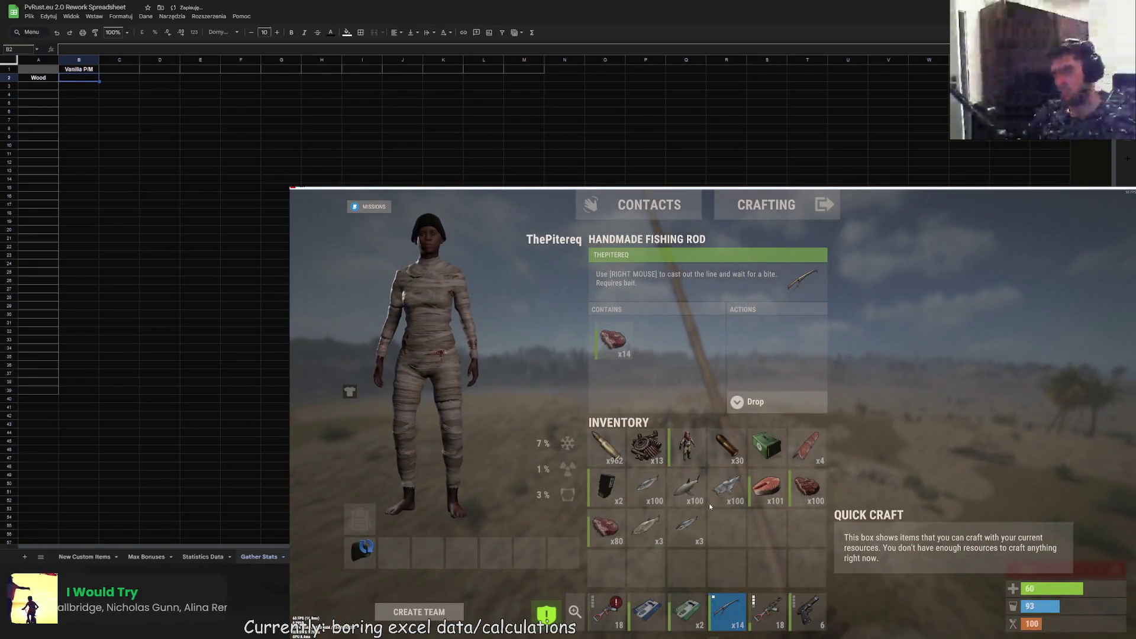
pyautogui.press('Tab')
pyautogui.press('Tab')
pyautogui.press('Tab')
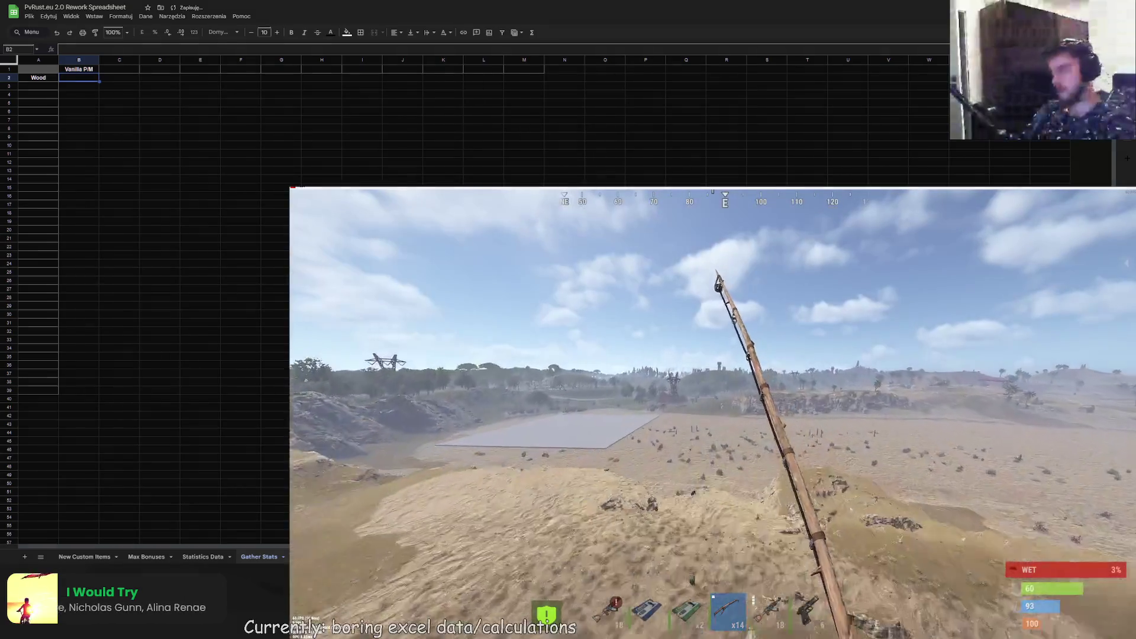
pyautogui.press('Return')
pyautogui.write('/')
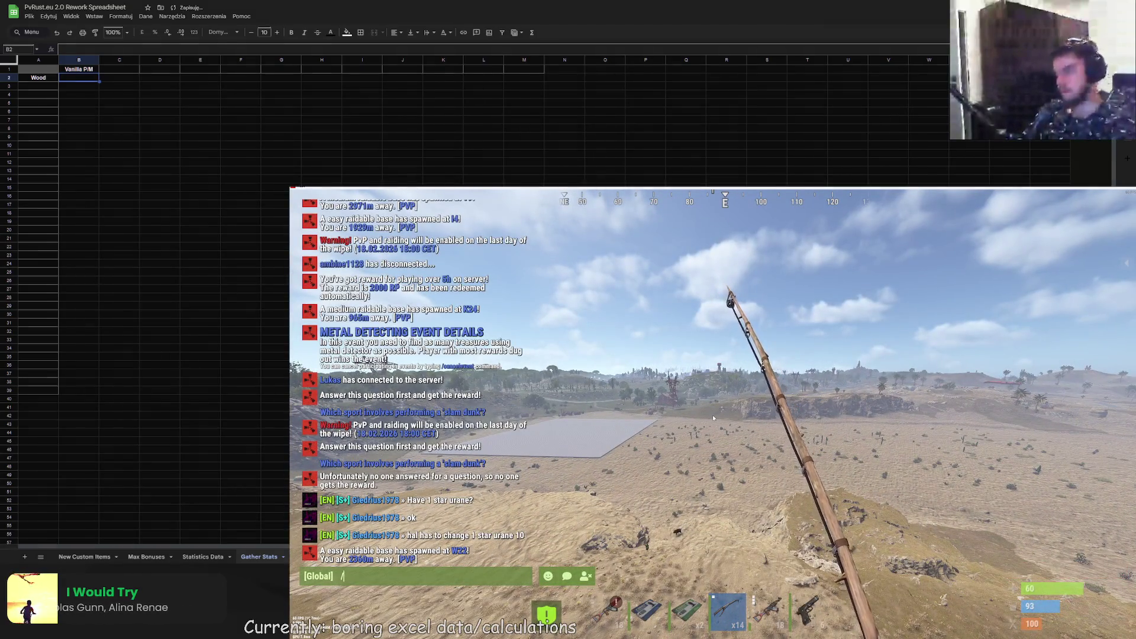
pyautogui.press('Return')
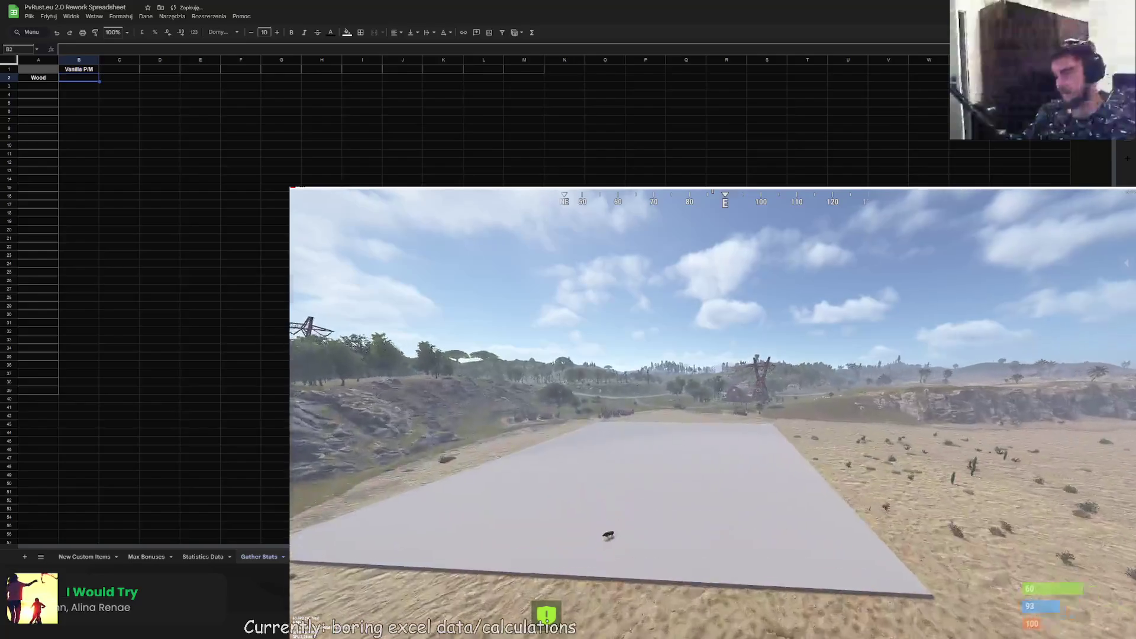
pyautogui.press('Tab')
pyautogui.press('Tab')
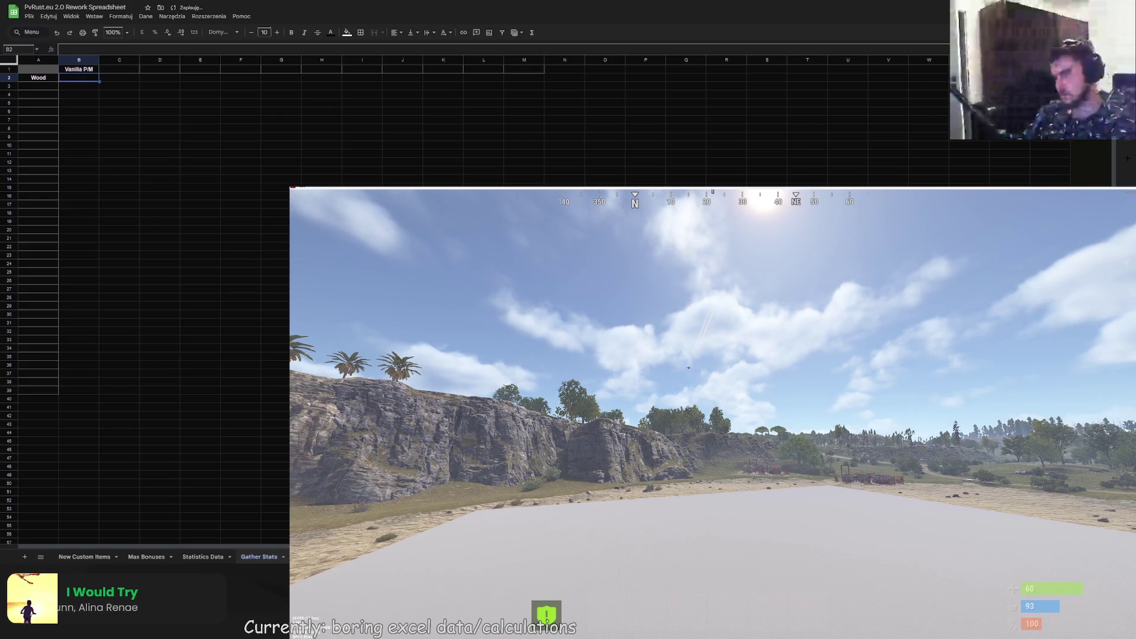
# - Fly out over the cliffs, descend onto the grey platform and move across it toward the far edge
pyautogui.press('w')
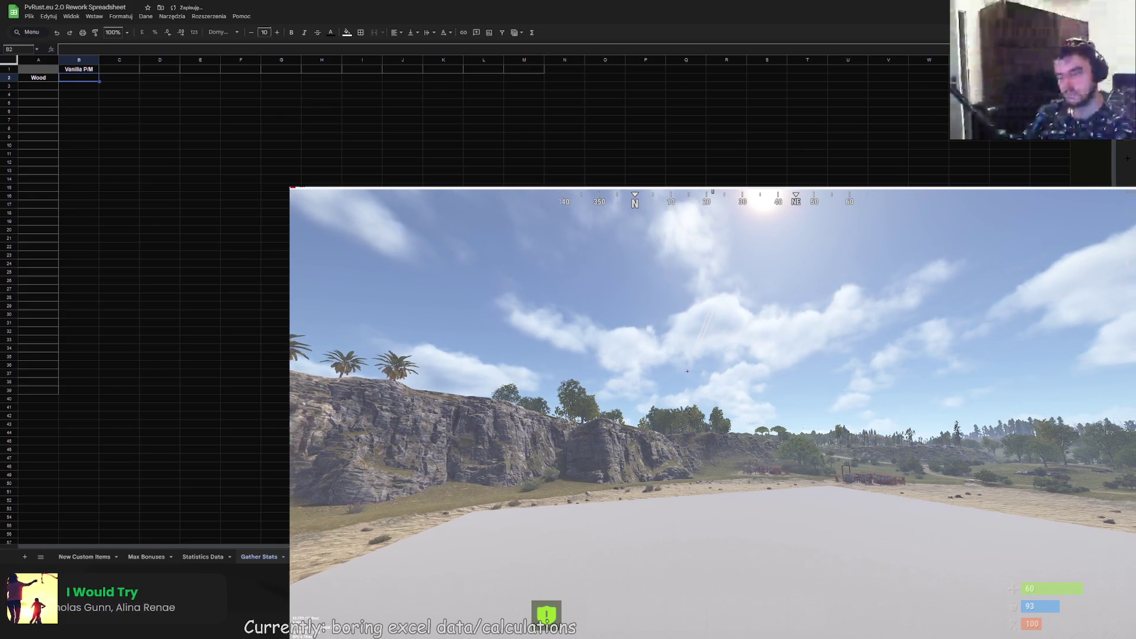
pyautogui.press('s')
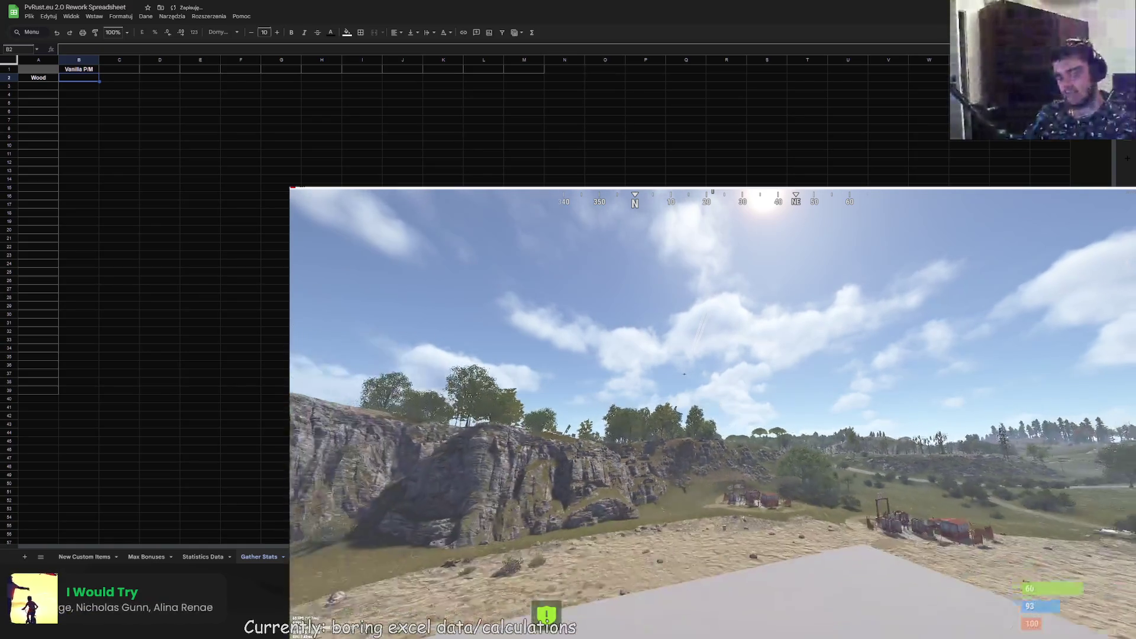
pyautogui.press('ctrl')
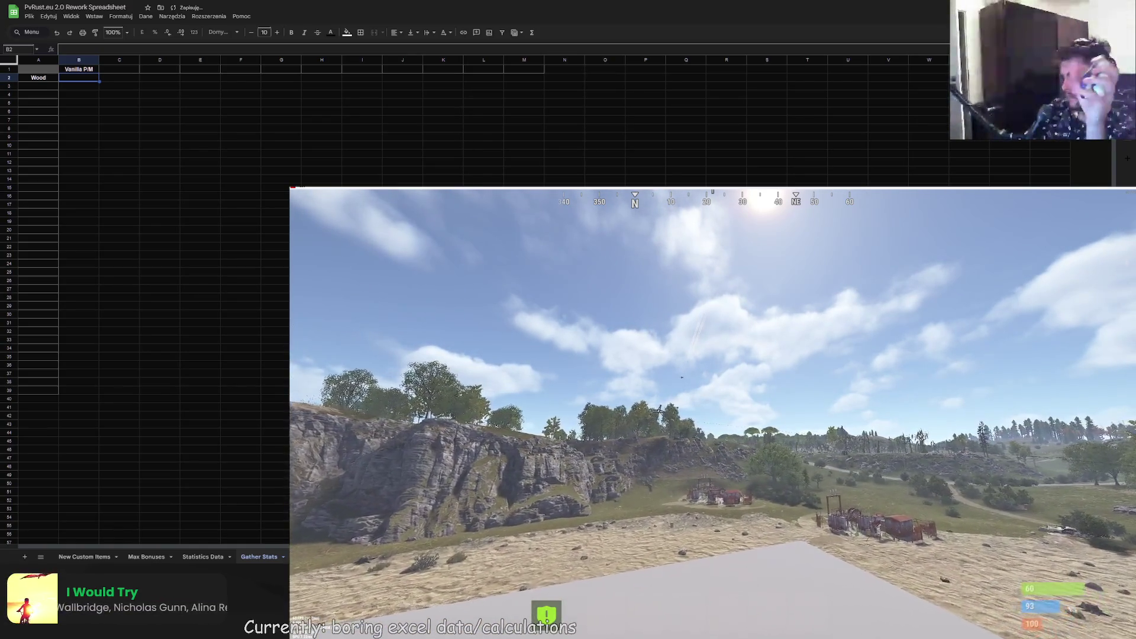
pyautogui.press('w')
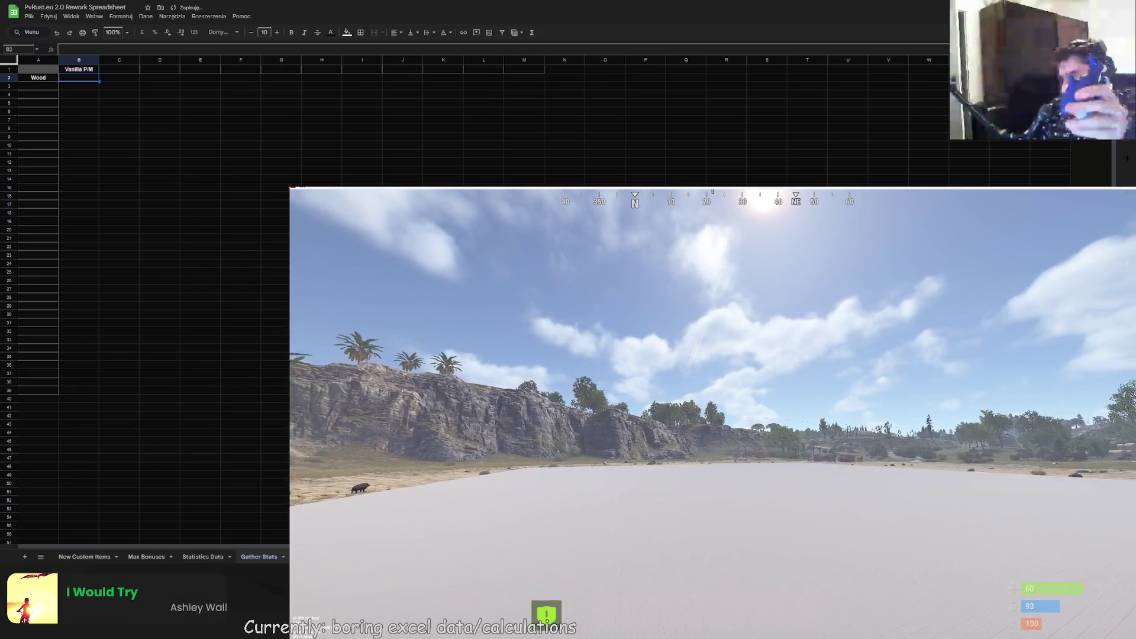
pyautogui.press('w')
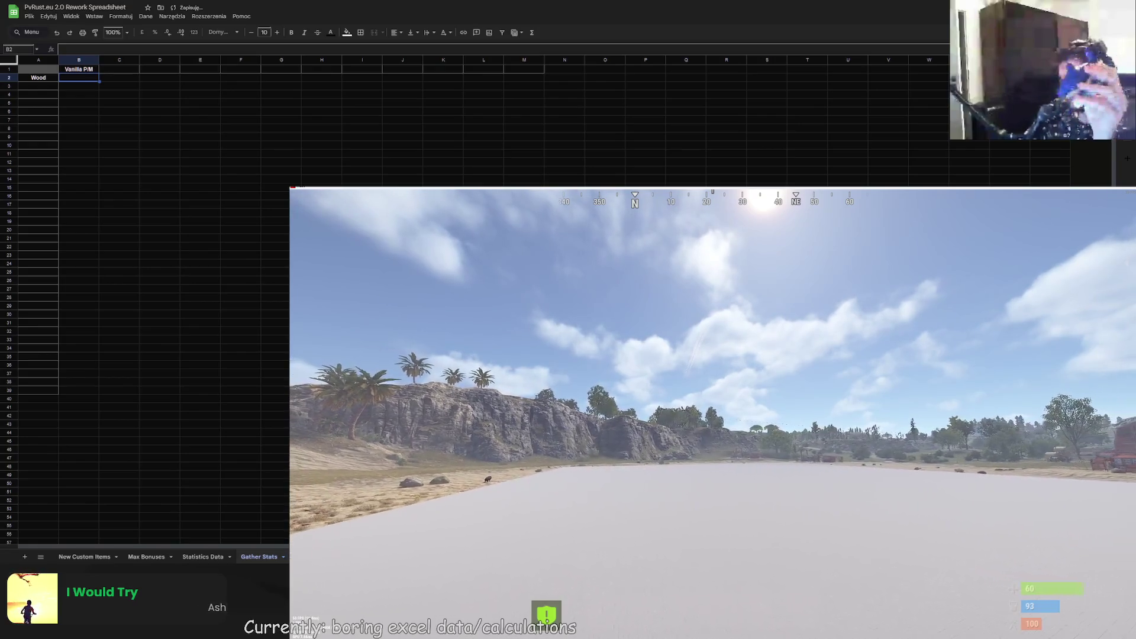
pyautogui.press('d')
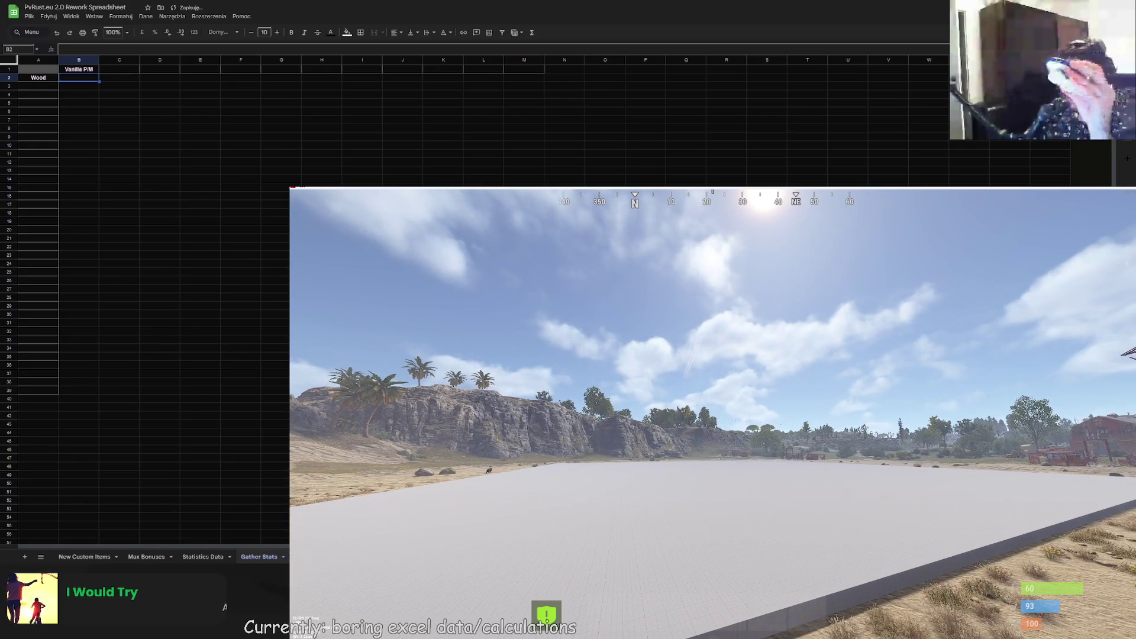
pyautogui.press('w')
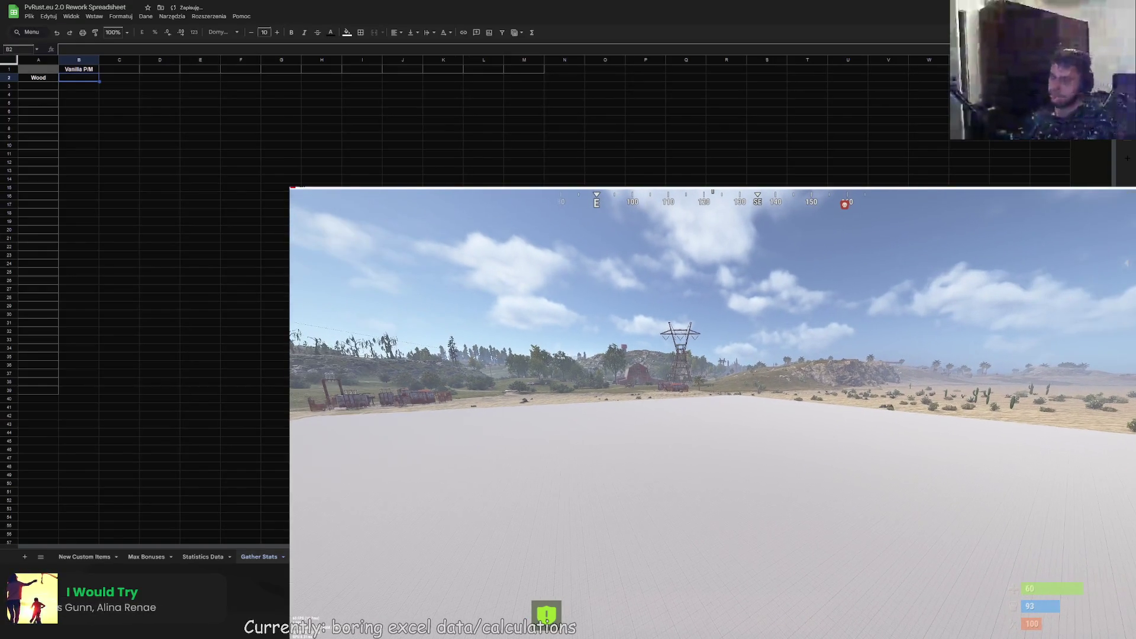
# - Spawn a Chainsaw from the console's item list by searching 'chain', and equip it
pyautogui.press('F1')
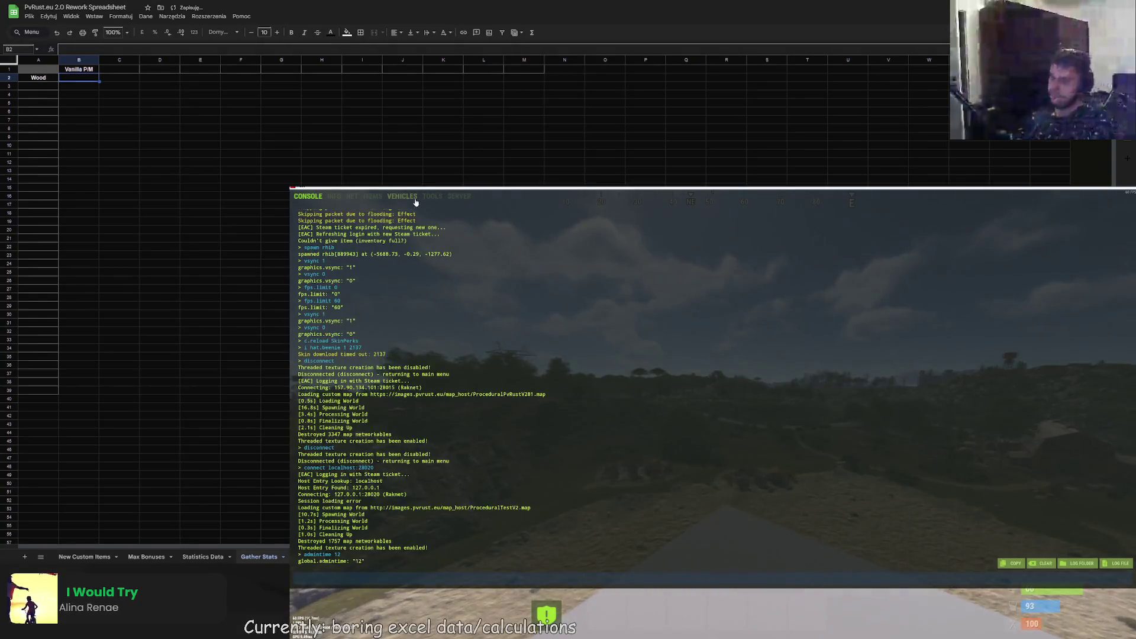
pyautogui.click(372, 196)
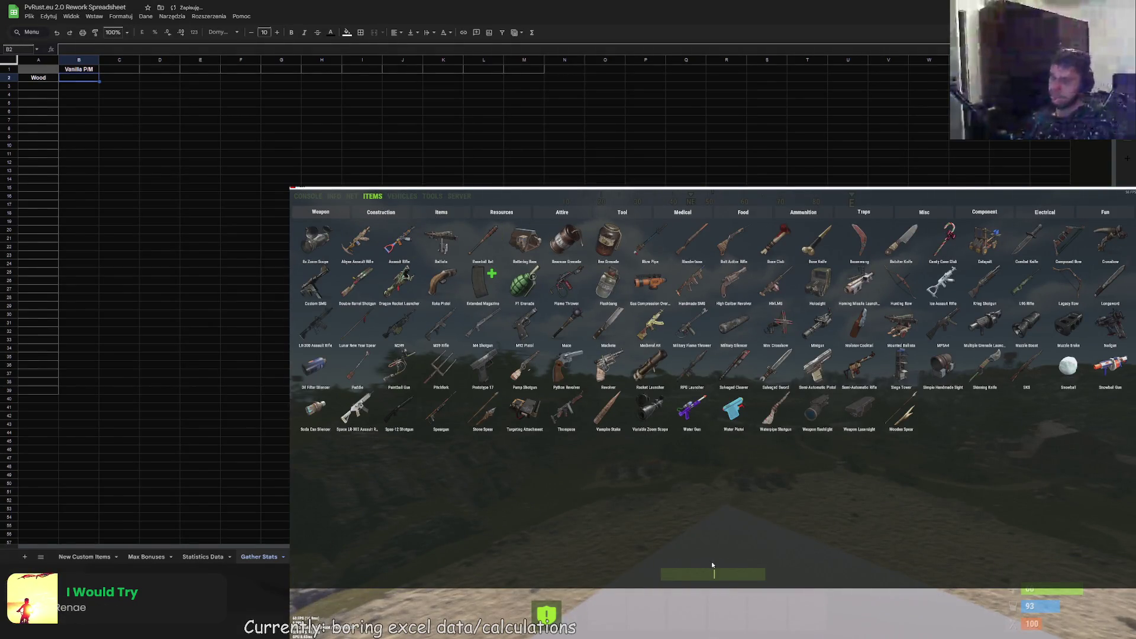
pyautogui.write('chai')
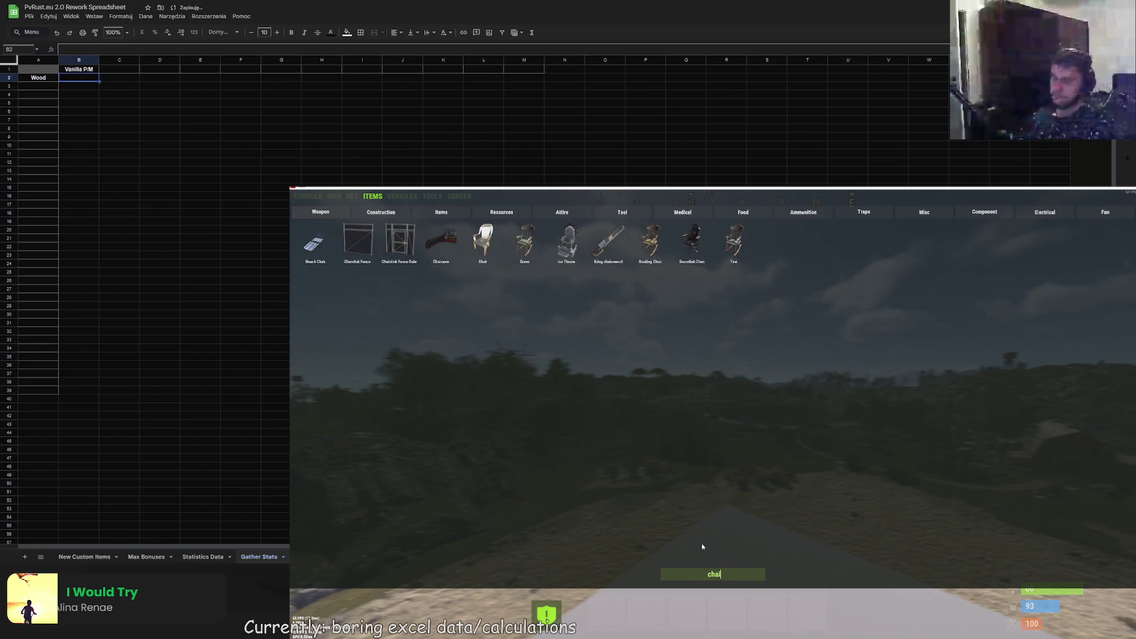
pyautogui.write('n')
pyautogui.click(408, 257)
pyautogui.press('F1')
pyautogui.press('2')
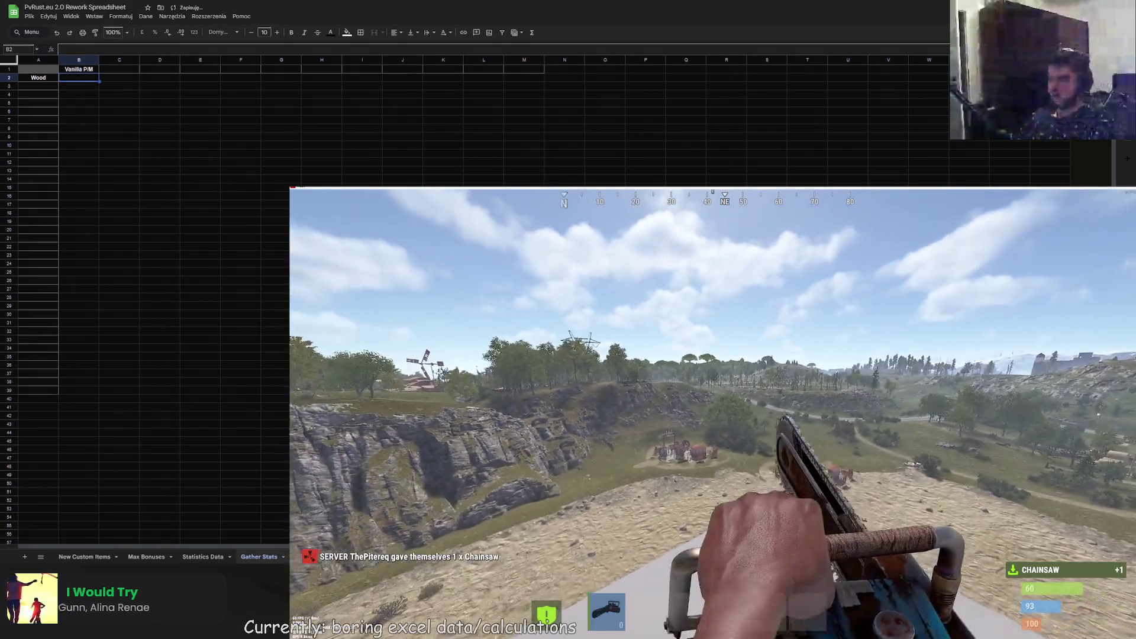
# - Spawn Low Grade Fuel, walk toward the trees and reload the chainsaw to 50 fuel
pyautogui.press('F1')
pyautogui.write('low gr')
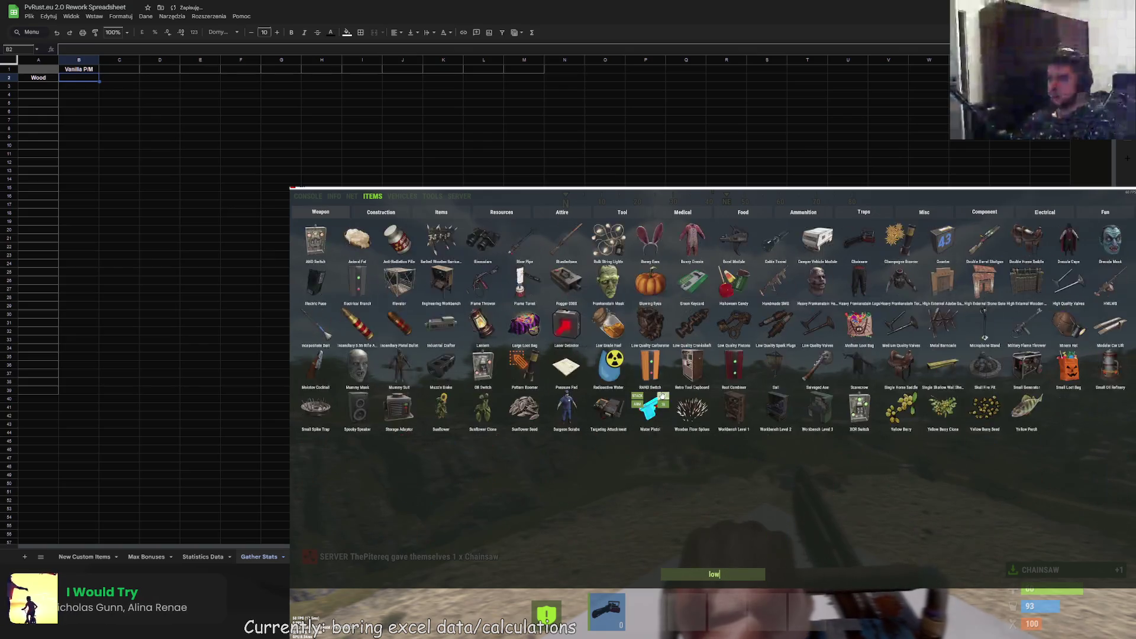
pyautogui.click(543, 237)
pyautogui.press('F1')
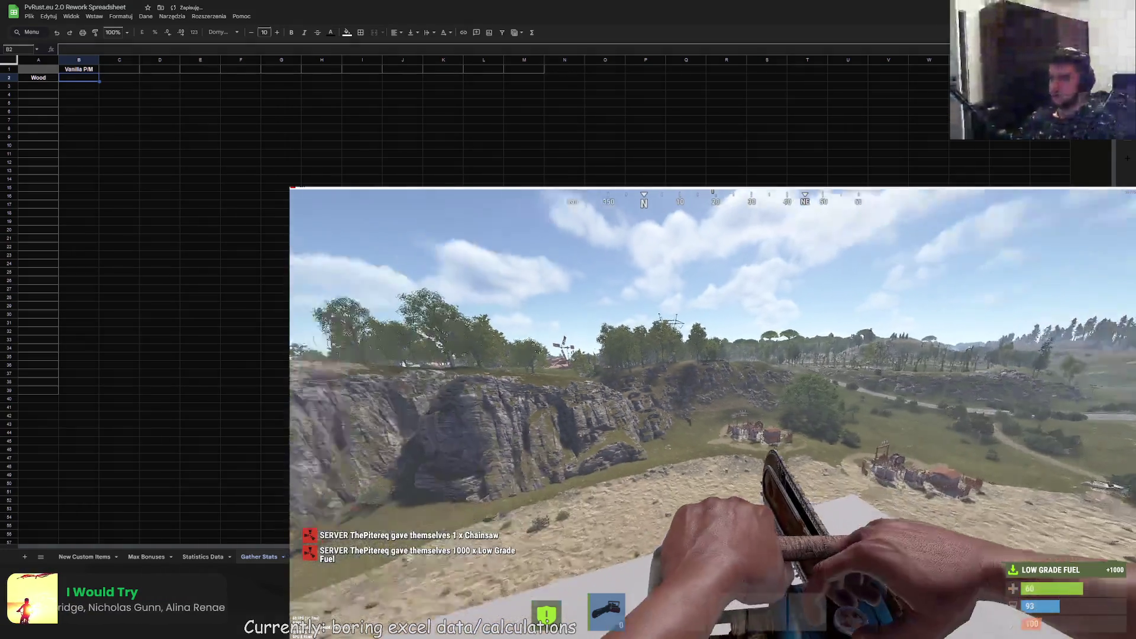
pyautogui.press('w')
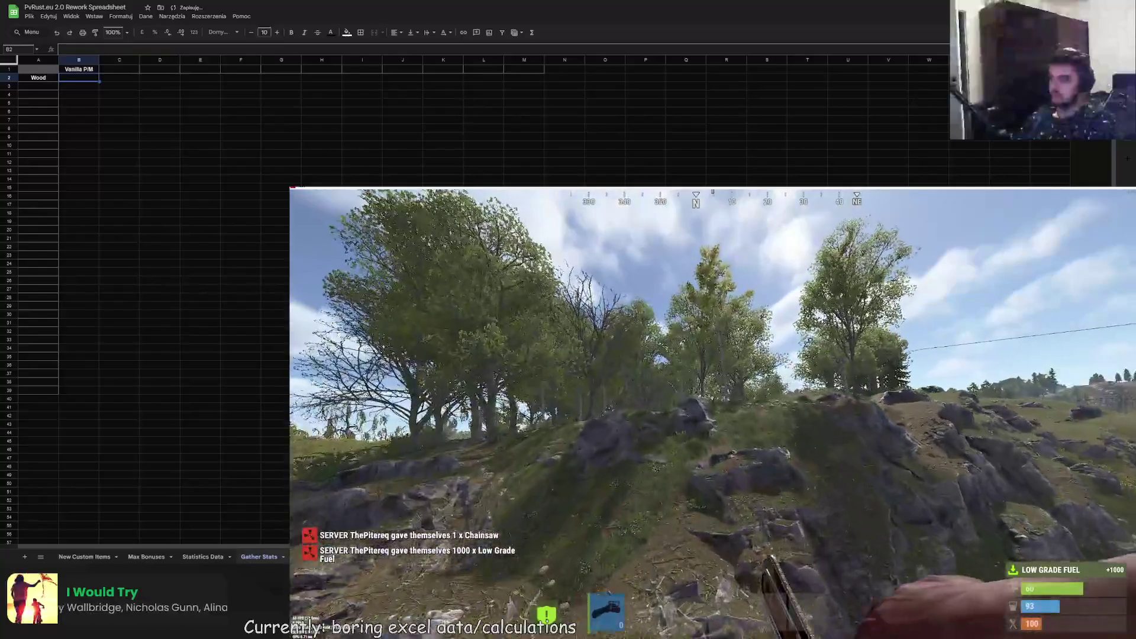
pyautogui.press('r')
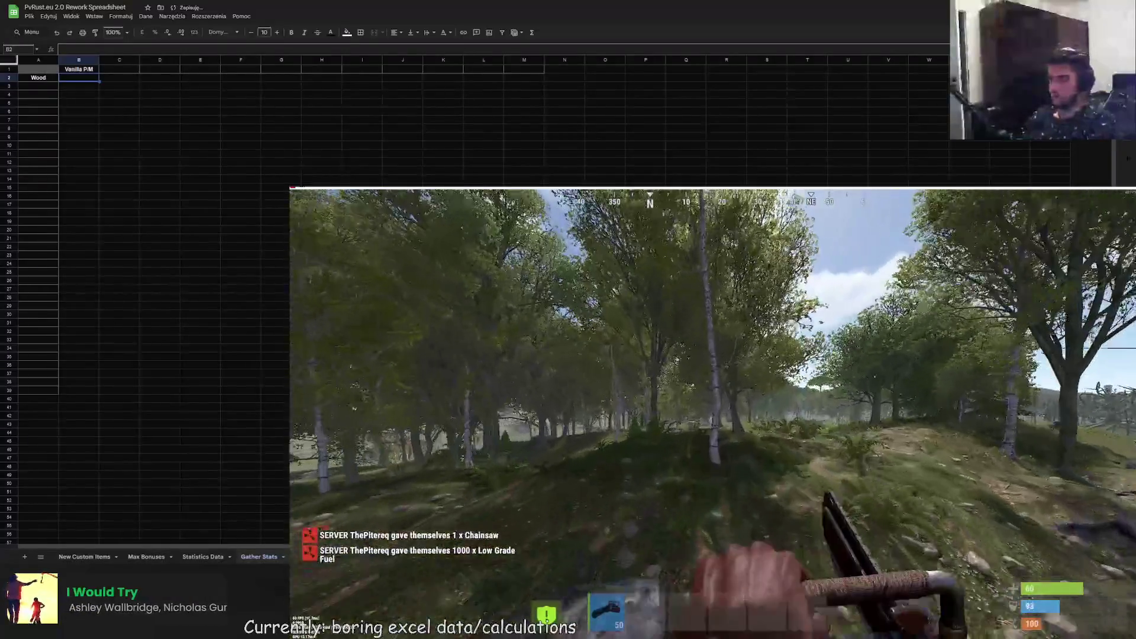
pyautogui.press('F1')
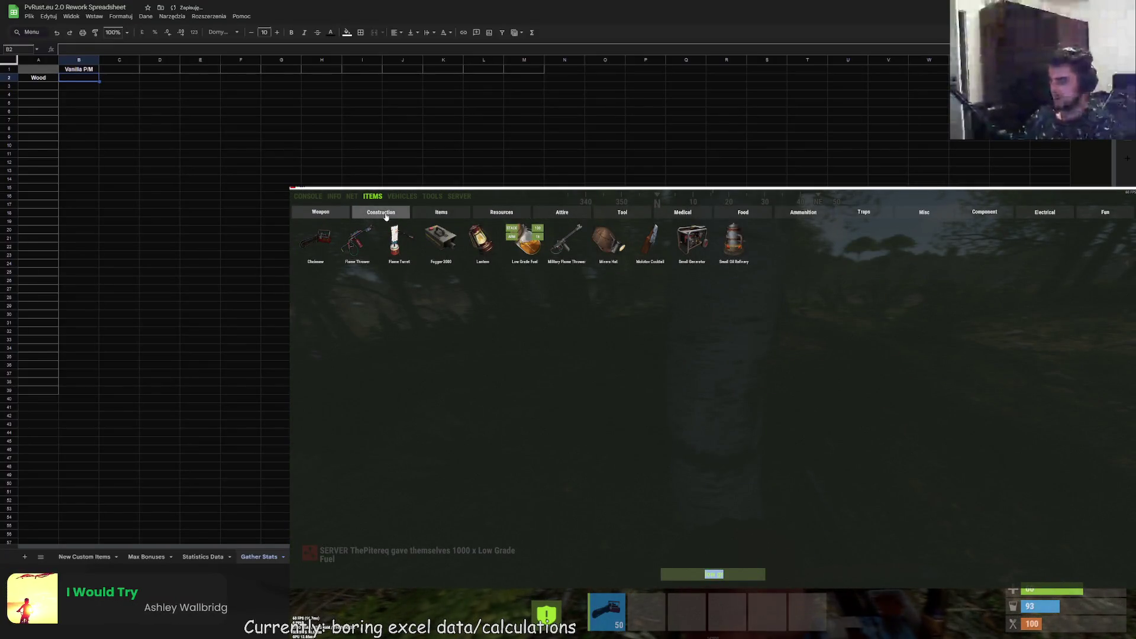
# - Search 'hatch' in the item list and spawn a Hatchet
pyautogui.press('BackSpace')
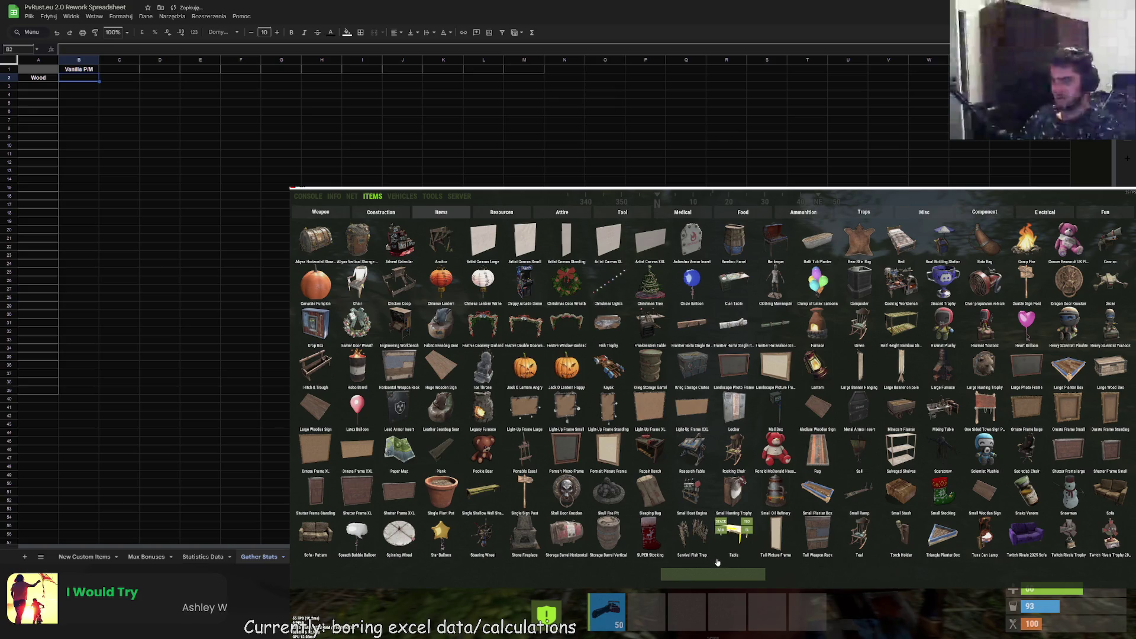
pyautogui.write('hatch')
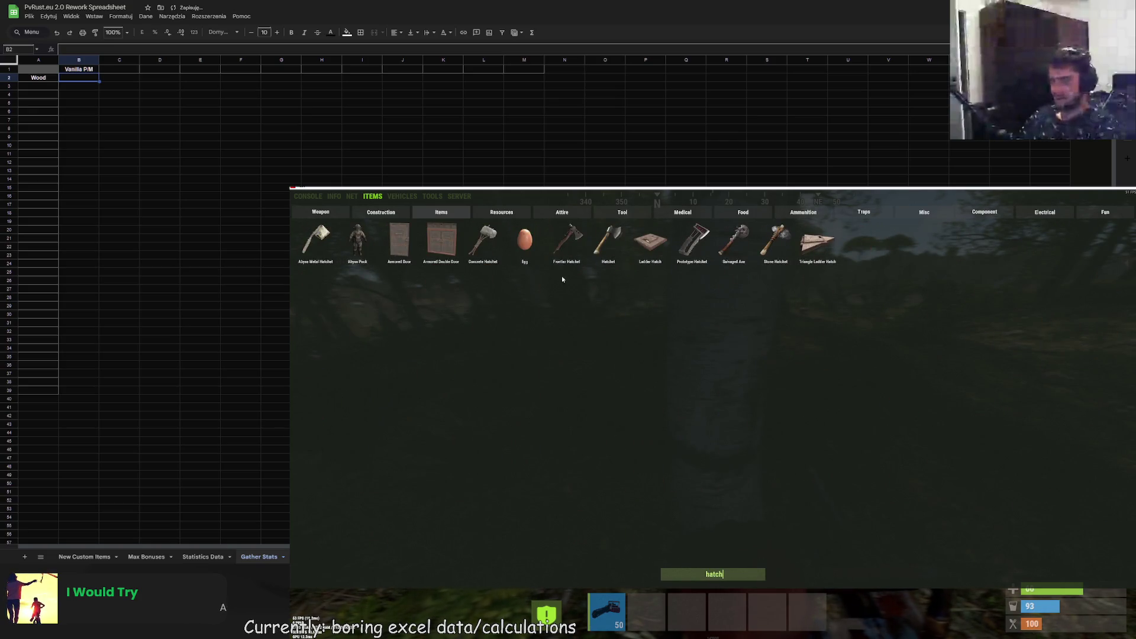
pyautogui.click(608, 240)
# - Check the tree gather bonuses with the /st chat command, then chop the birch for 25 wood
pyautogui.press('F1')
pyautogui.write('t/st')
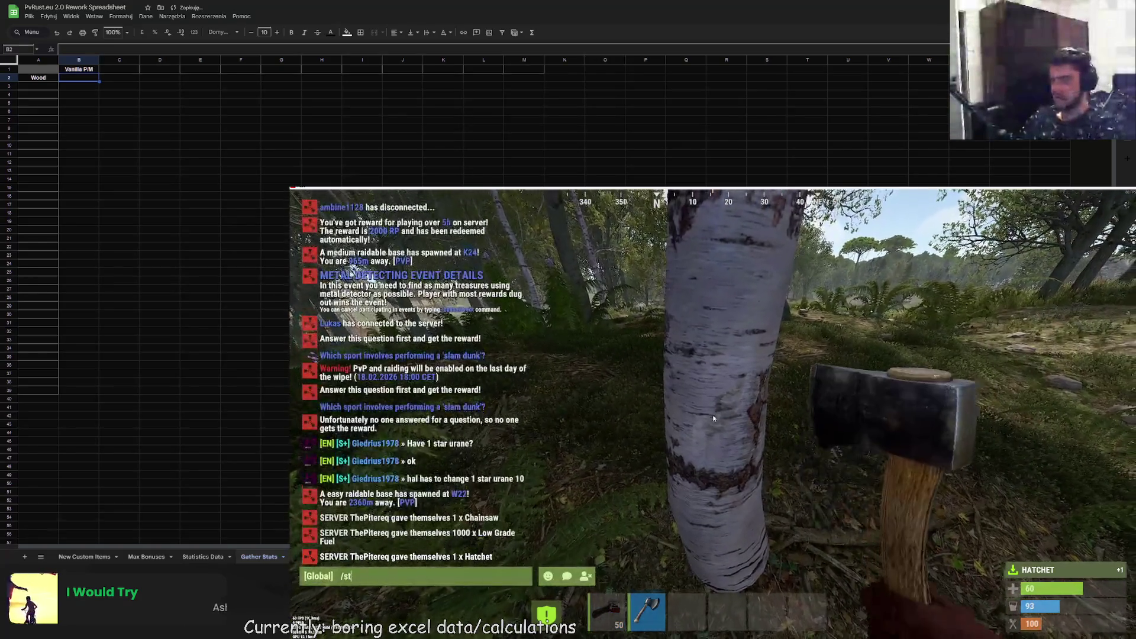
pyautogui.press('Return')
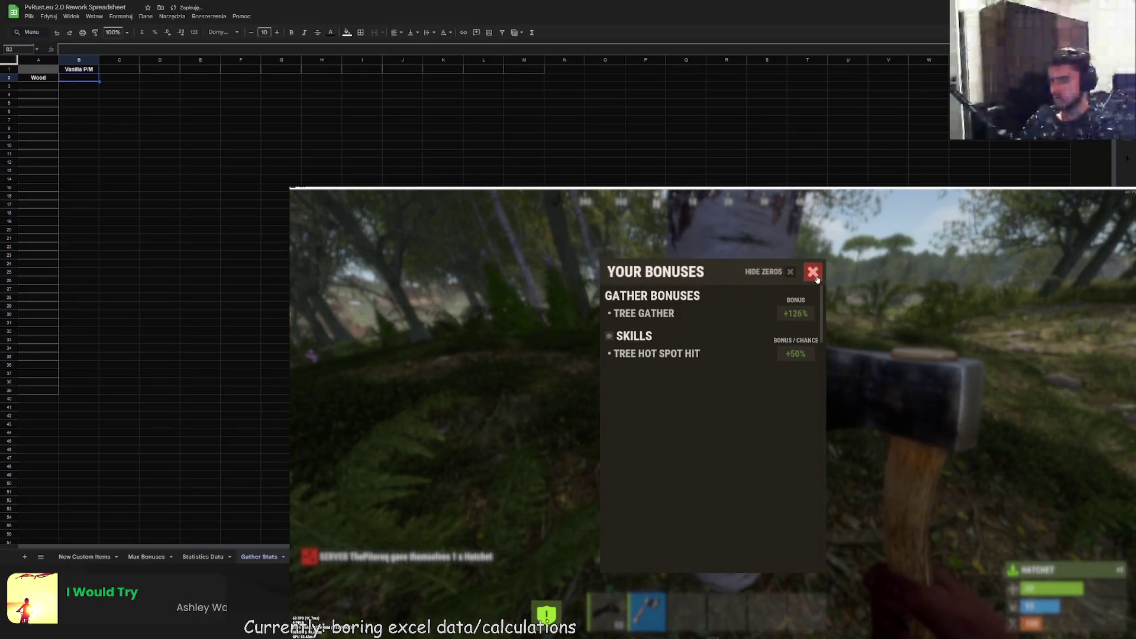
pyautogui.click(814, 272)
pyautogui.click(713, 414)
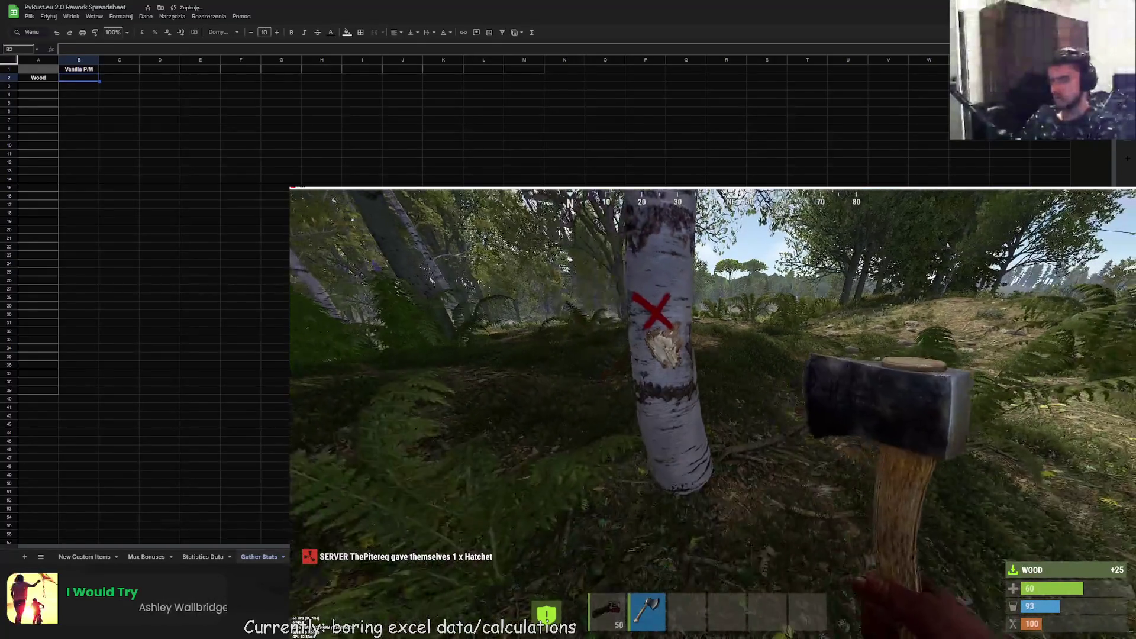
pyautogui.press('F1')
pyautogui.click(308, 196)
# - Unload the BonusCore plugin with c.unload BonusCore in the console
pyautogui.write('c.')
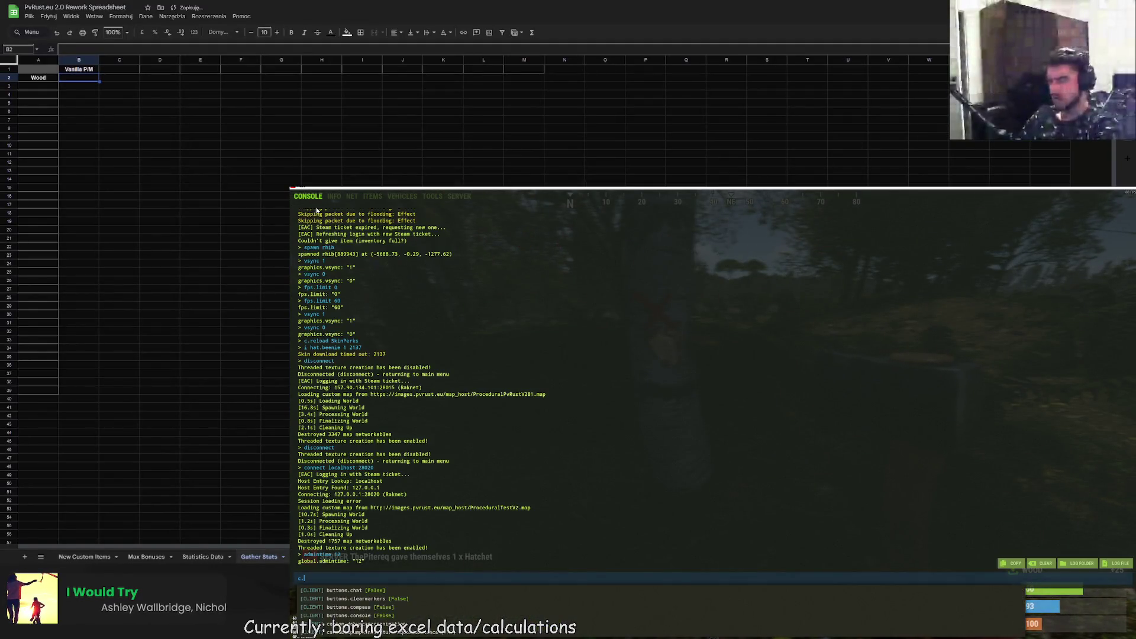
pyautogui.write('unload B')
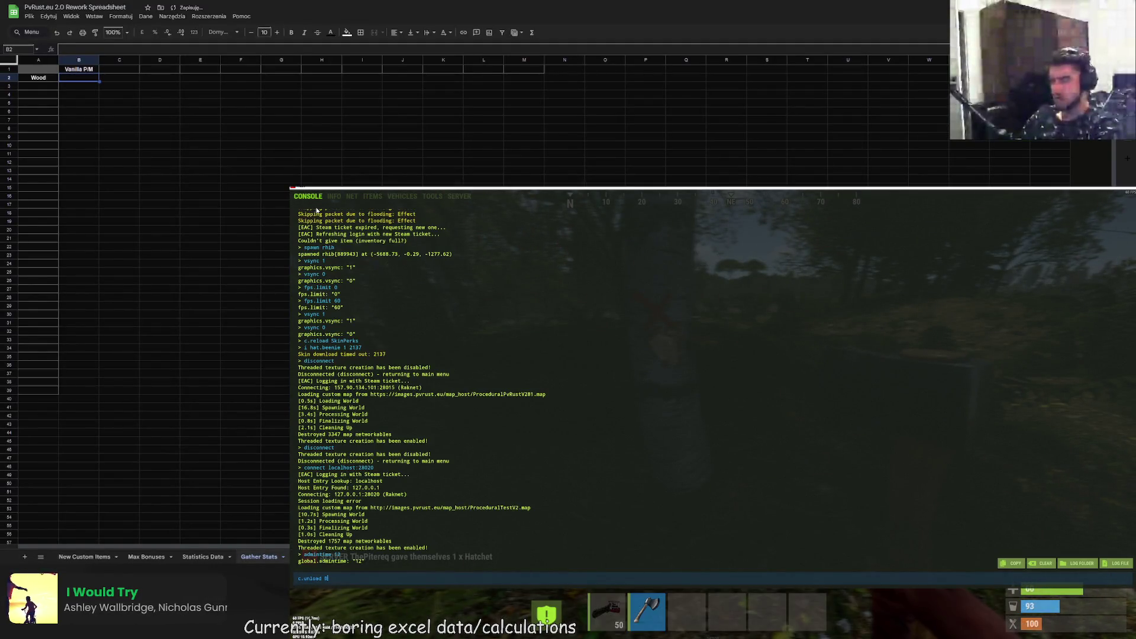
pyautogui.write('onusCore')
pyautogui.press('Return')
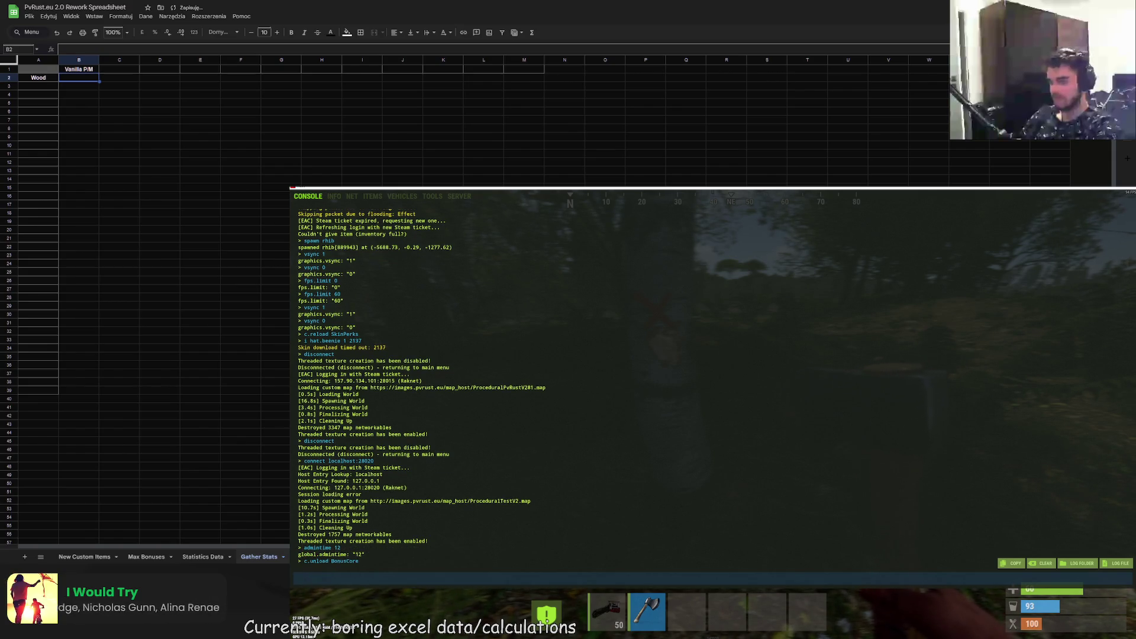
pyautogui.press('F1')
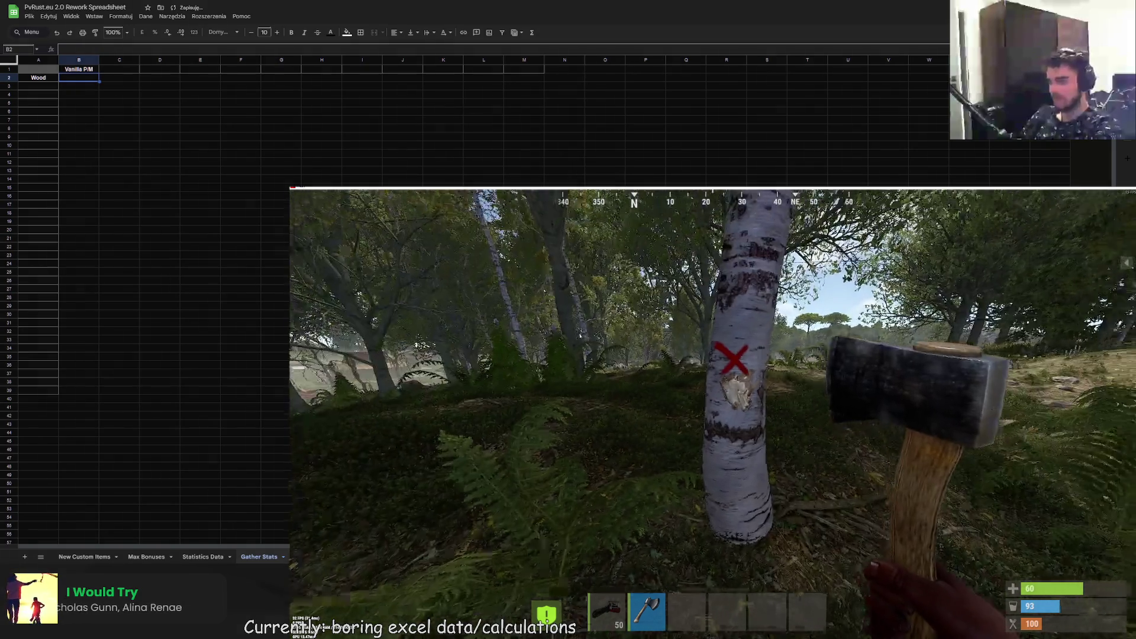
# - Chop the tree with the hatchet to check the vanilla wood yield, then inspect the next tree's info
pyautogui.click(713, 414)
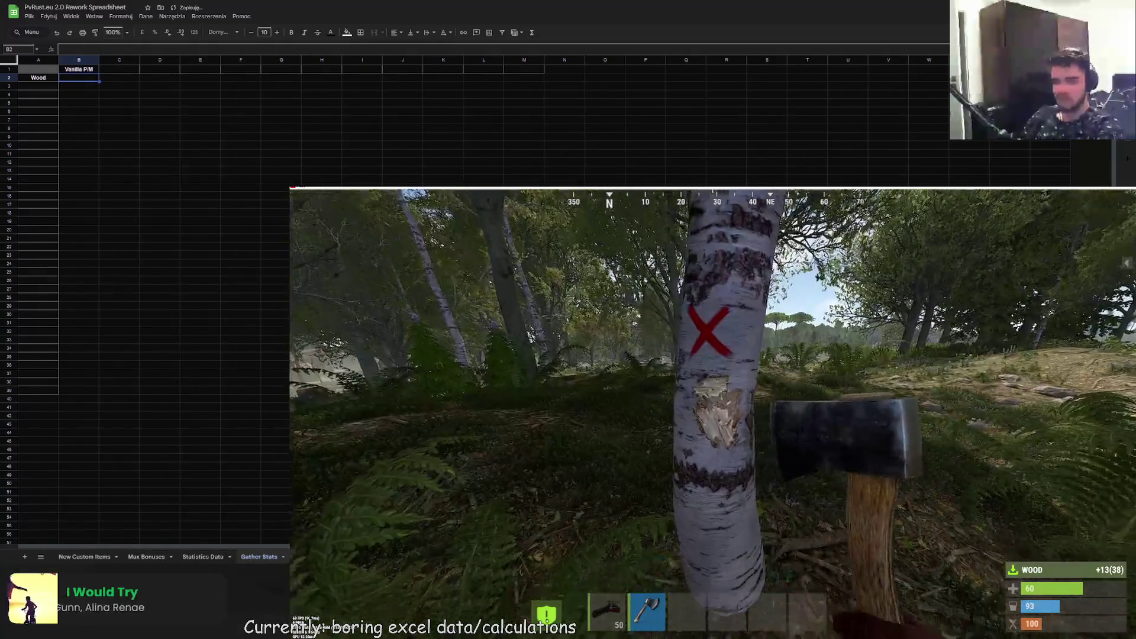
pyautogui.press('Tab')
pyautogui.press('Tab')
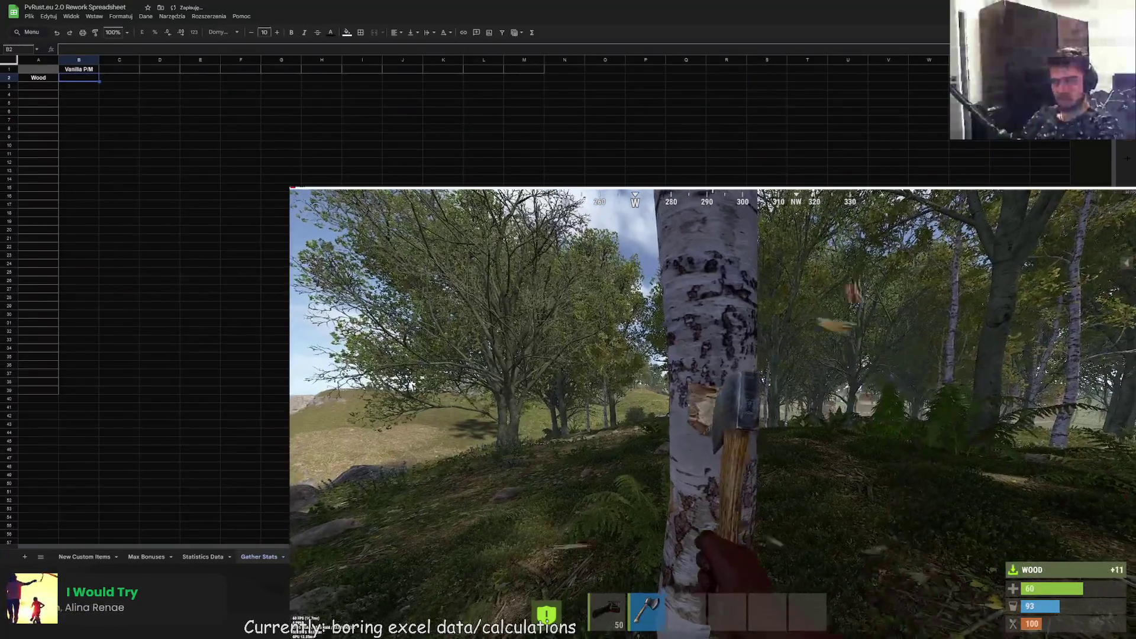
pyautogui.click(712, 414)
pyautogui.press('Tab')
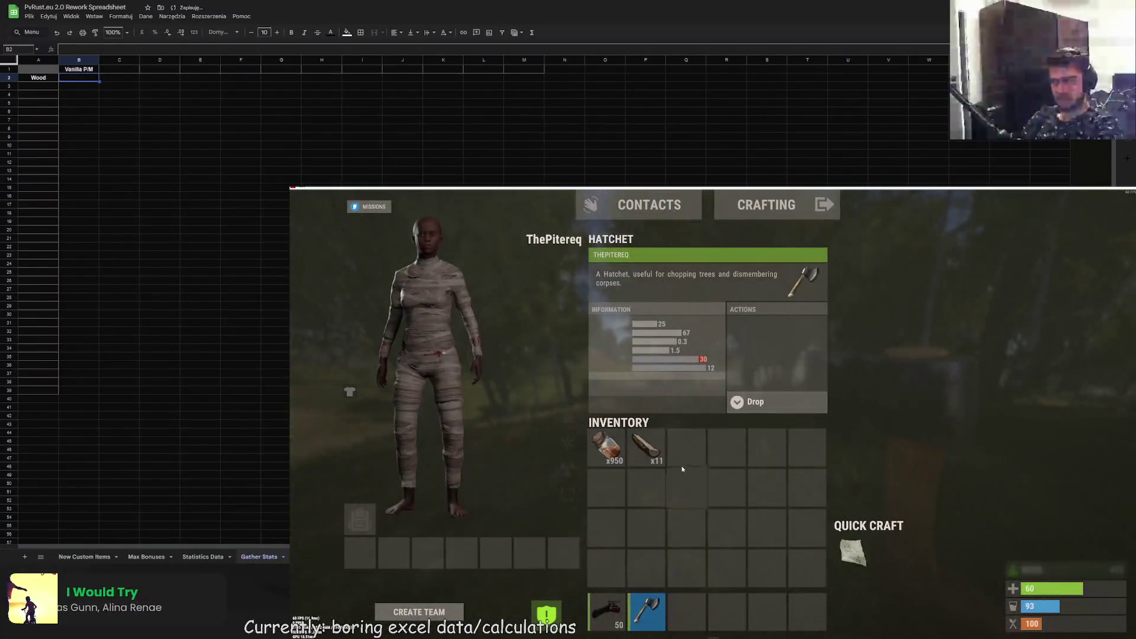
pyautogui.press('Tab')
pyautogui.press('w')
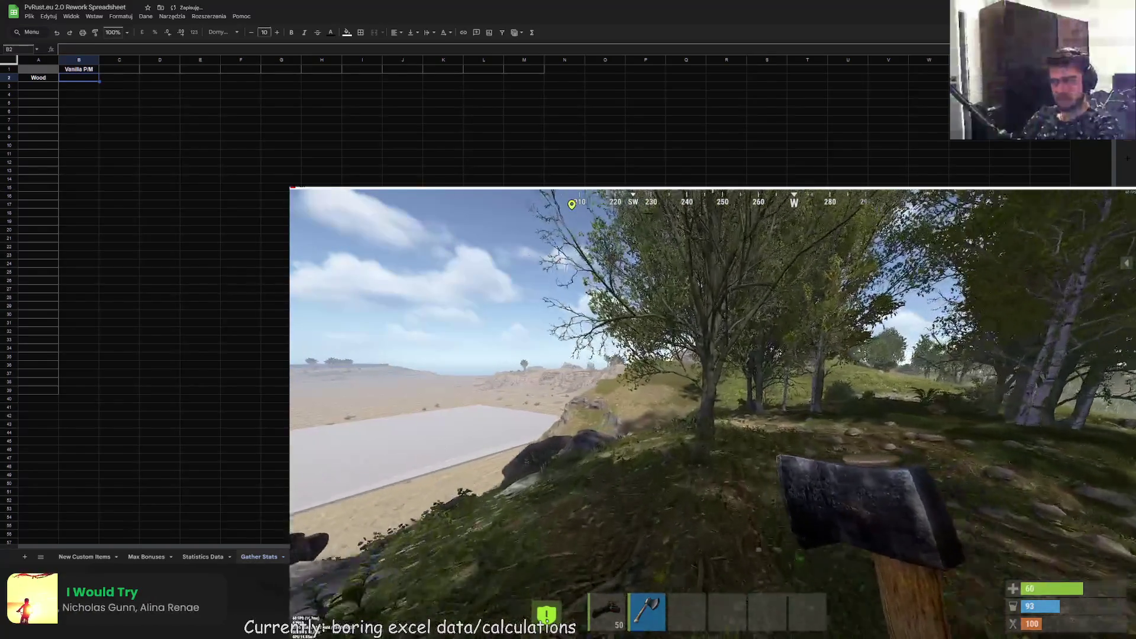
pyautogui.press('F1')
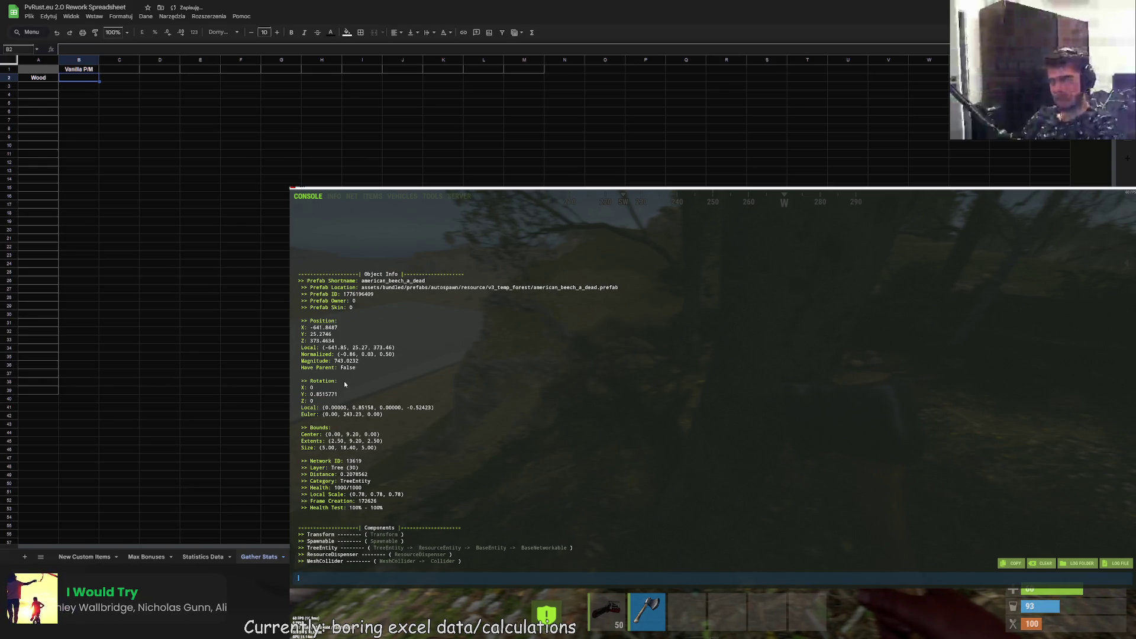
# - Saw trees with the chainsaw until the inventory holds 750 wood
pyautogui.press('F1')
pyautogui.press('1')
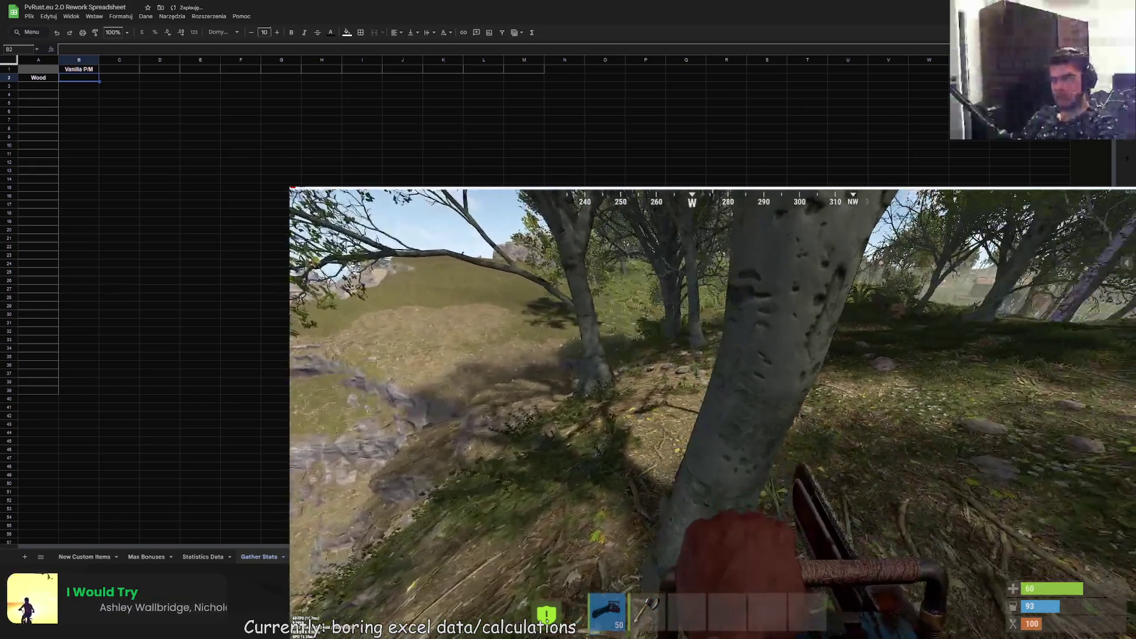
pyautogui.click(712, 414)
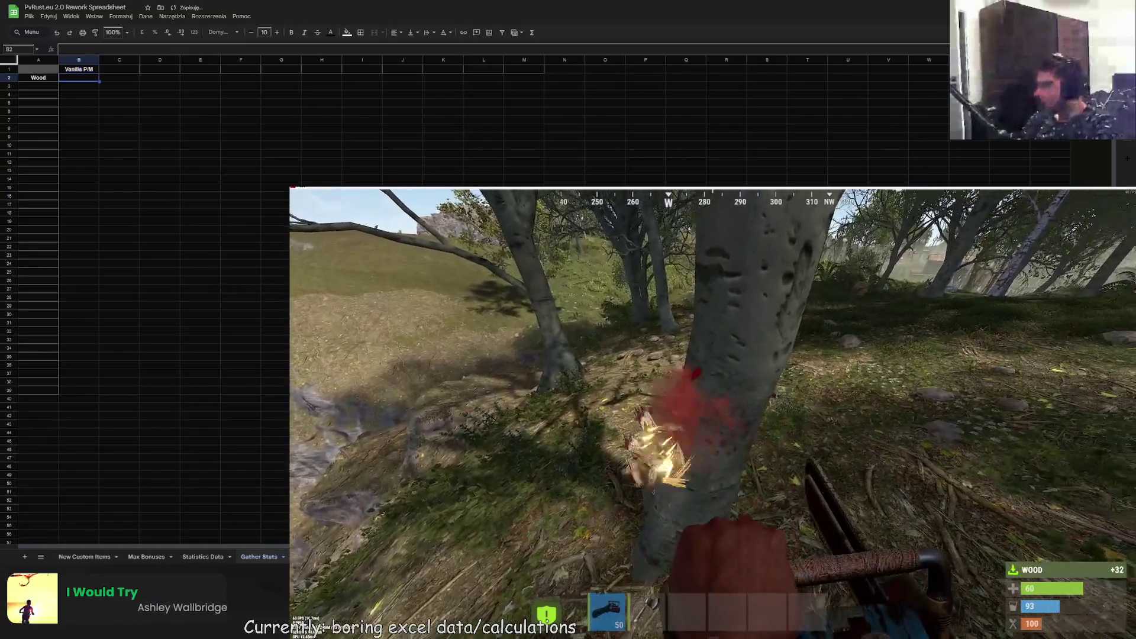
pyautogui.moveTo(713, 413); pyautogui.dragTo(712, 413)
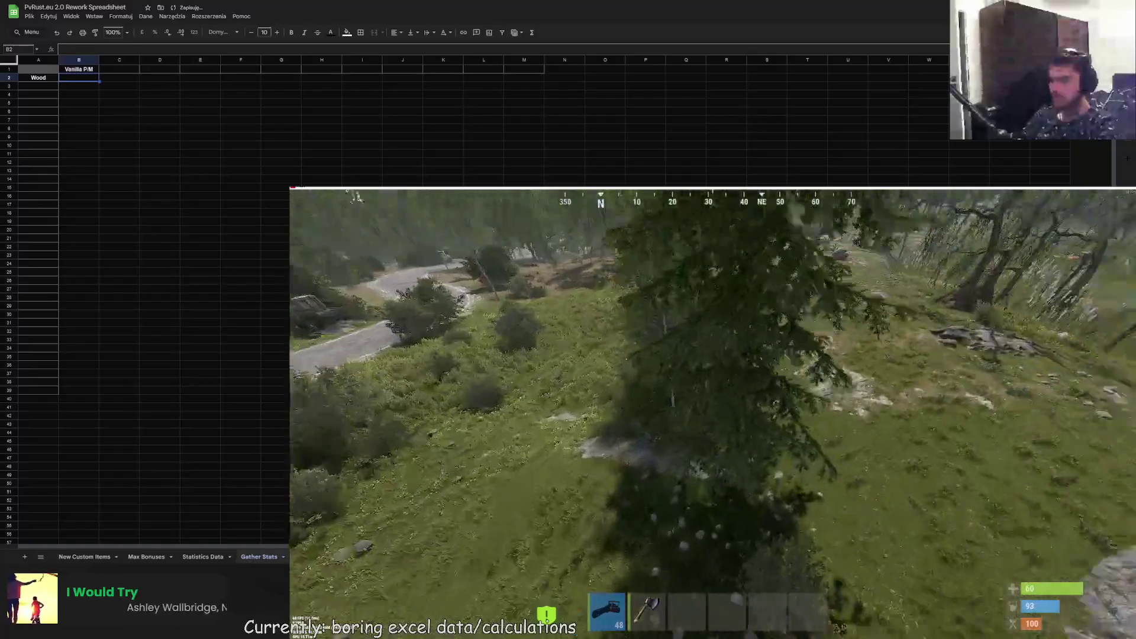
pyautogui.press('Tab')
pyautogui.press('Tab')
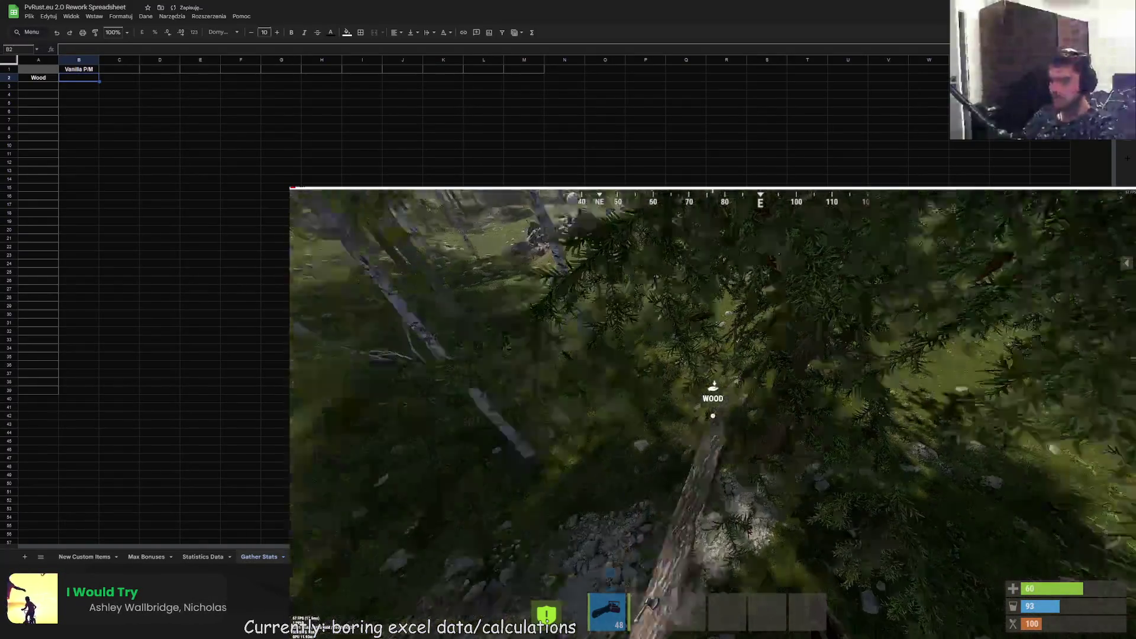
pyautogui.press('F1')
pyautogui.press('F1')
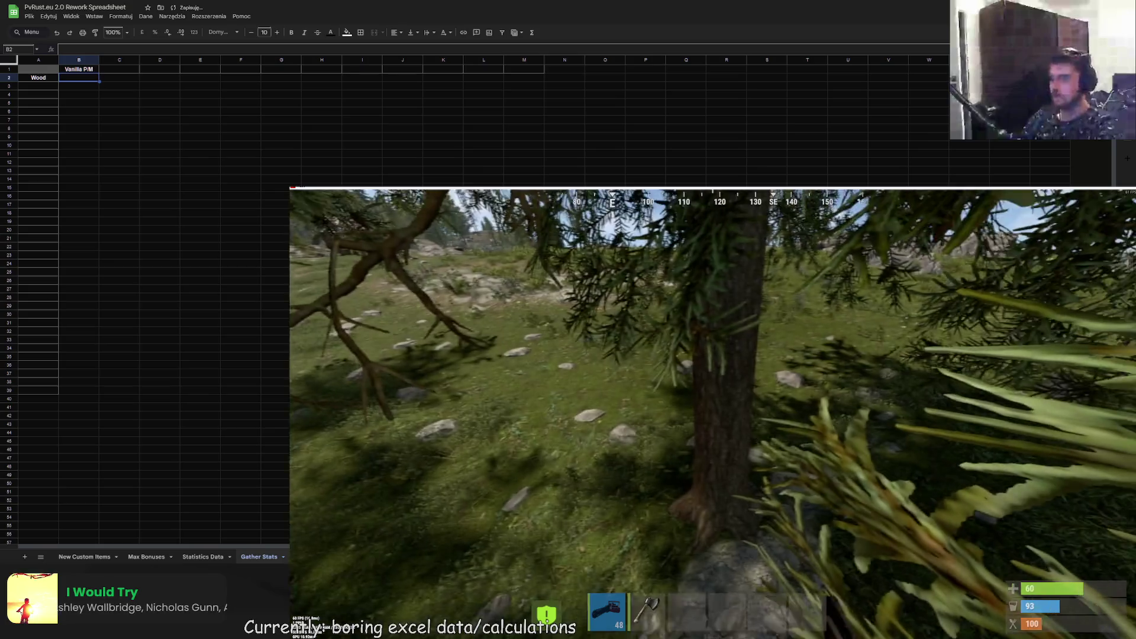
pyautogui.click(713, 414)
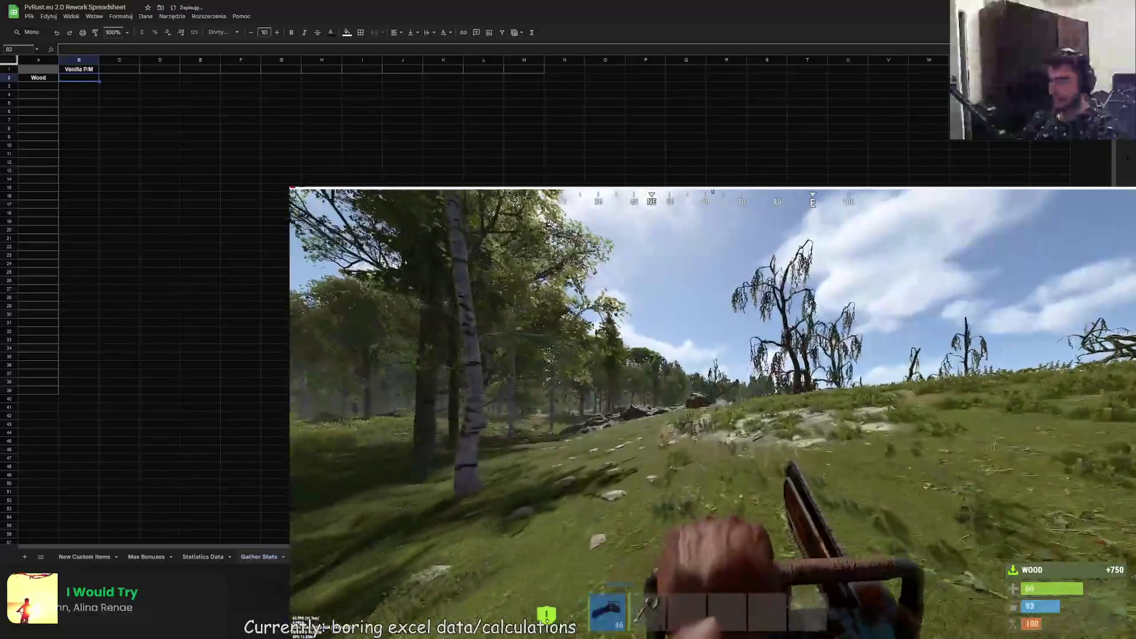
pyautogui.press('Tab')
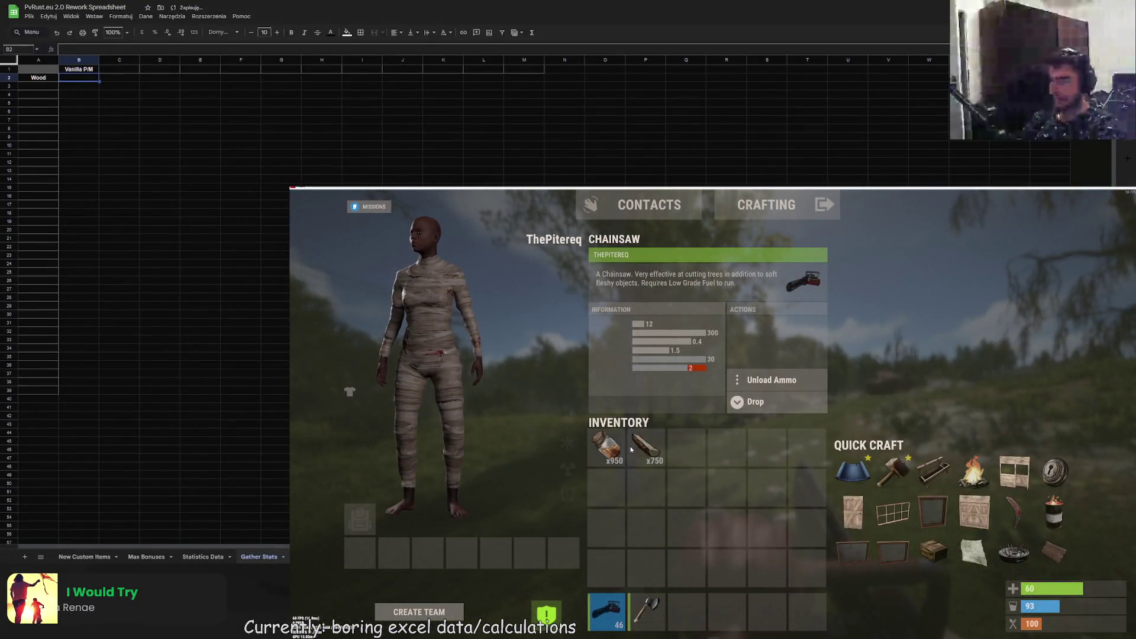
# - Drop the 750 wood stack out of the inventory and close it
pyautogui.moveTo(631, 449); pyautogui.dragTo(587, 374)
pyautogui.press('Tab')
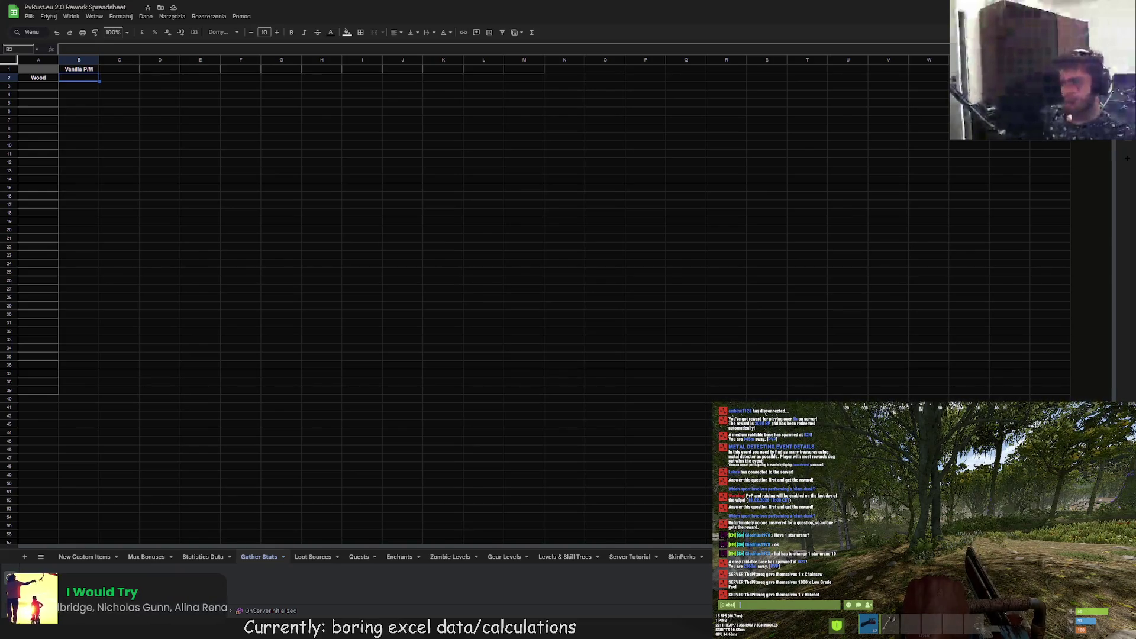
# - Write a foreach loop over the tree entity query in BetaPlugin.cs
pyautogui.hotkey('alt', 'Tab')
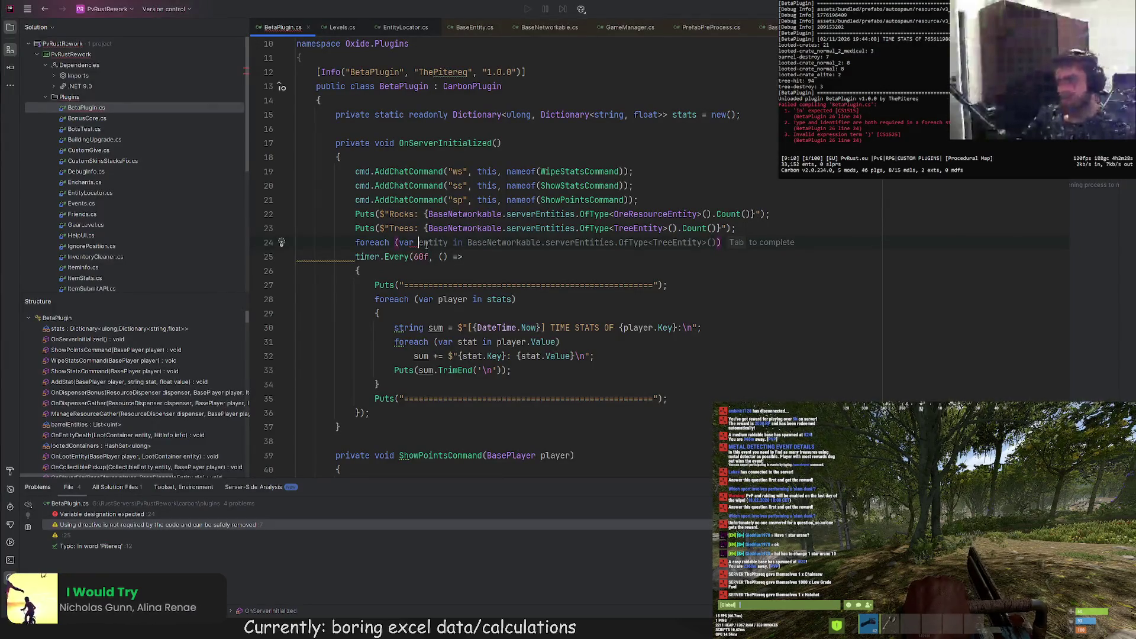
pyautogui.write('tree in')
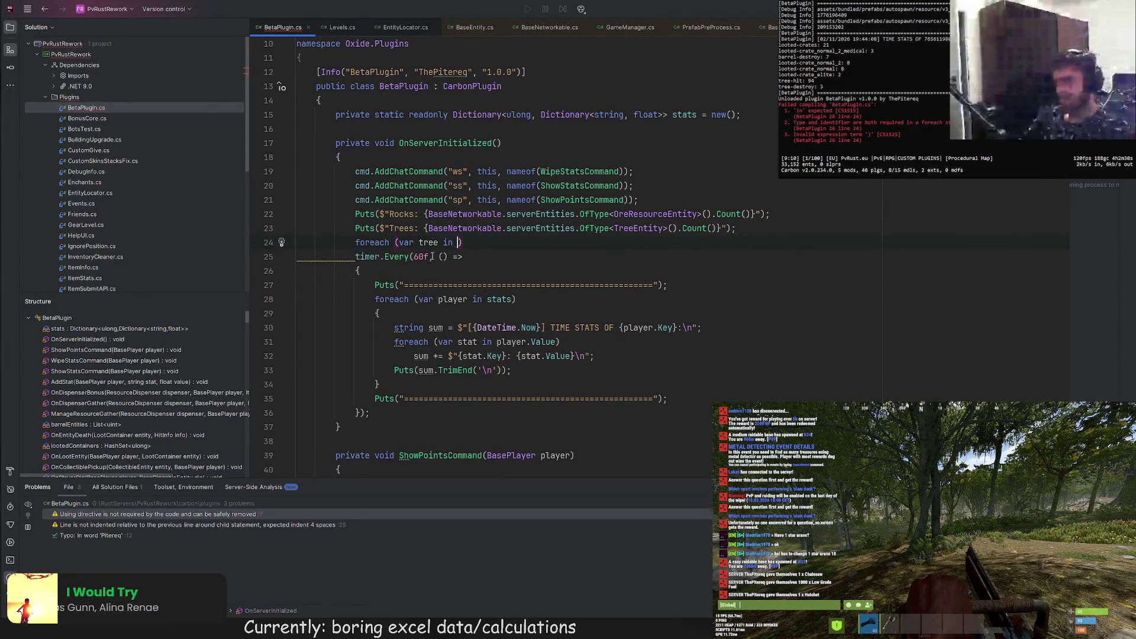
pyautogui.click(430, 229)
pyautogui.hotkey('ctrl', 'w')
pyautogui.hotkey('ctrl', 'w')
pyautogui.hotkey('ctrl', 'w')
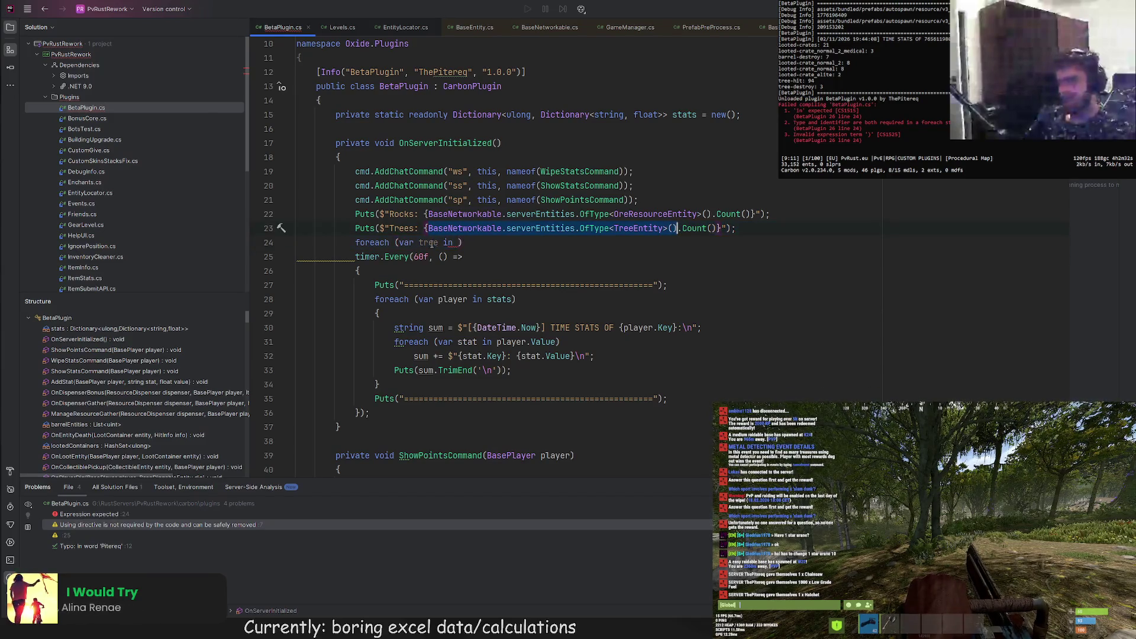
pyautogui.hotkey('ctrl', 'c')
pyautogui.click(459, 243)
pyautogui.hotkey('ctrl', 'v')
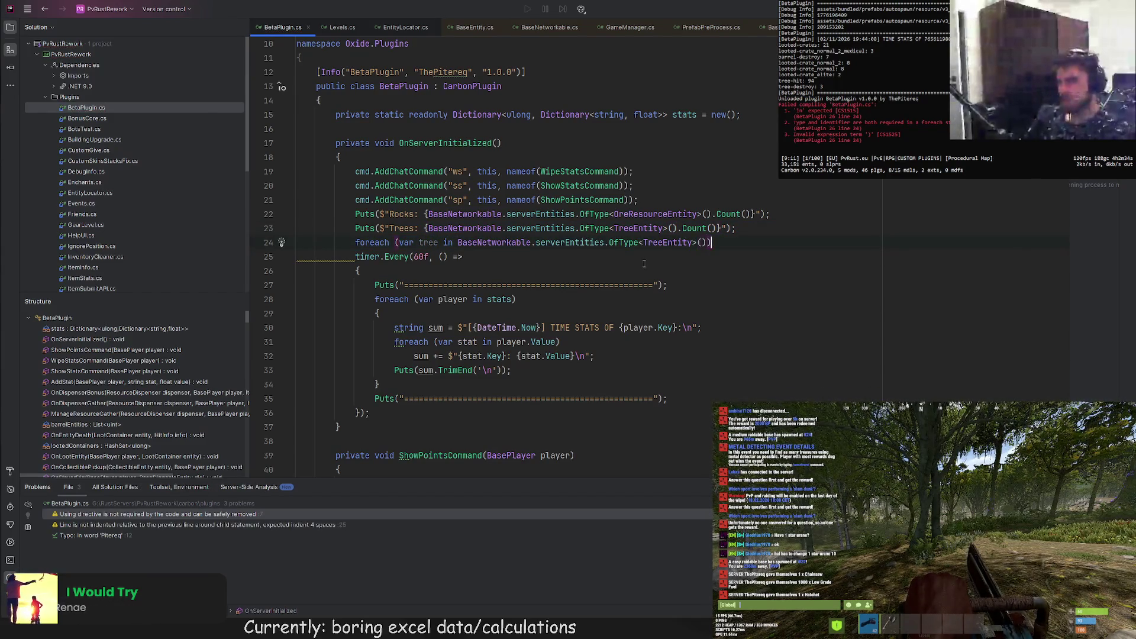
pyautogui.press('Return')
pyautogui.write('{')
pyautogui.press('Return')
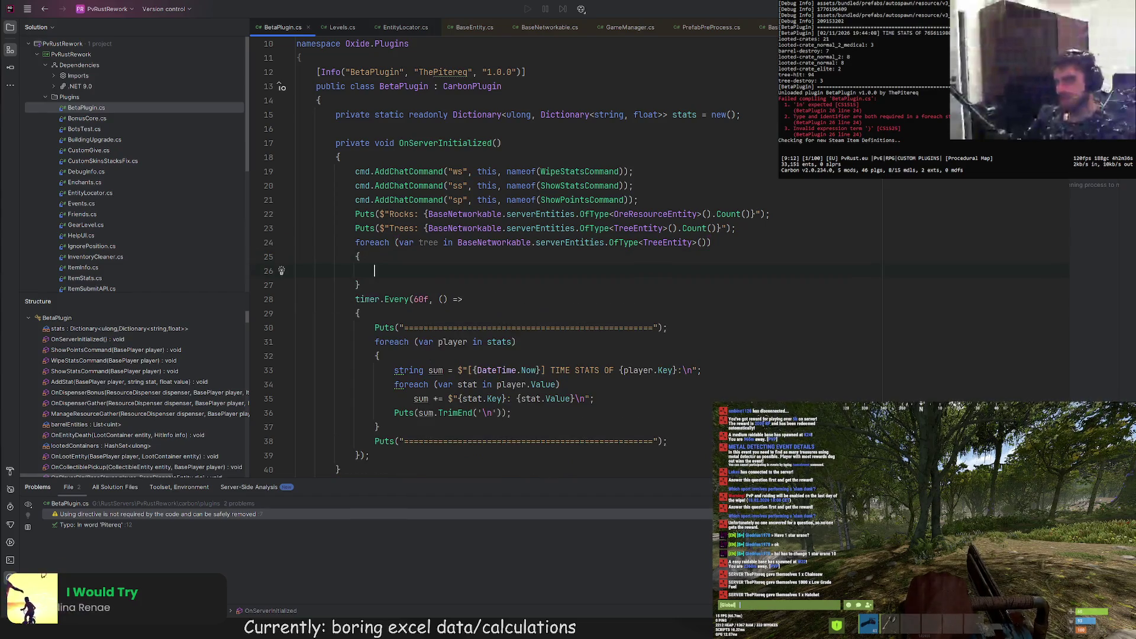
# - Declare the healthCount Dictionary<float,int>, then TryAdd and increment each tree's MaxHealth() count
pyautogui.click(766, 228)
pyautogui.press('Return')
pyautogui.write('D')
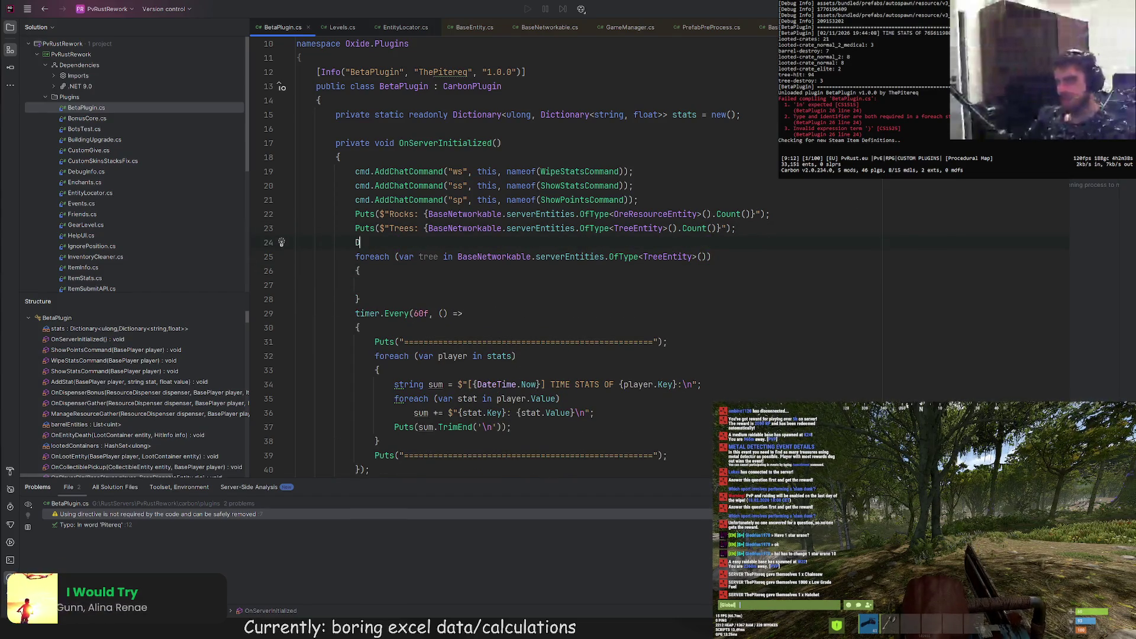
pyautogui.write('ictionary<int>')
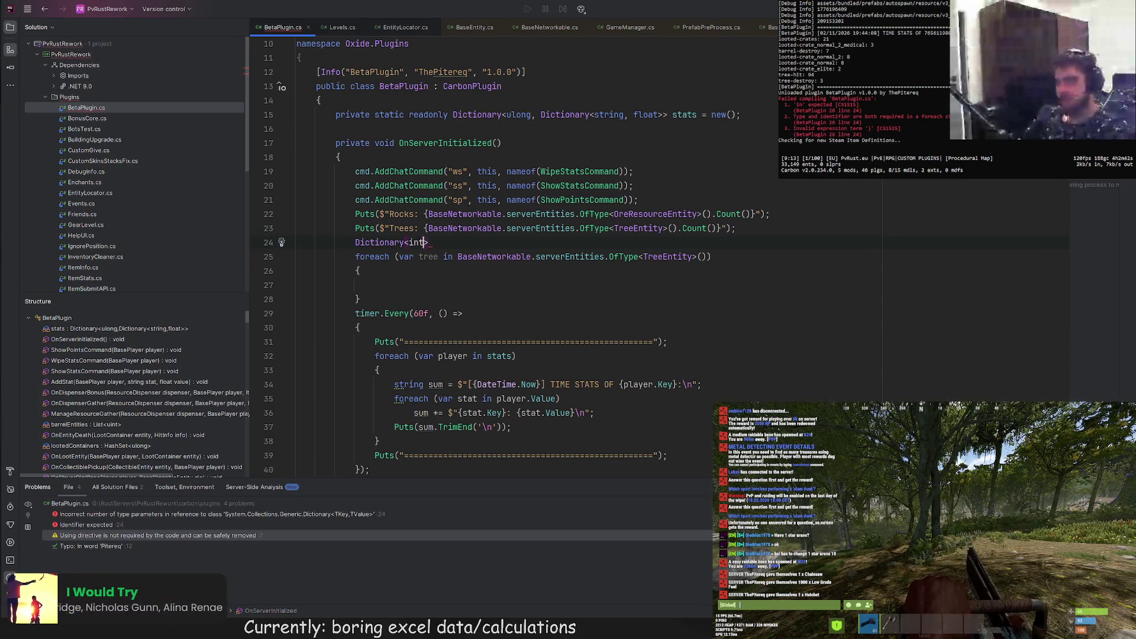
pyautogui.press('BackSpace')
pyautogui.press('BackSpace')
pyautogui.write('at,')
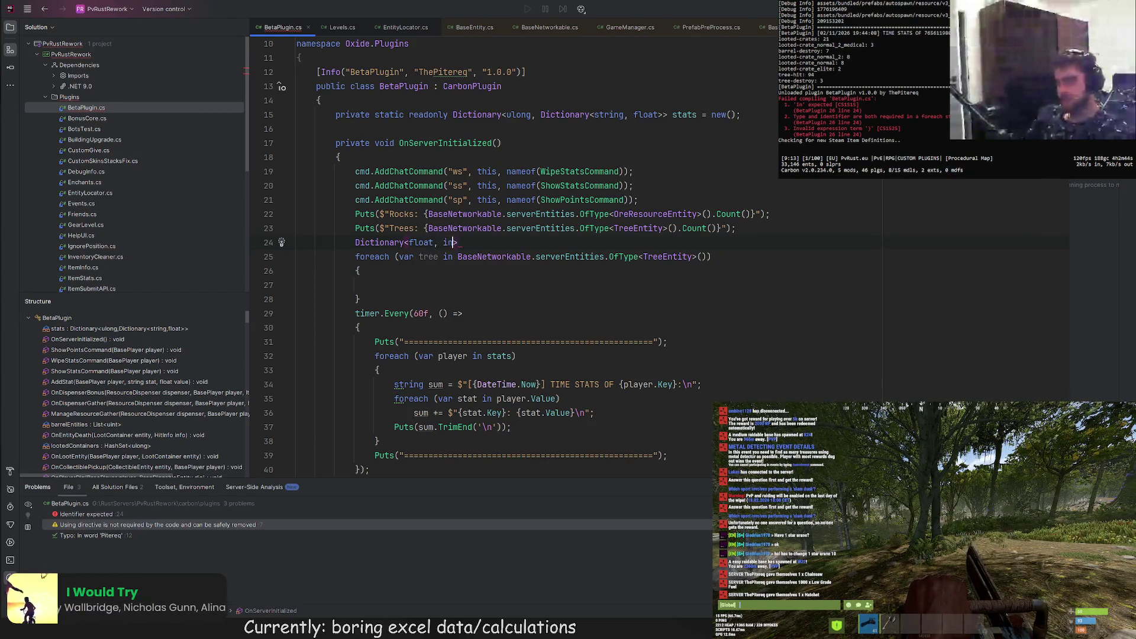
pyautogui.write(' healthCo')
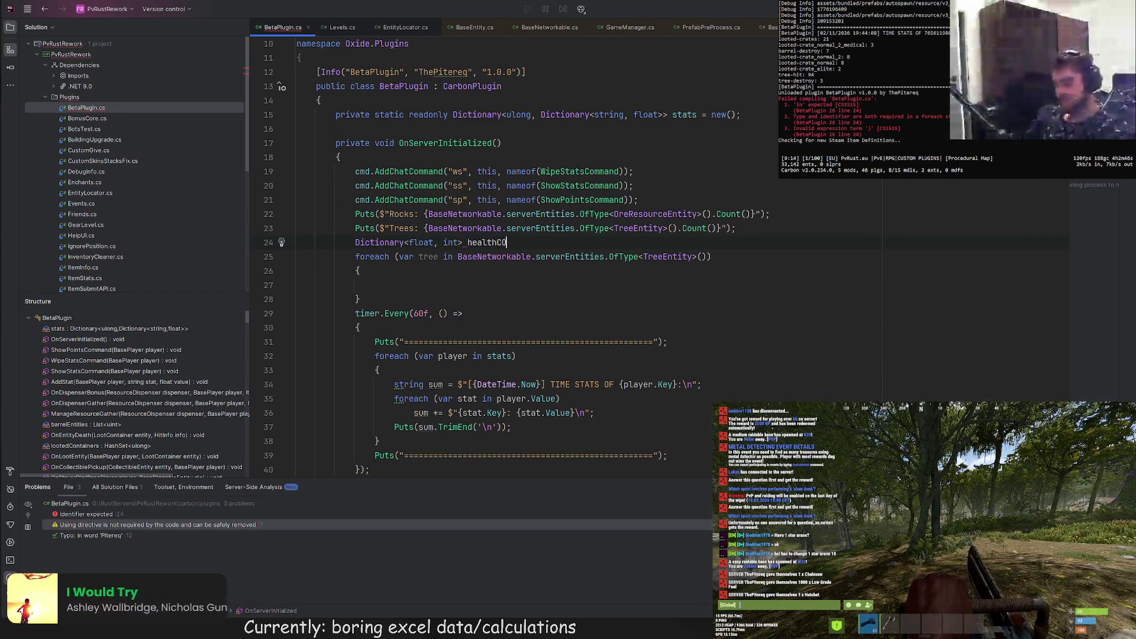
pyautogui.write('unt = 0')
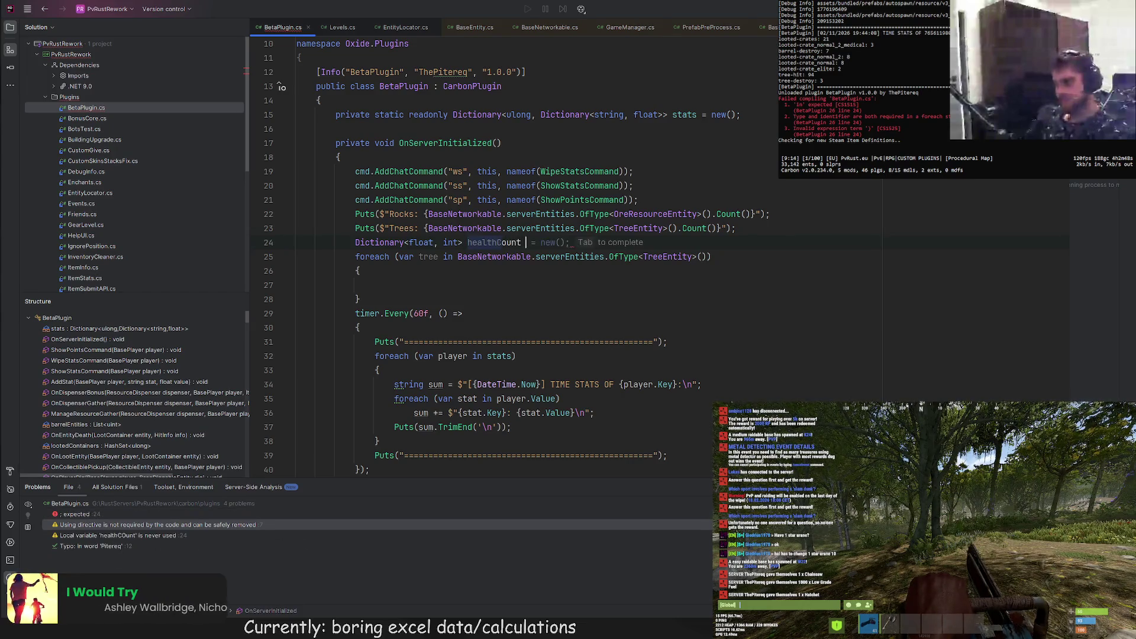
pyautogui.press('BackSpace')
pyautogui.write('new(')
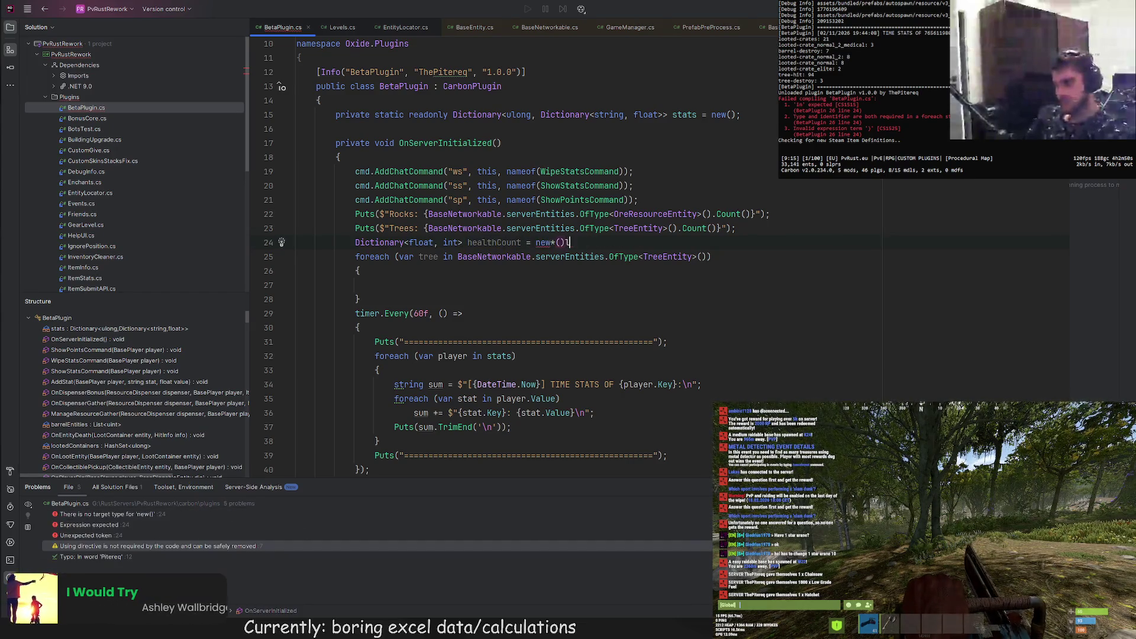
pyautogui.write(');')
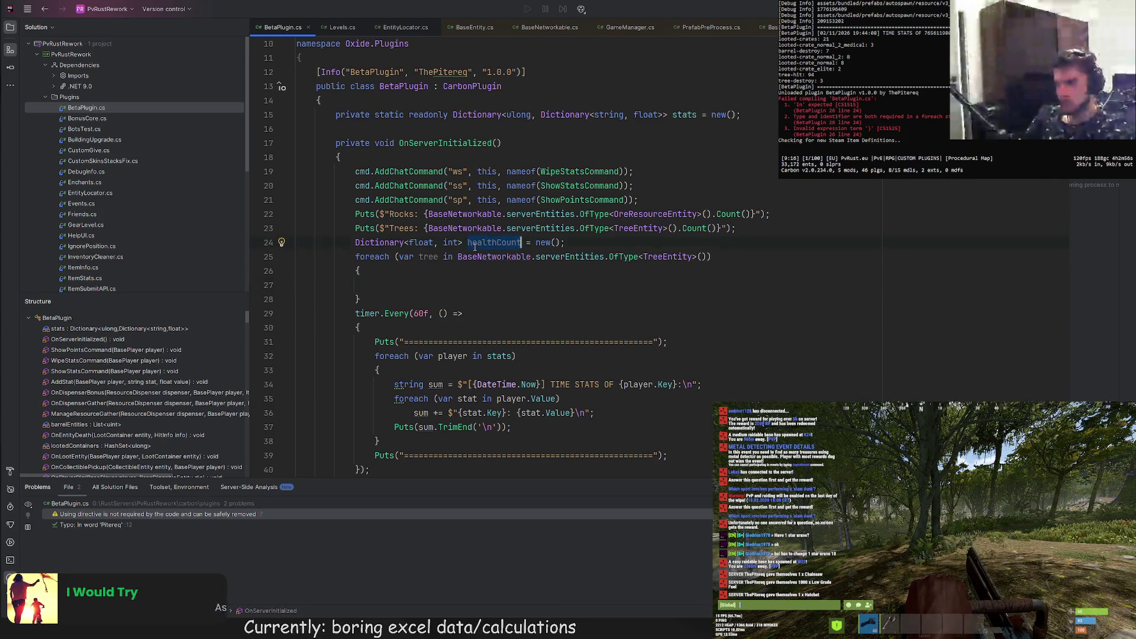
pyautogui.write('healthCount.TryAdd')
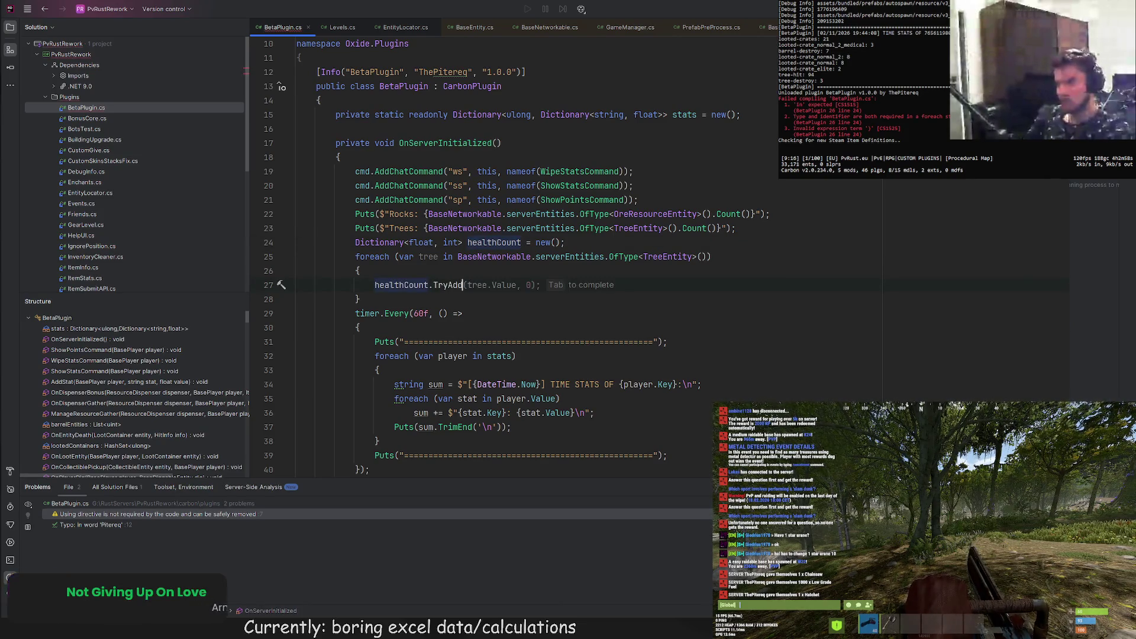
pyautogui.write('(tree.')
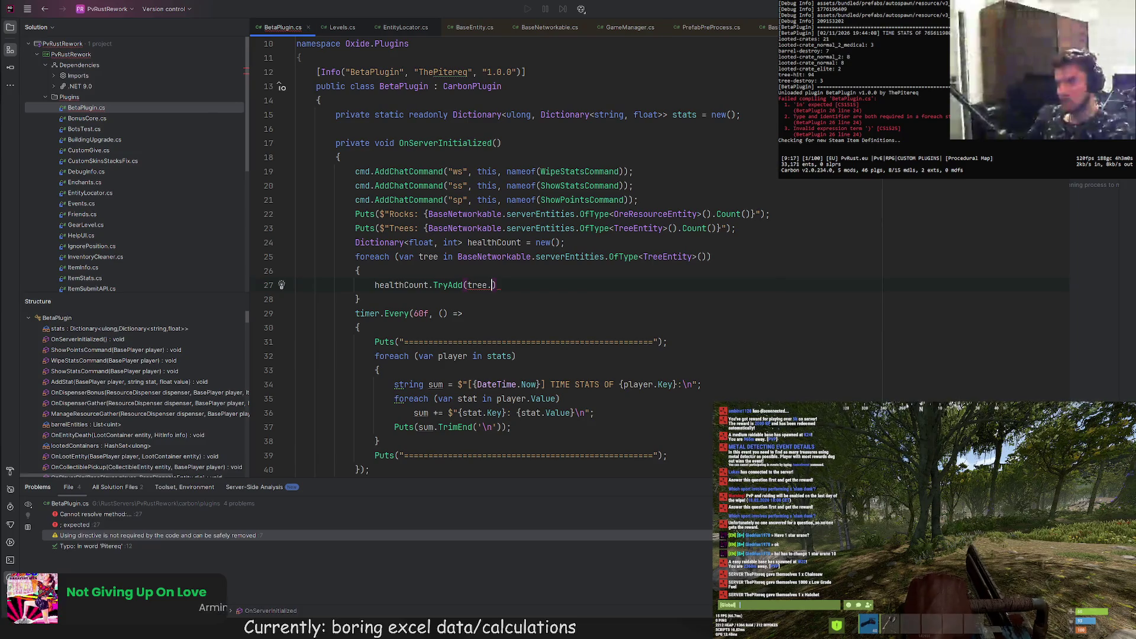
pyautogui.write('maxhe')
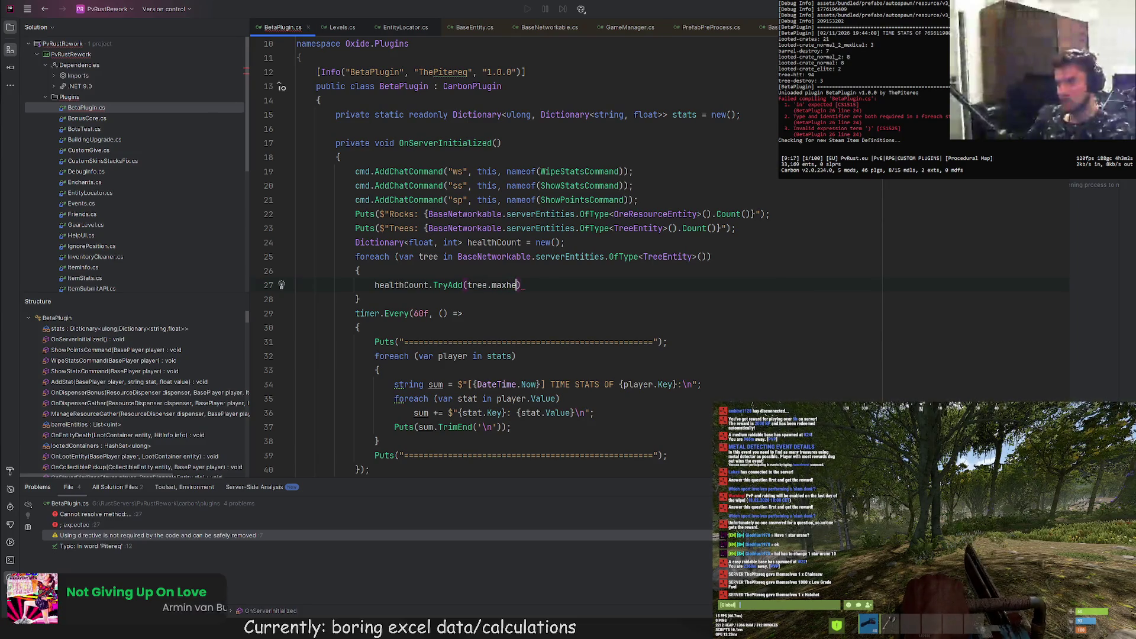
pyautogui.press('Return')
pyautogui.write(', ')
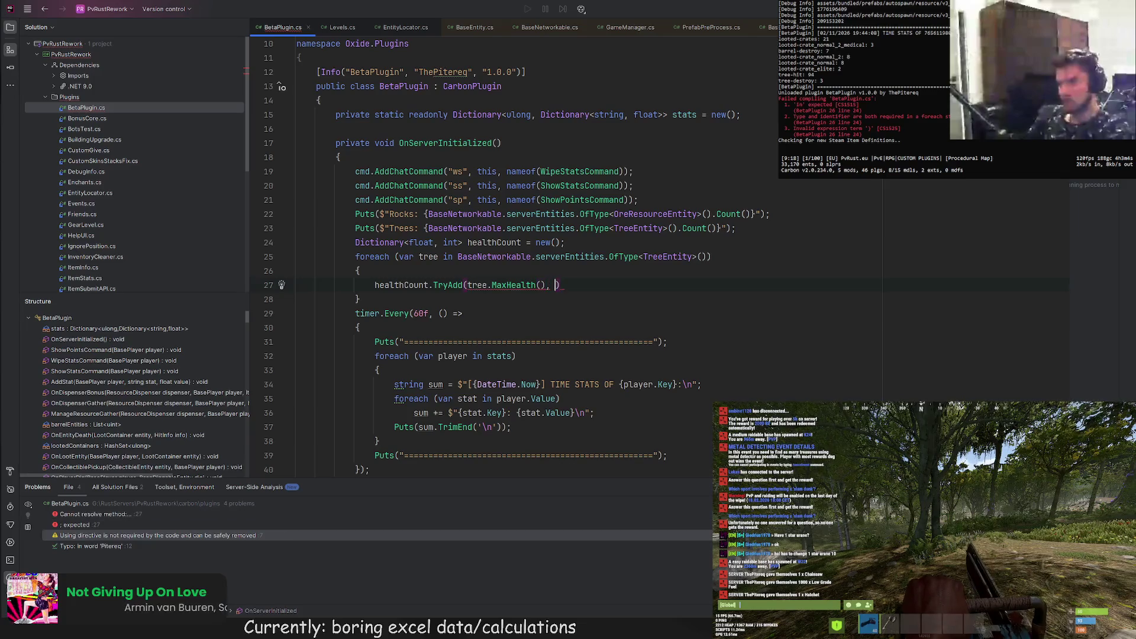
pyautogui.write('0);')
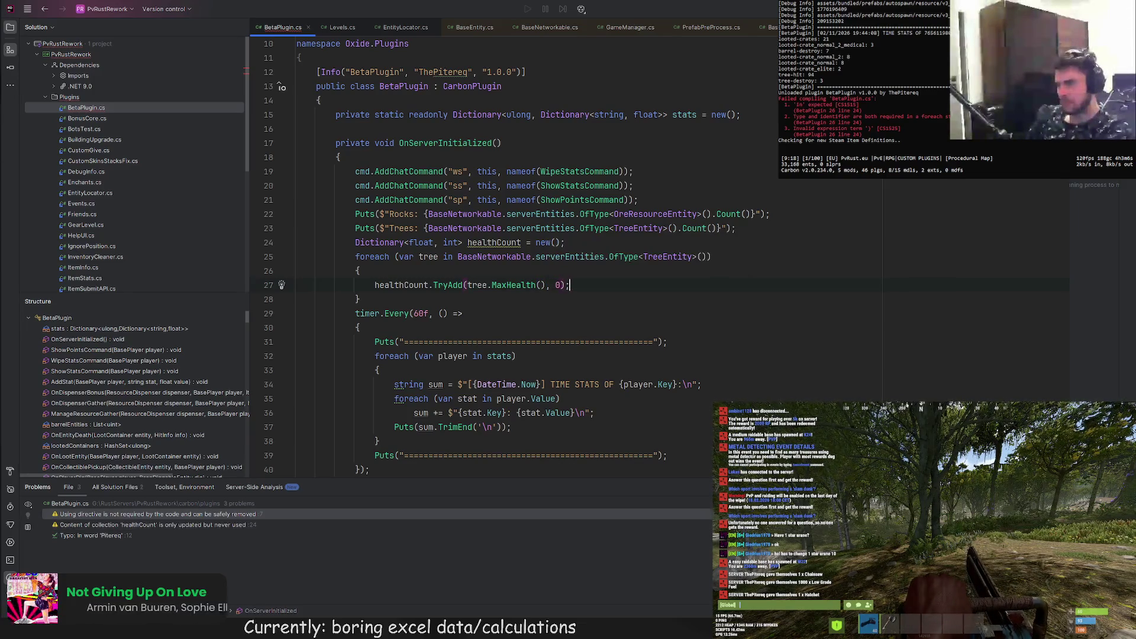
pyautogui.press('Return')
pyautogui.write('heal')
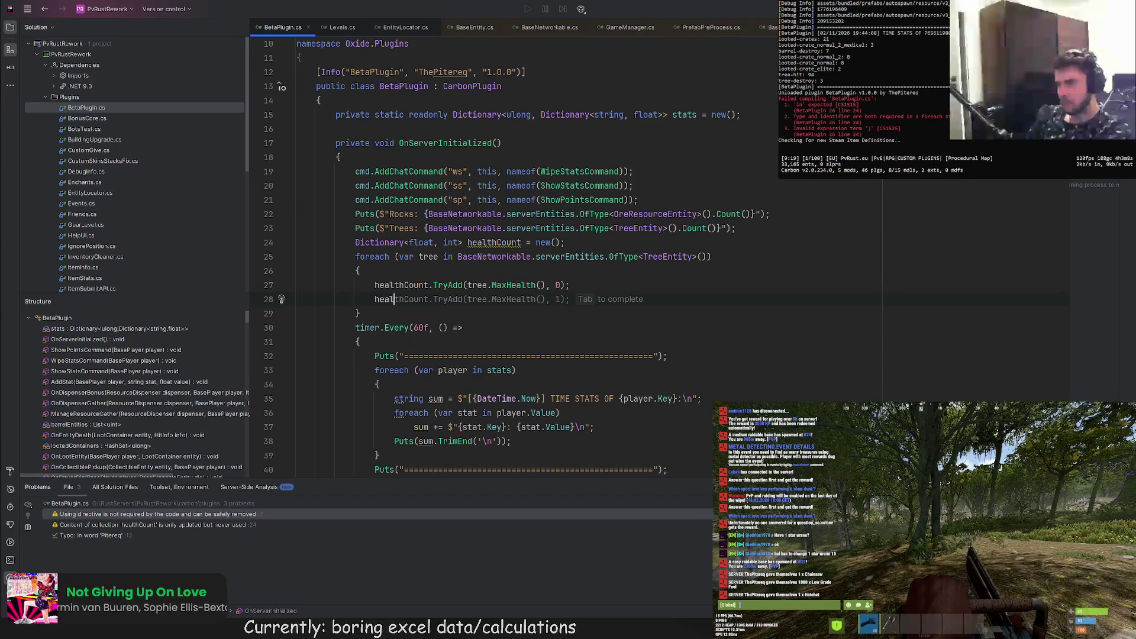
pyautogui.write('thCount')
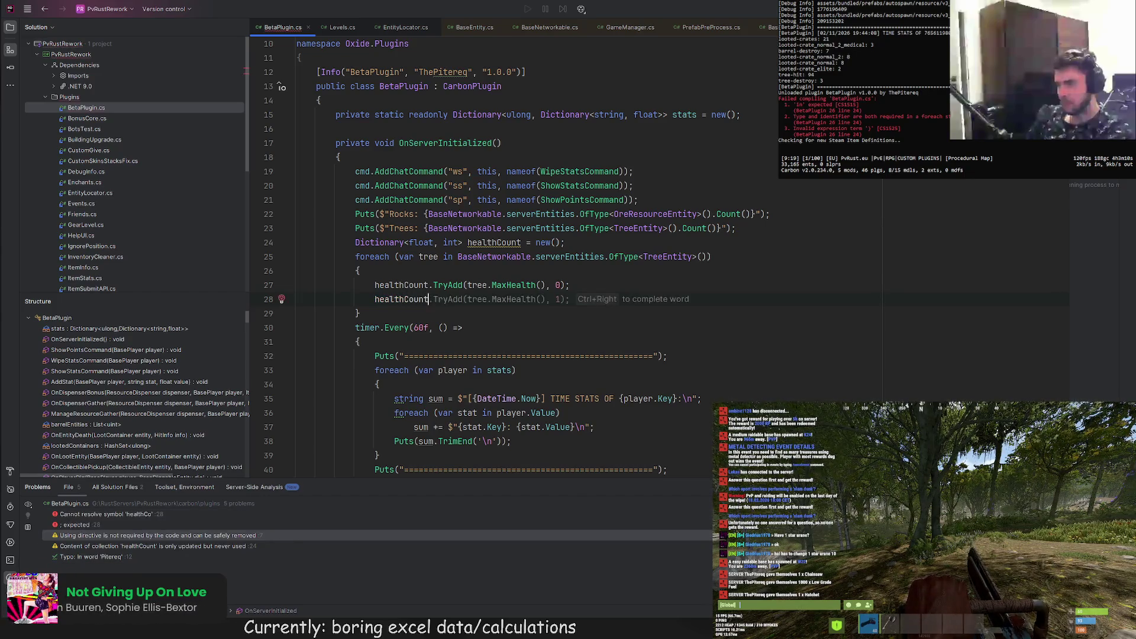
pyautogui.write('[tree.MaxHealth()]++;')
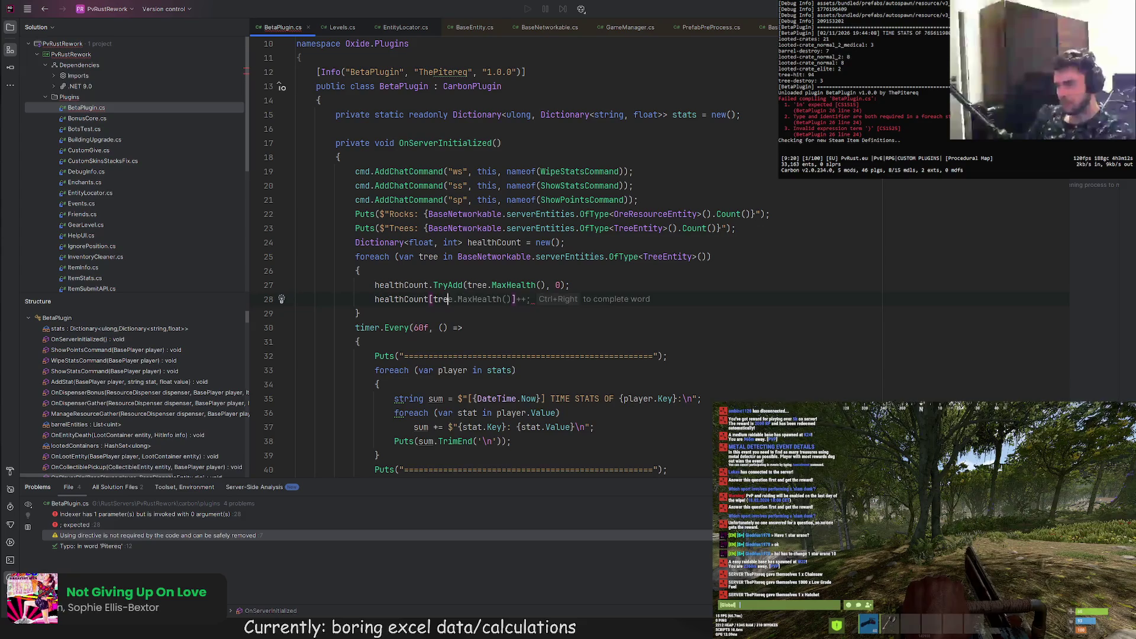
# - Add a foreach that Debug.Logs each health value with its count, and save to reload
pyautogui.press('Return')
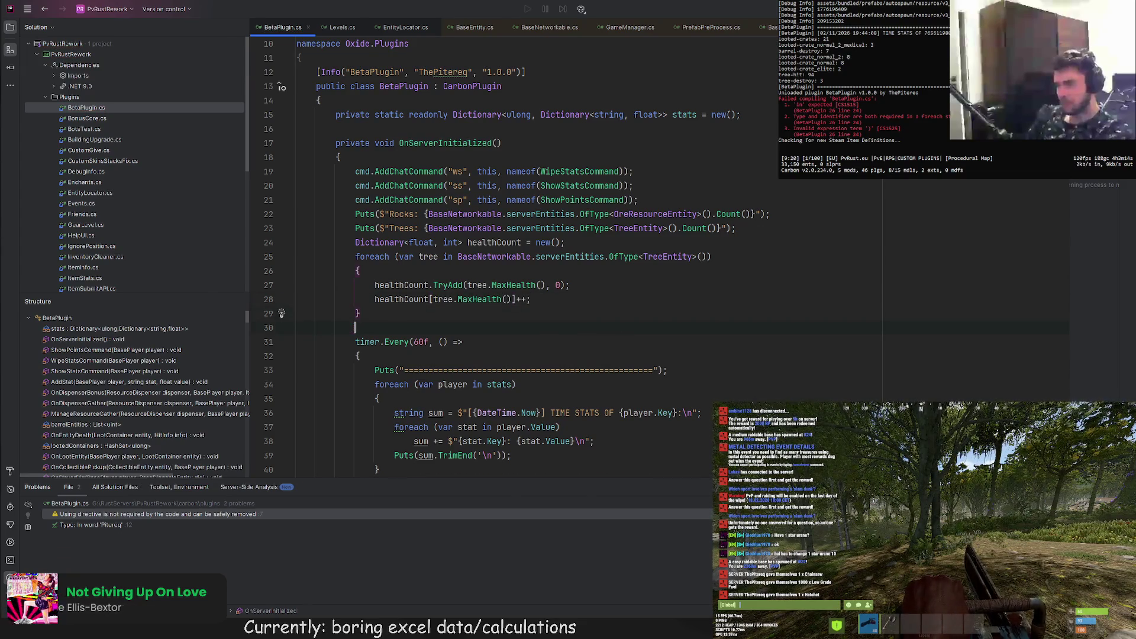
pyautogui.write('foreach')
pyautogui.write(' (var li')
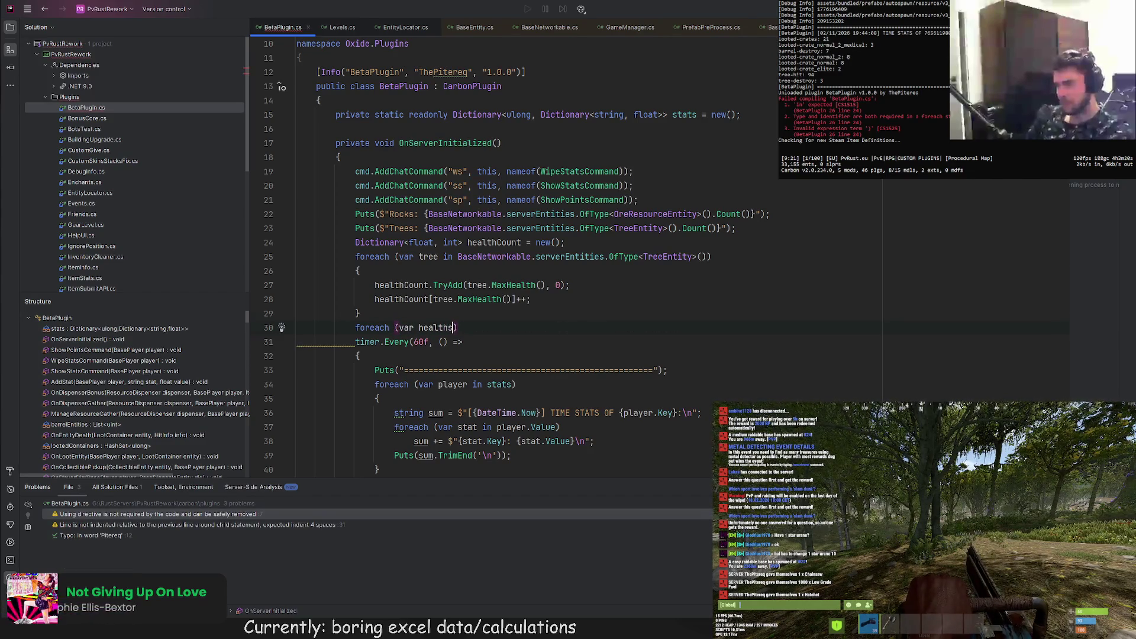
pyautogui.write(' in ')
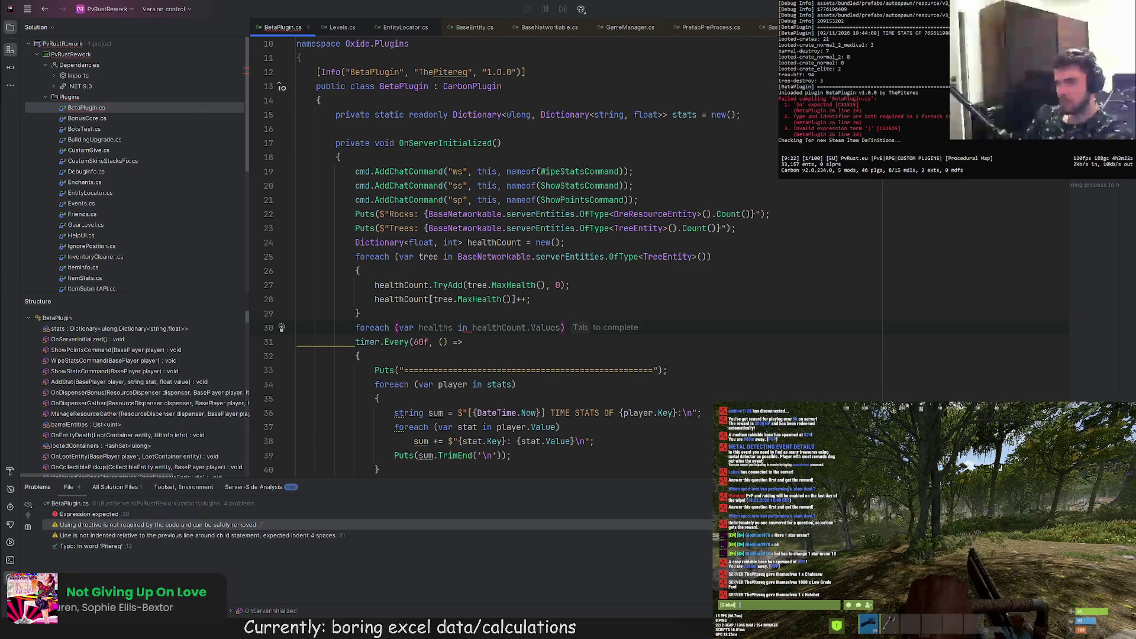
pyautogui.write('lthCount)')
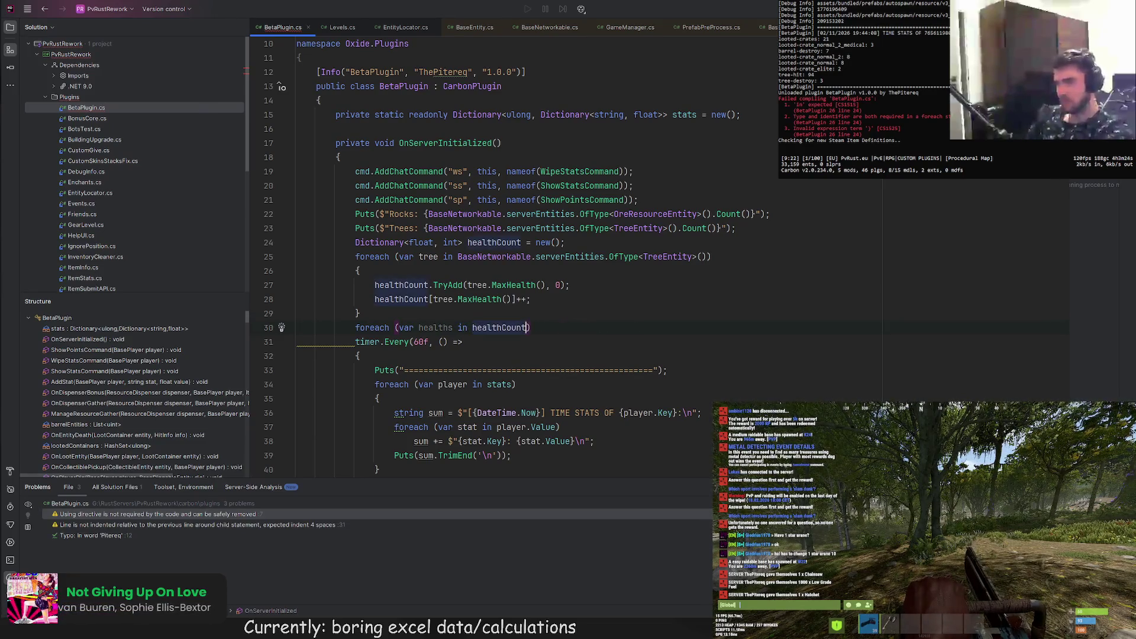
pyautogui.press('Return')
pyautogui.write('Debug')
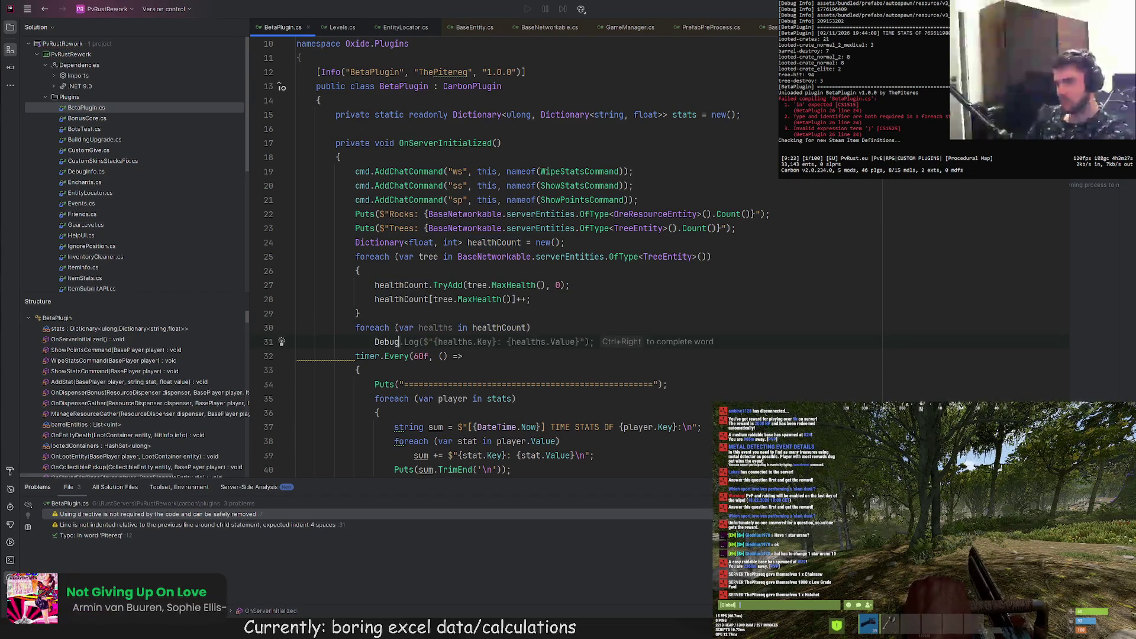
pyautogui.press('Tab')
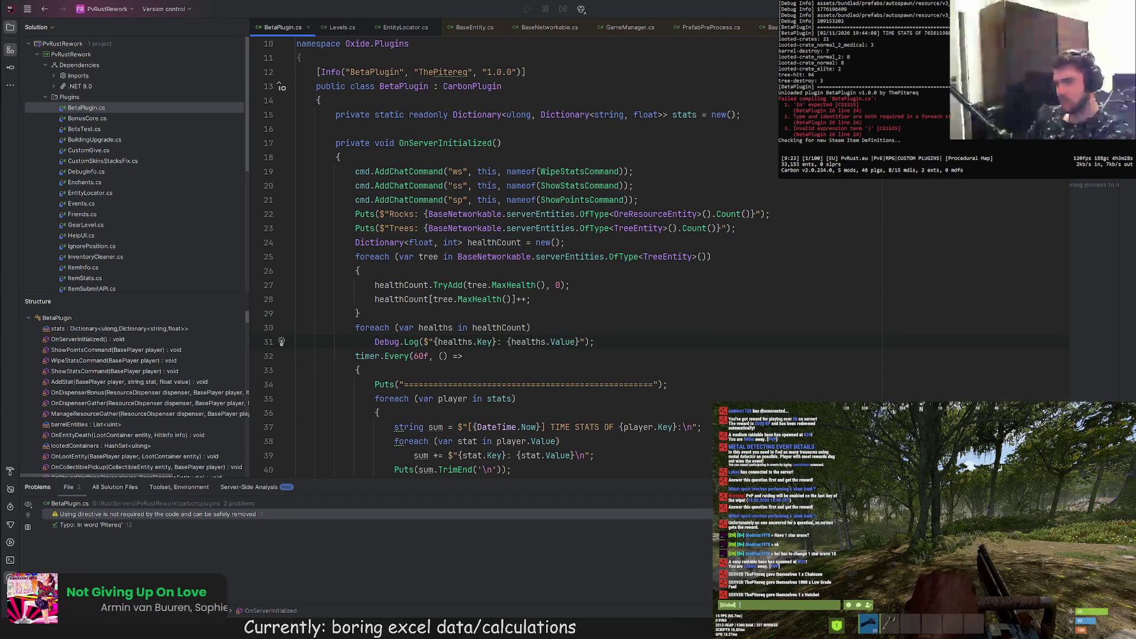
pyautogui.hotkey('ctrl', 's')
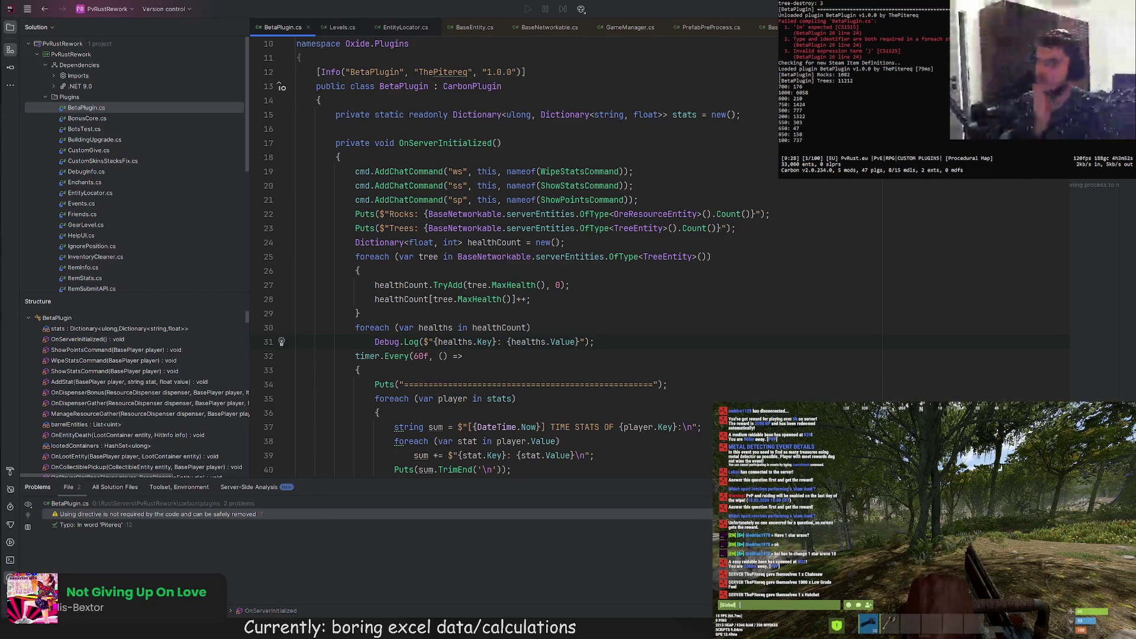
# - Start and cancel a formula in Gather Stats B2, then open the New Custom Items sheet
pyautogui.hotkey('alt', 'Tab')
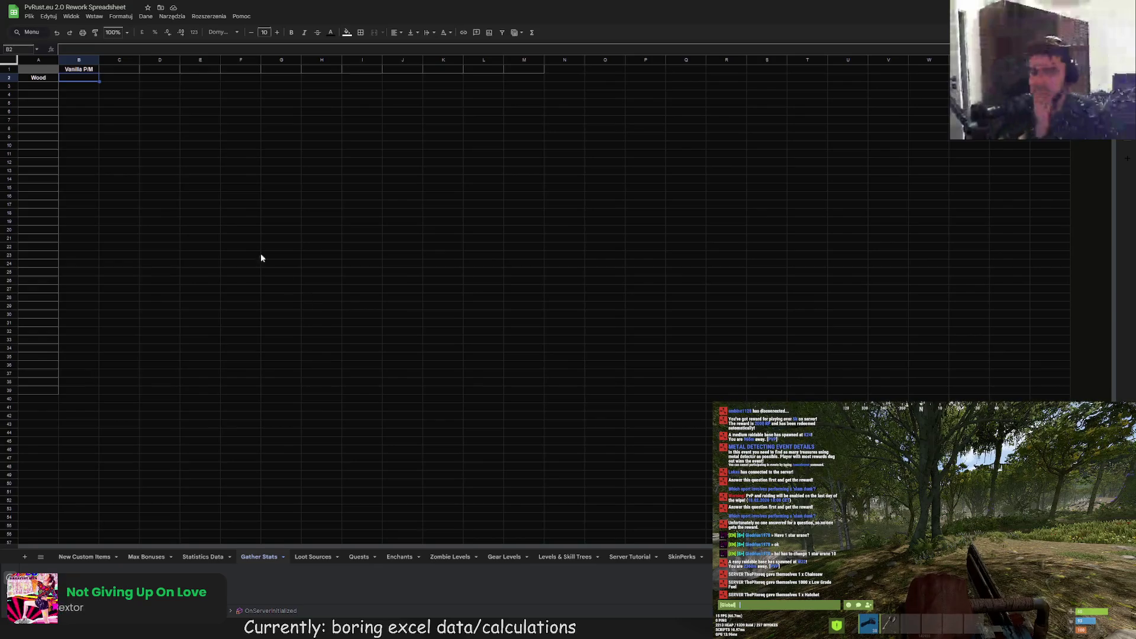
pyautogui.click(84, 50)
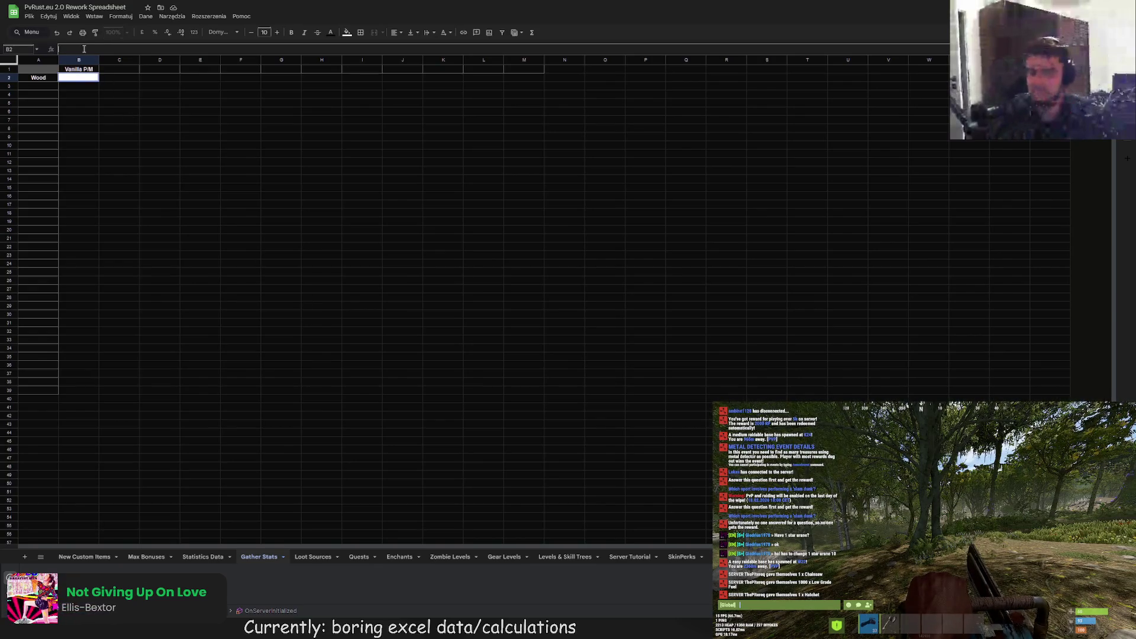
pyautogui.write('=1000*')
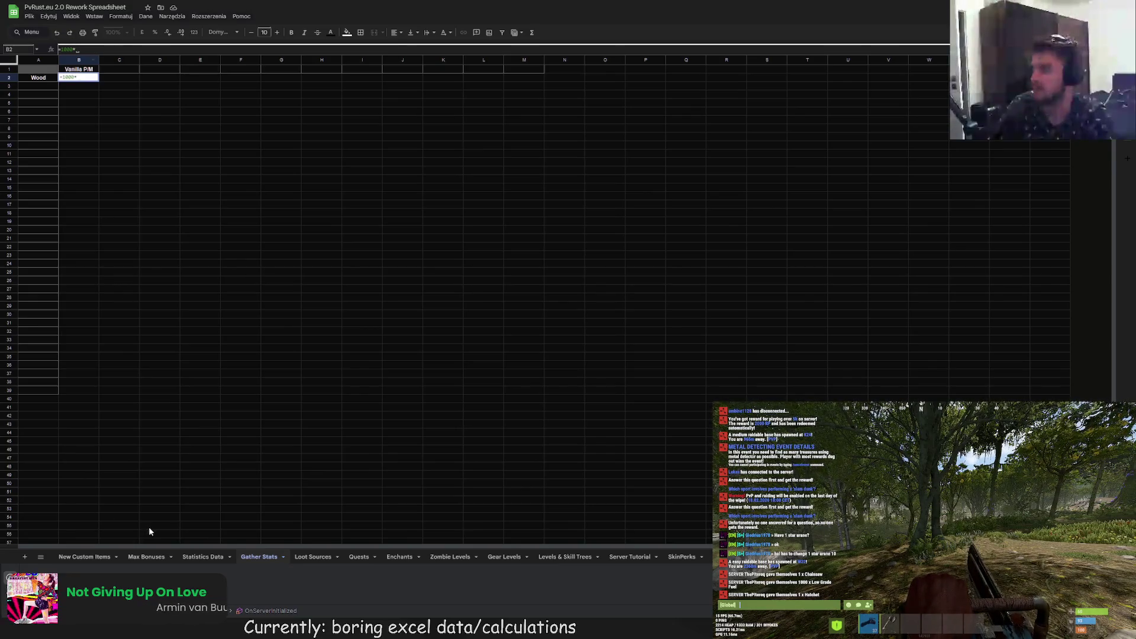
pyautogui.click(207, 557)
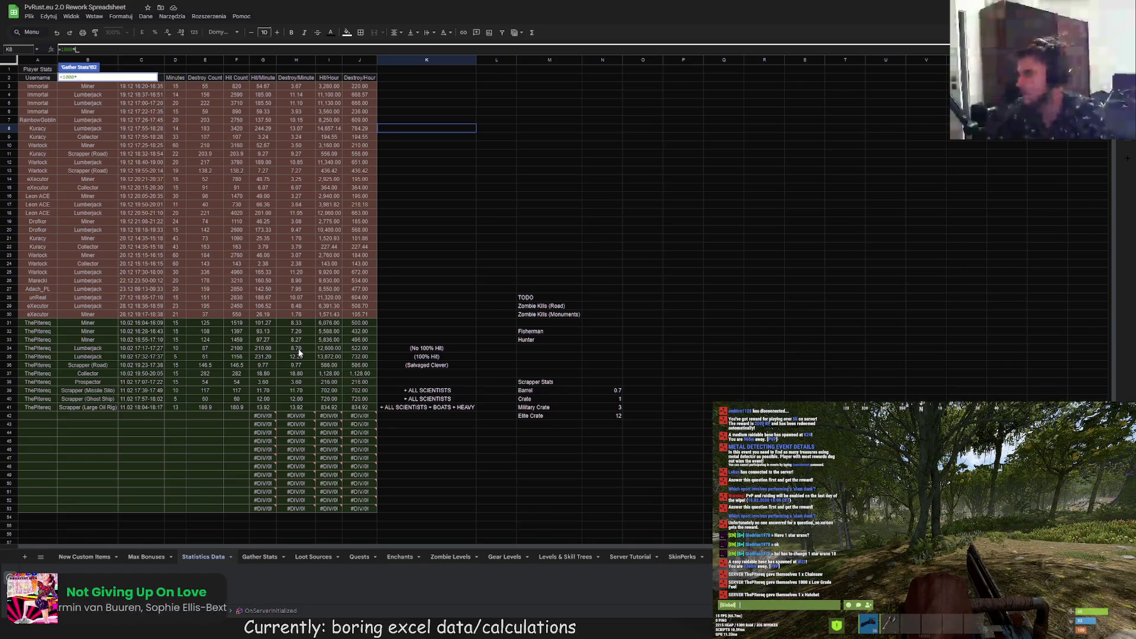
pyautogui.press('Escape')
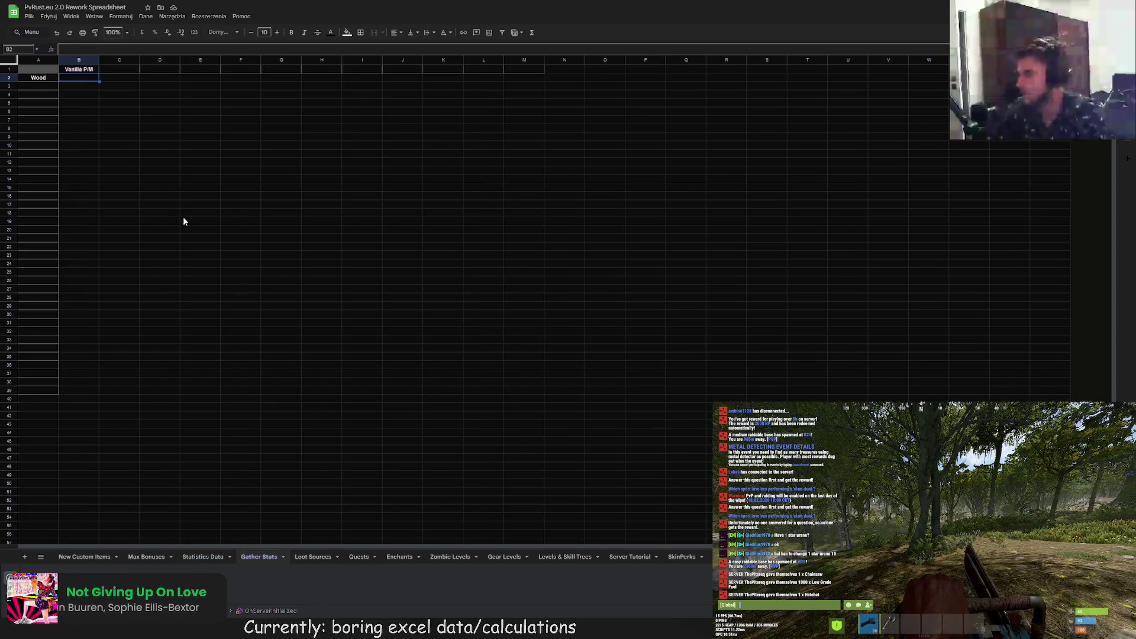
pyautogui.click(84, 556)
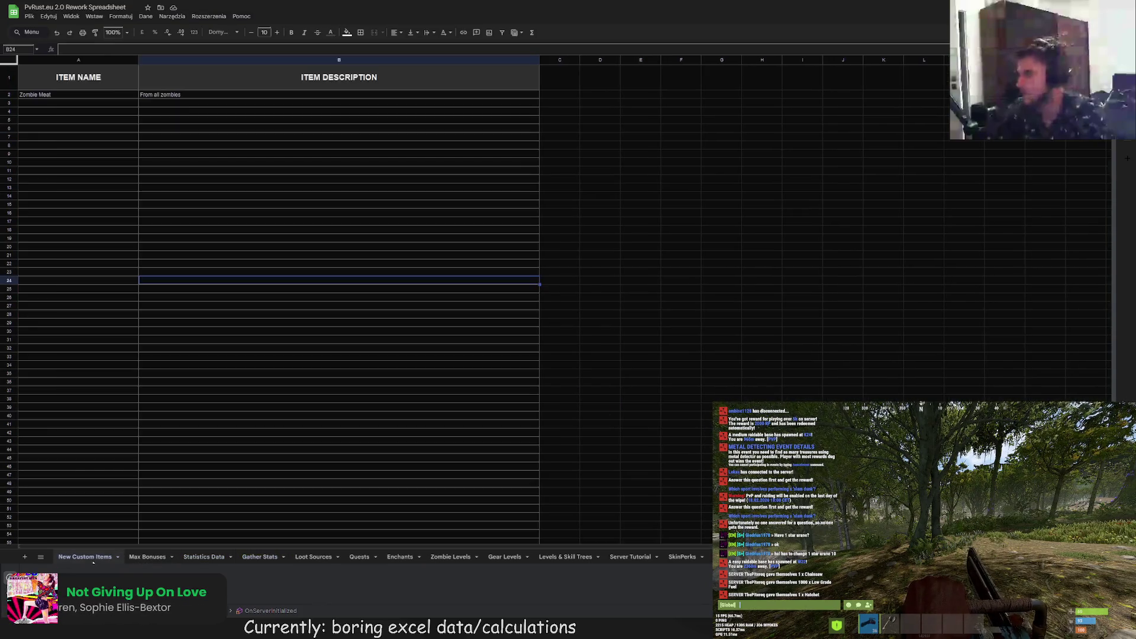
# - On Statistics Data, enter the labels AVG MINER in K57 and AVG LUMBERJACK in K58
pyautogui.click(202, 557)
pyautogui.scroll(-3, 481, 325)
pyautogui.click(497, 384)
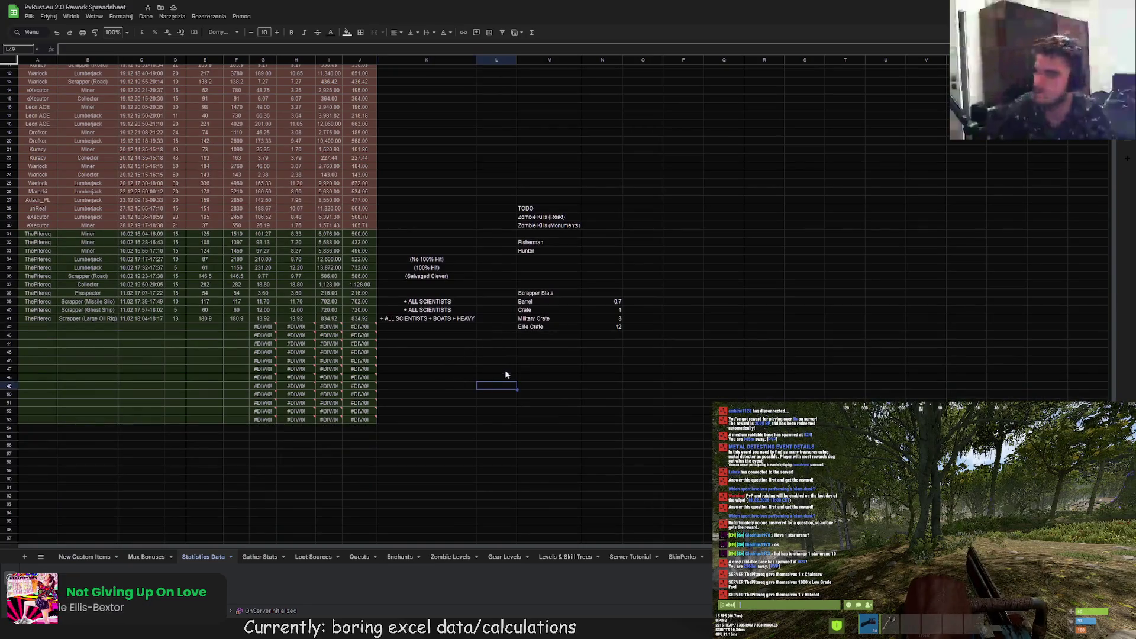
pyautogui.scroll(-2, 506, 375)
pyautogui.click(429, 319)
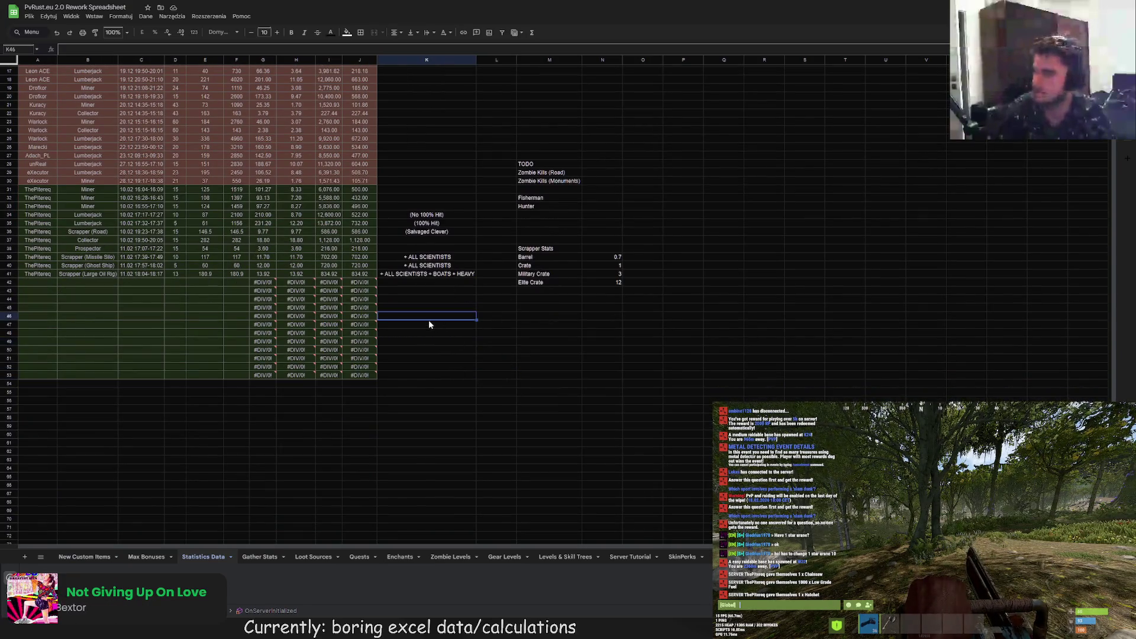
pyautogui.click(437, 386)
pyautogui.doubleClick(424, 406)
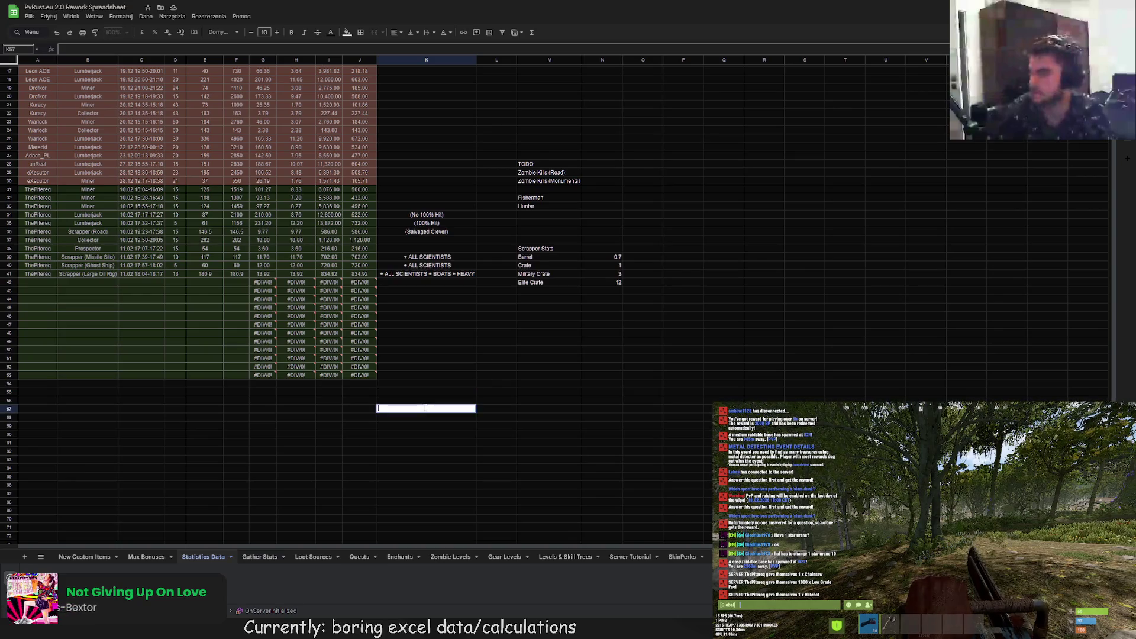
pyautogui.write('4VG ')
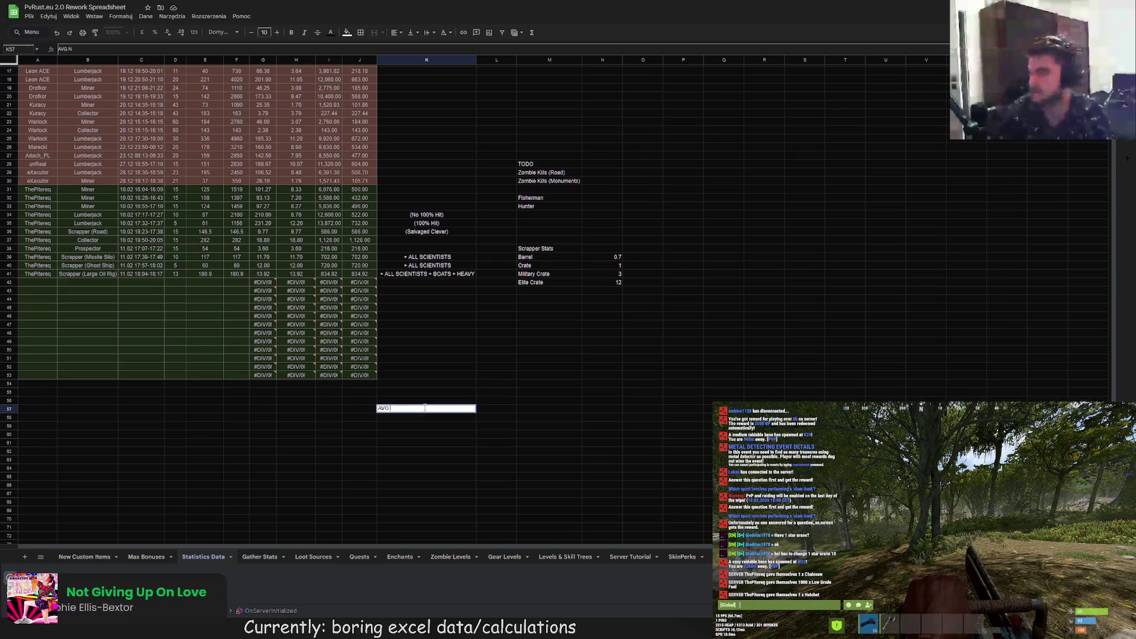
pyautogui.write('MINER')
pyautogui.press('Return')
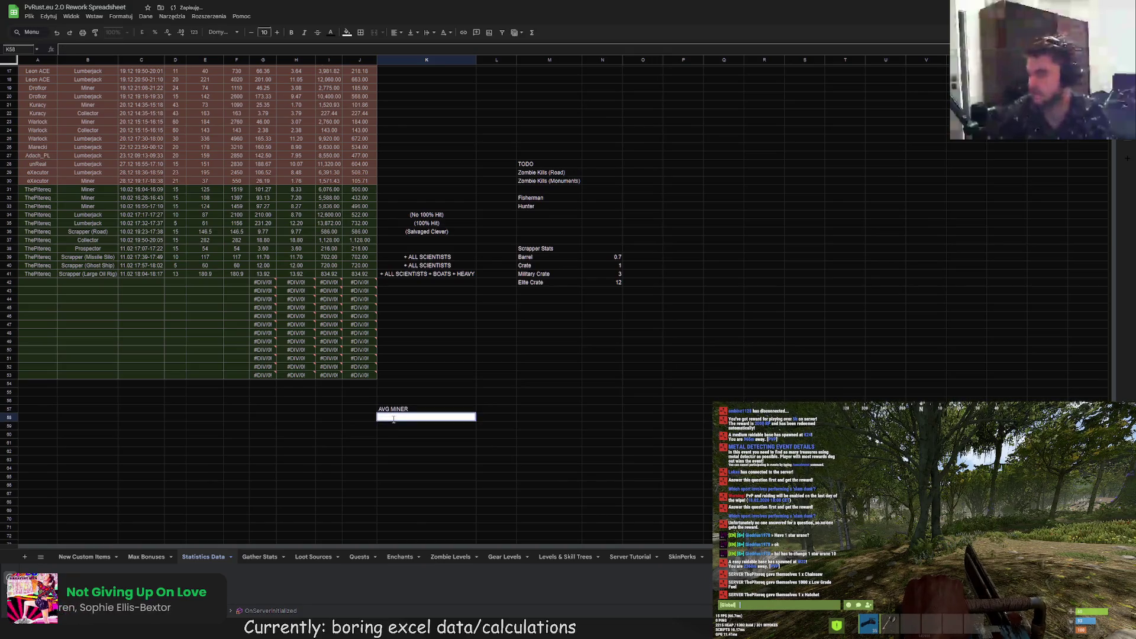
pyautogui.write('AVG L')
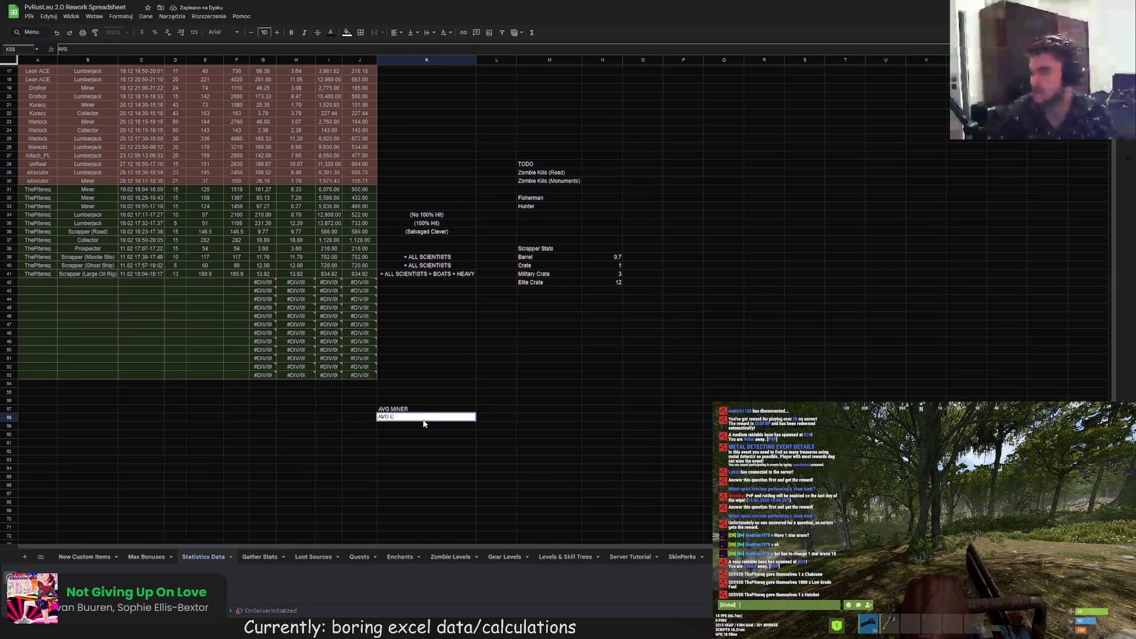
pyautogui.write('UMBERJACK')
pyautogui.press('Return')
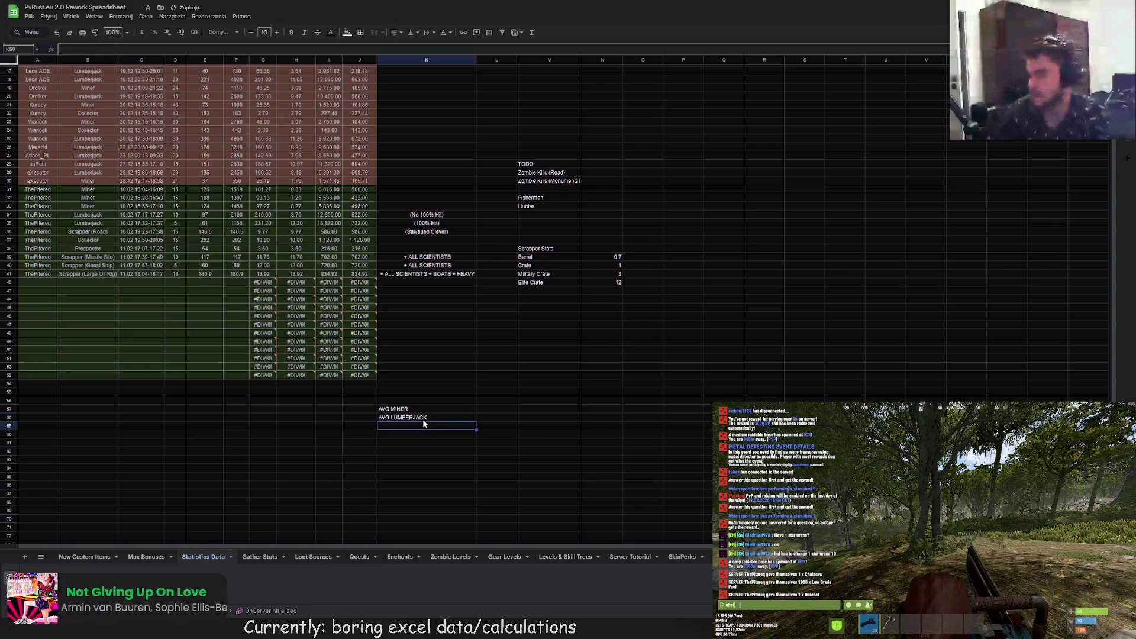
# - Enter =AVERAGE(H31:H33) in L57, giving a miner average of 7.93
pyautogui.click(488, 408)
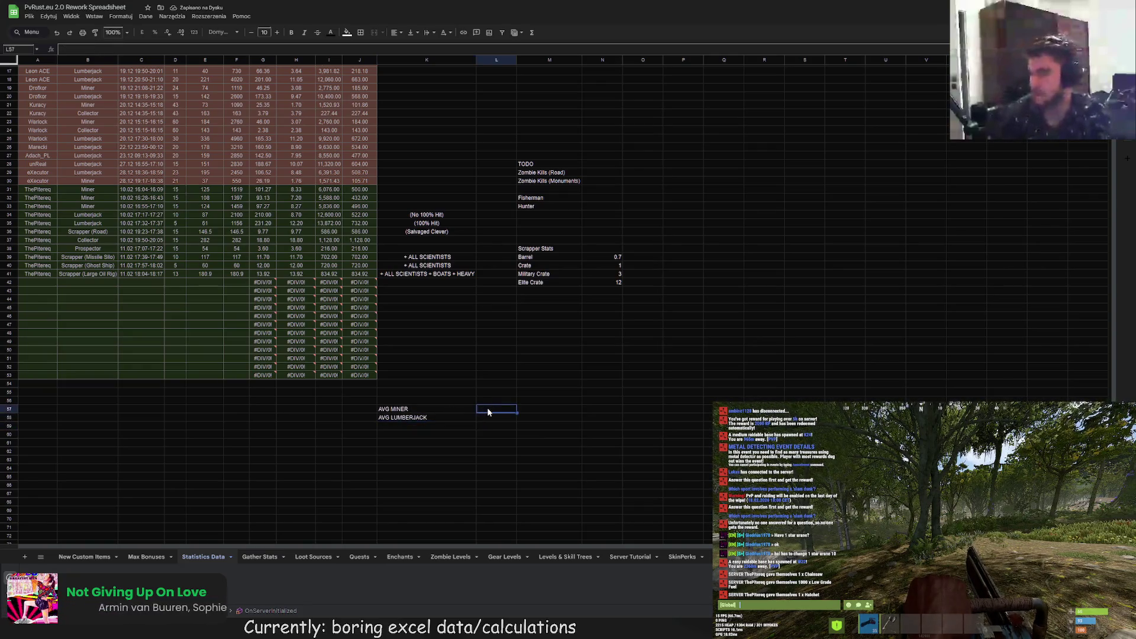
pyautogui.write('=')
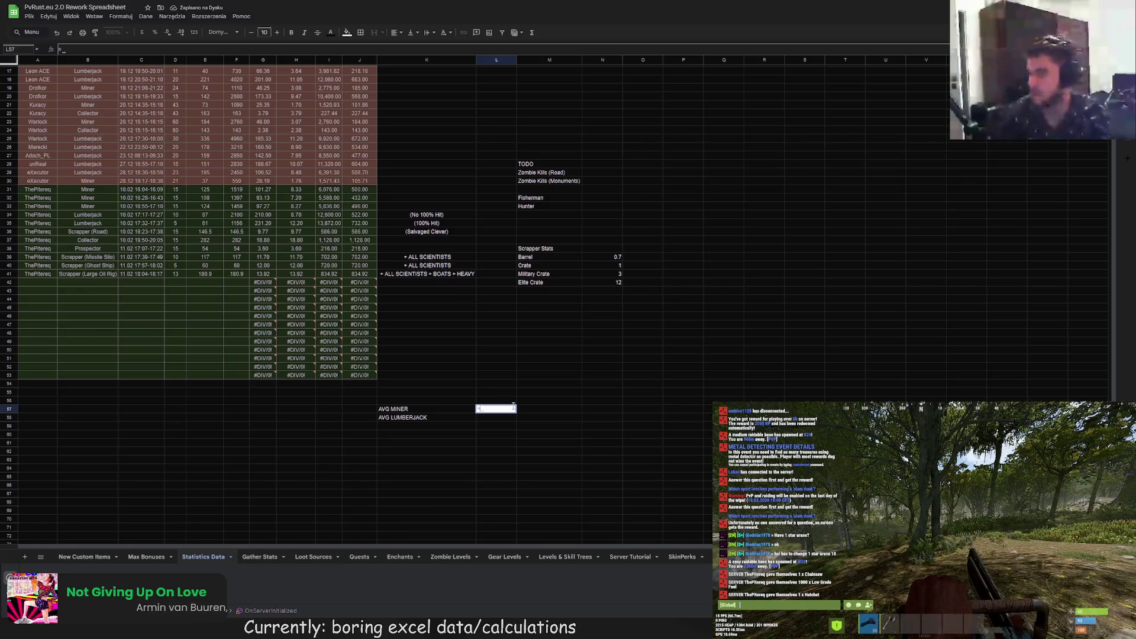
pyautogui.write('AVG')
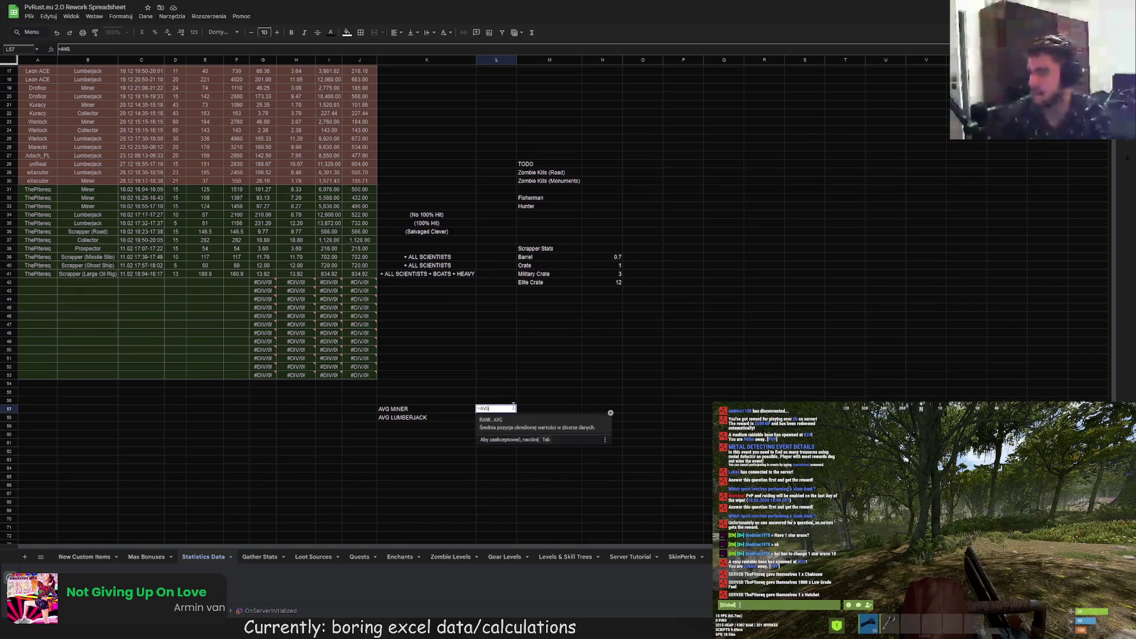
pyautogui.press('Tab')
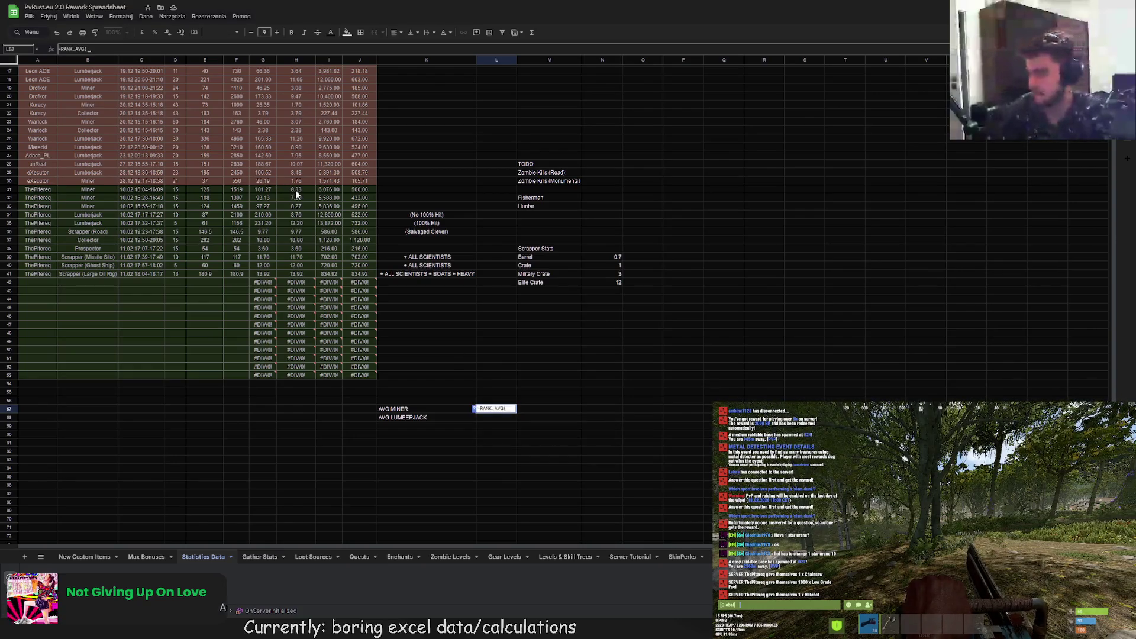
pyautogui.moveTo(296, 190); pyautogui.dragTo(296, 206)
pyautogui.press('Return')
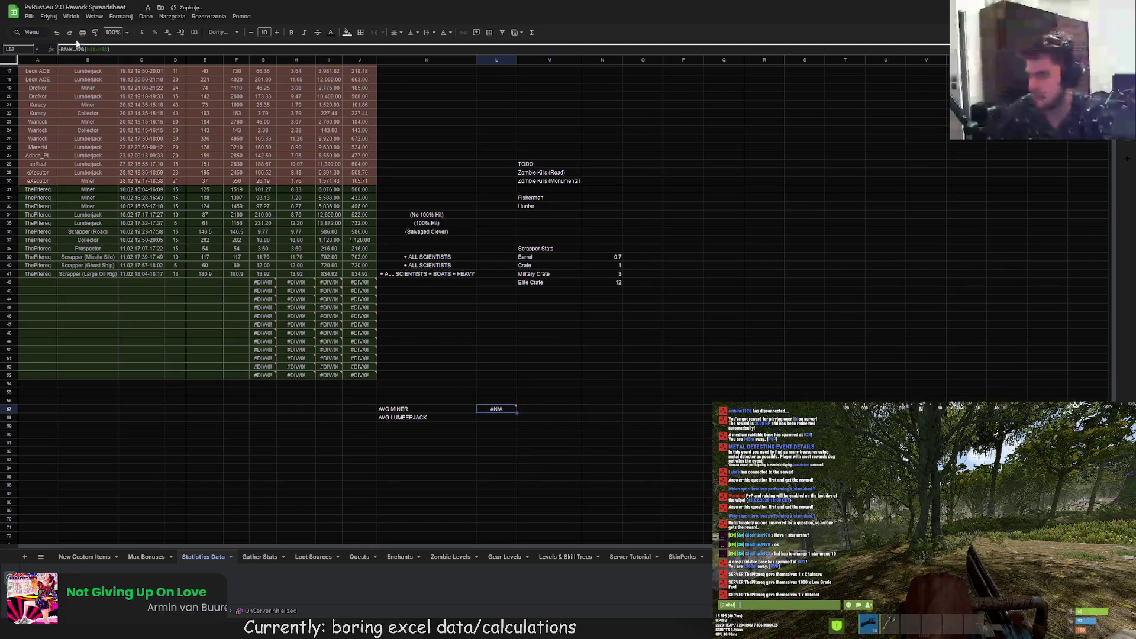
pyautogui.moveTo(85, 49); pyautogui.dragTo(59, 49)
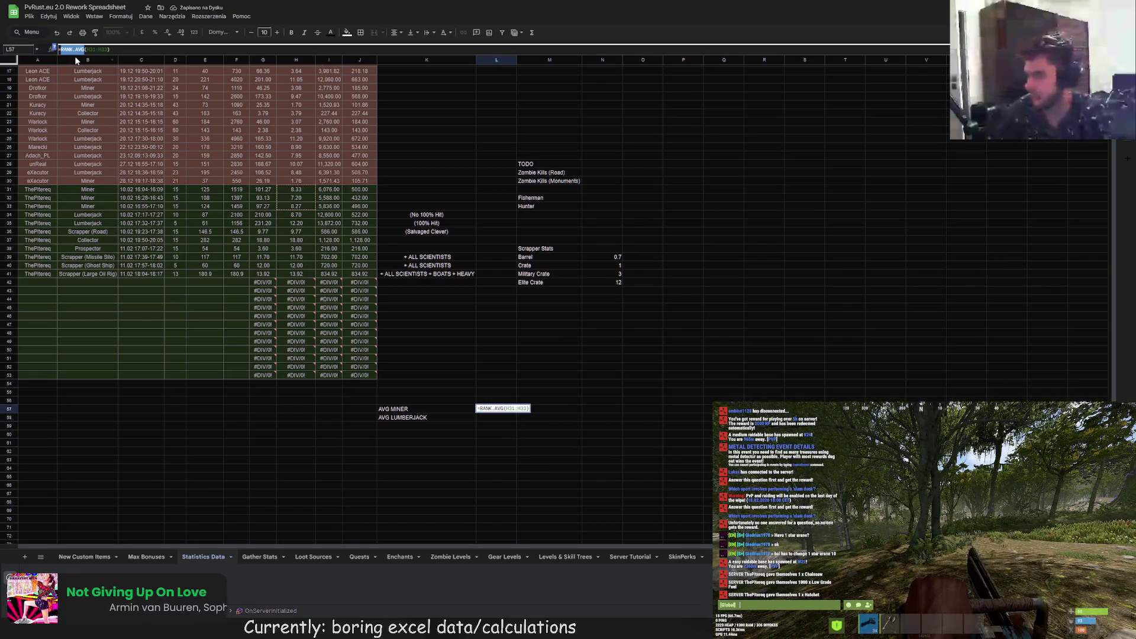
pyautogui.write('S')
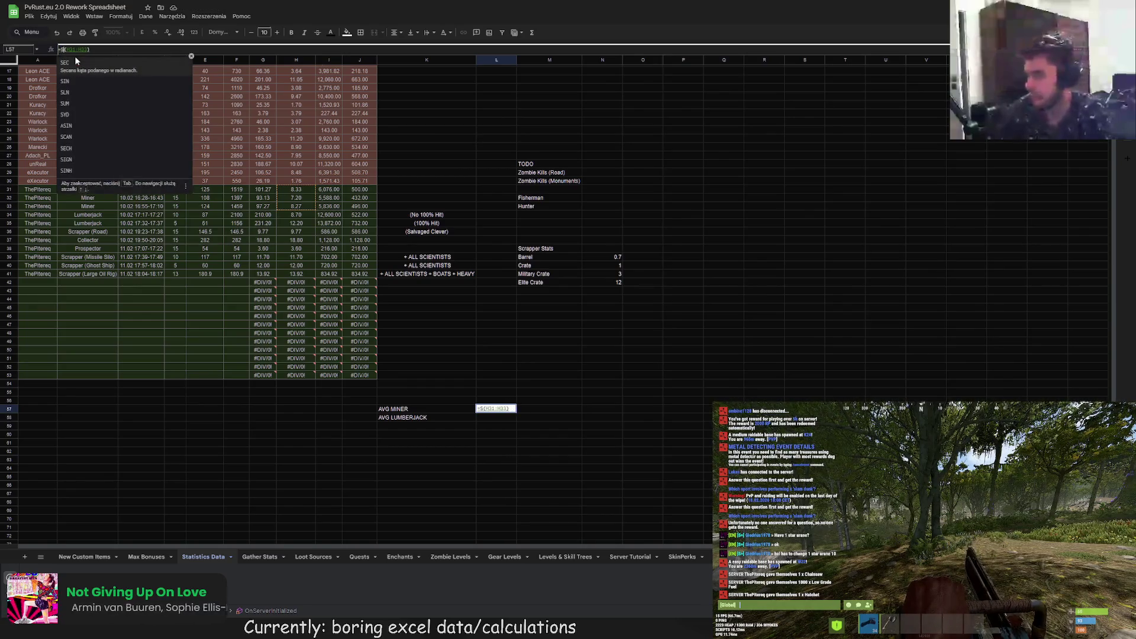
pyautogui.press('BackSpace')
pyautogui.write('AV')
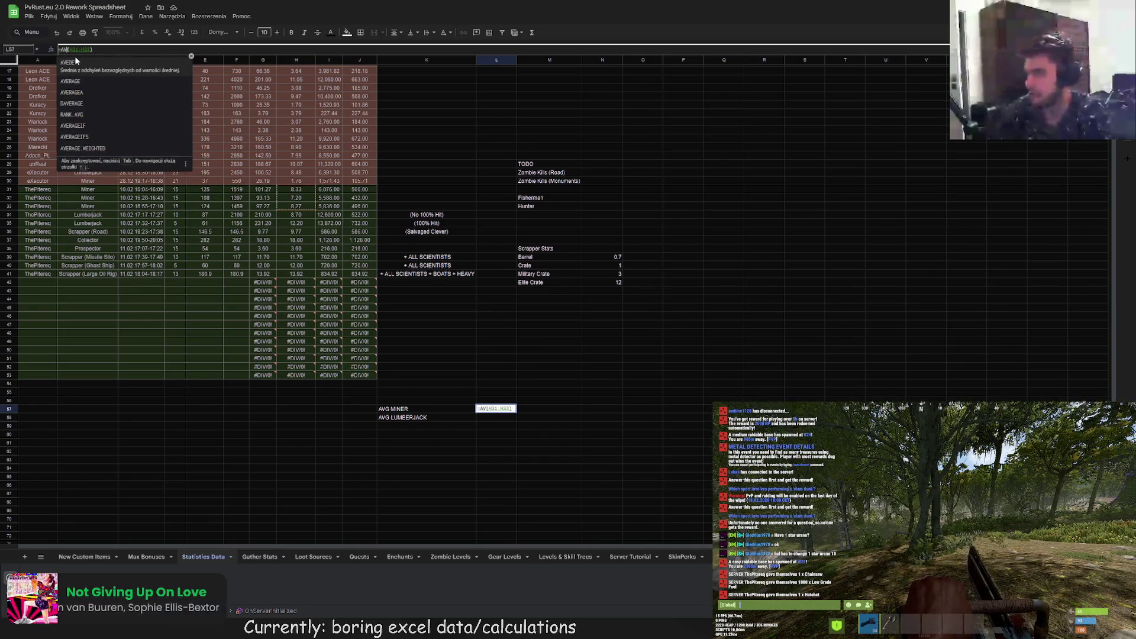
pyautogui.write('E')
pyautogui.press('Tab')
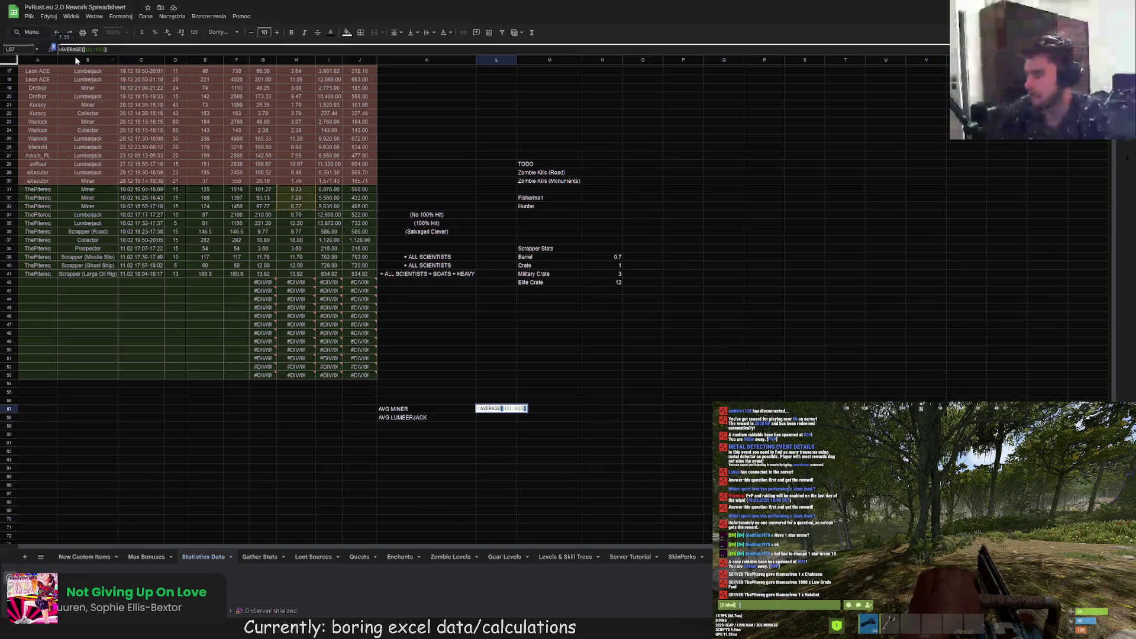
pyautogui.press('Return')
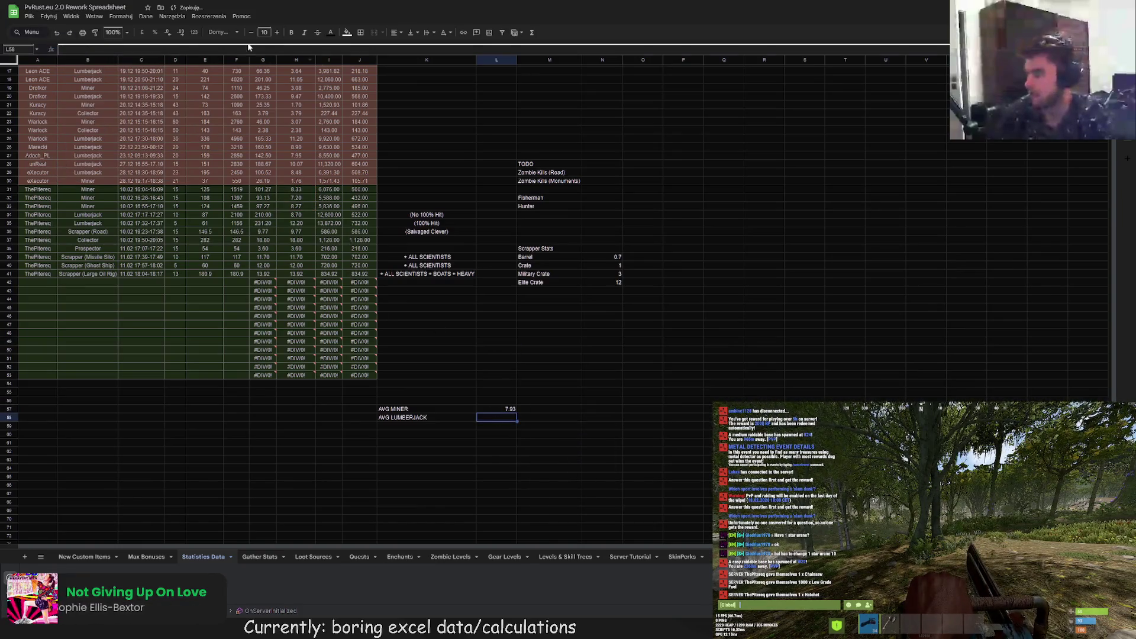
# - Enter =AVERAGE(H34:H35) in L58, giving a lumberjack average of 10.45
pyautogui.press('Return')
pyautogui.write('A')
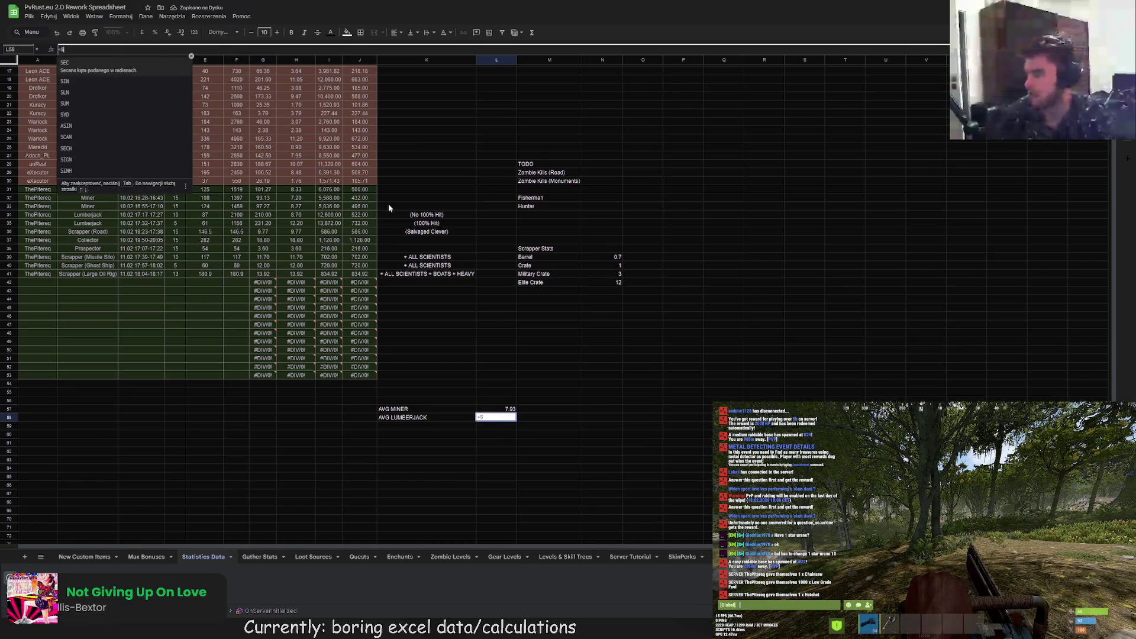
pyautogui.write('VER')
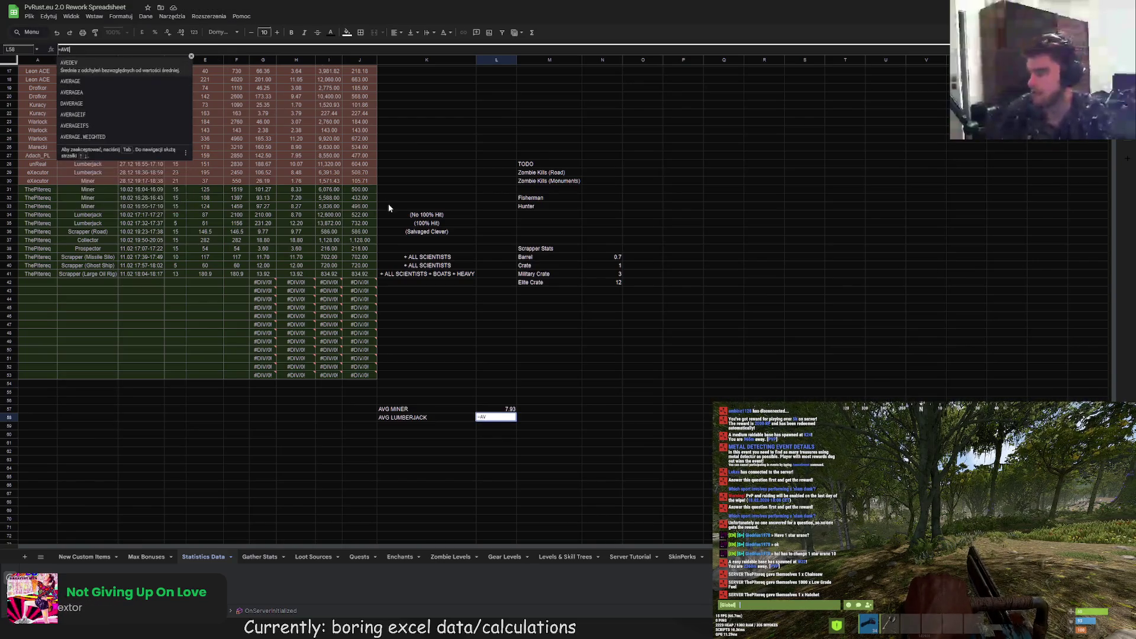
pyautogui.press('Tab')
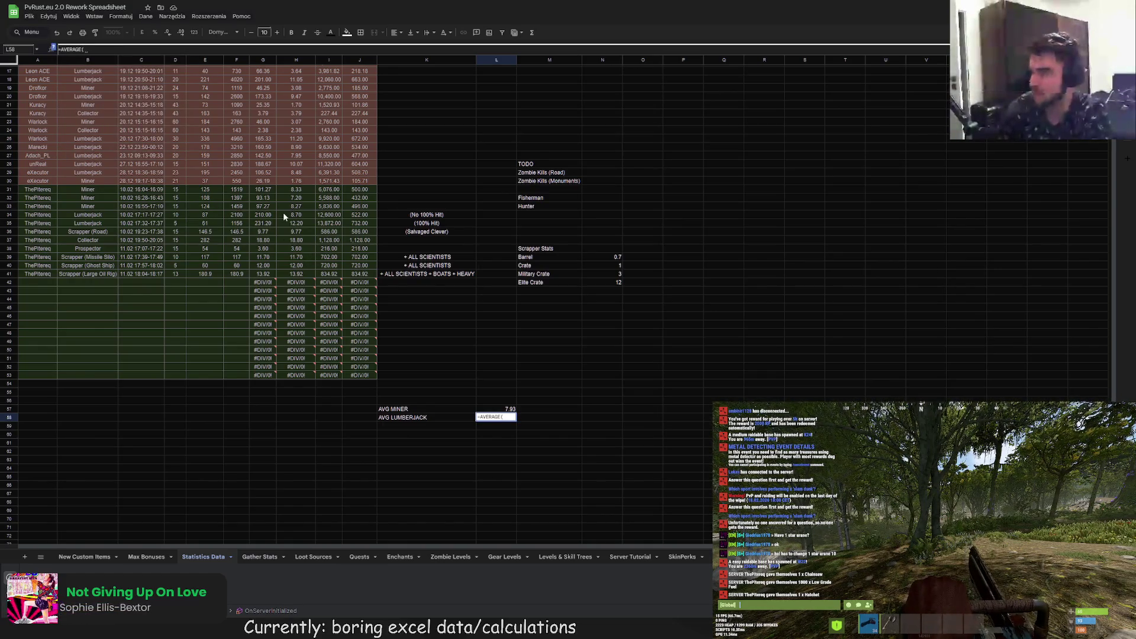
pyautogui.scroll(5, 349, 322)
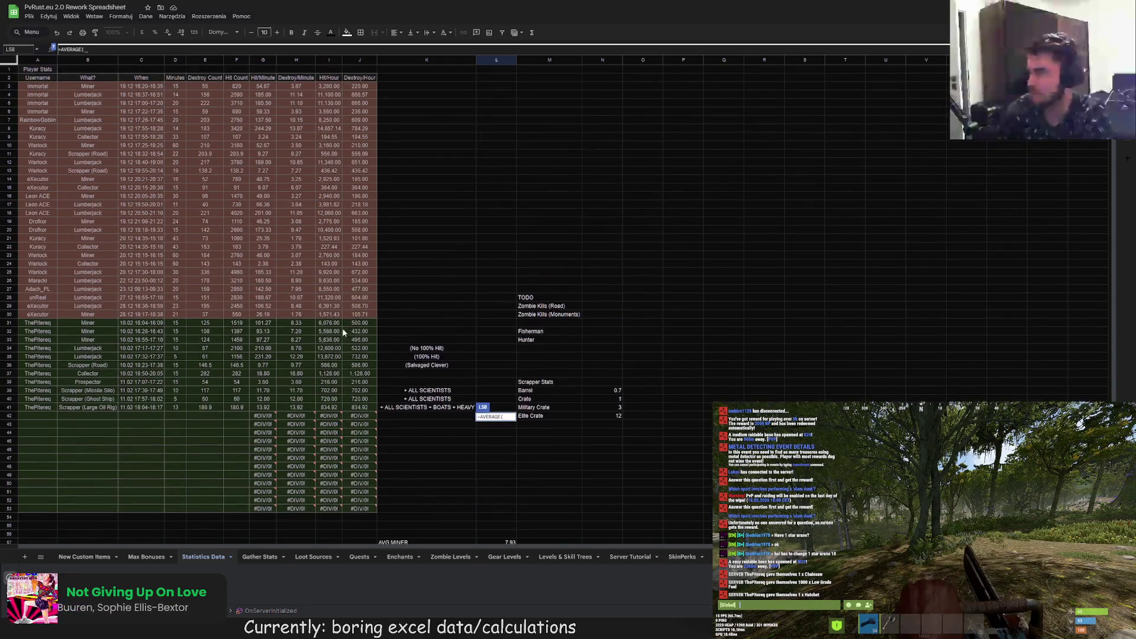
pyautogui.moveTo(296, 348); pyautogui.dragTo(297, 357)
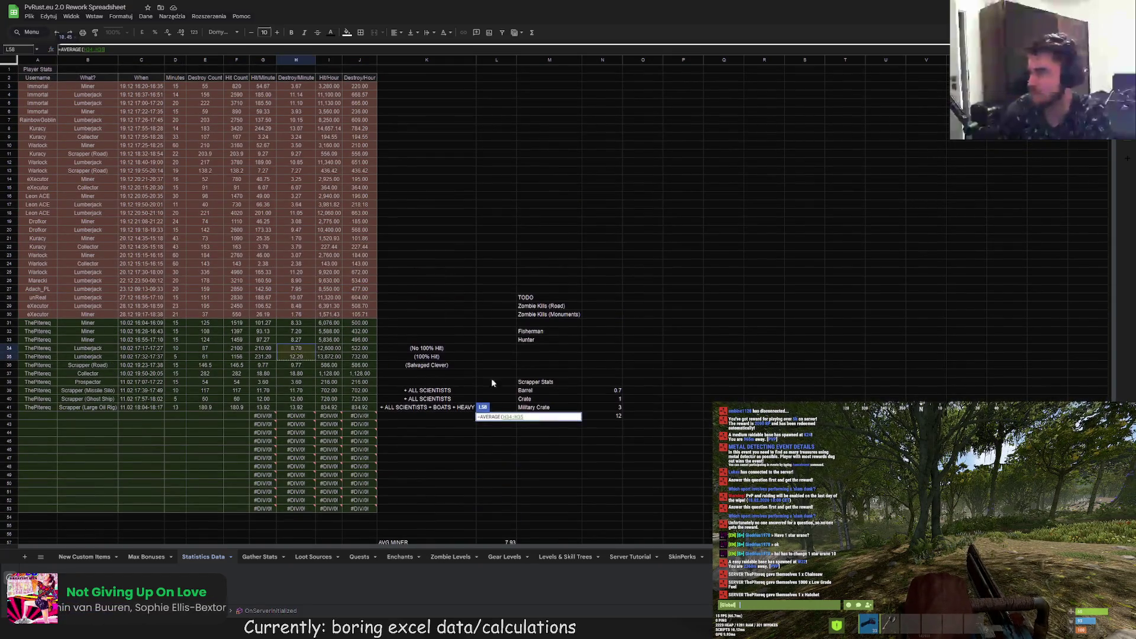
pyautogui.scroll(-7, 491, 378)
pyautogui.press('Return')
pyautogui.click(512, 374)
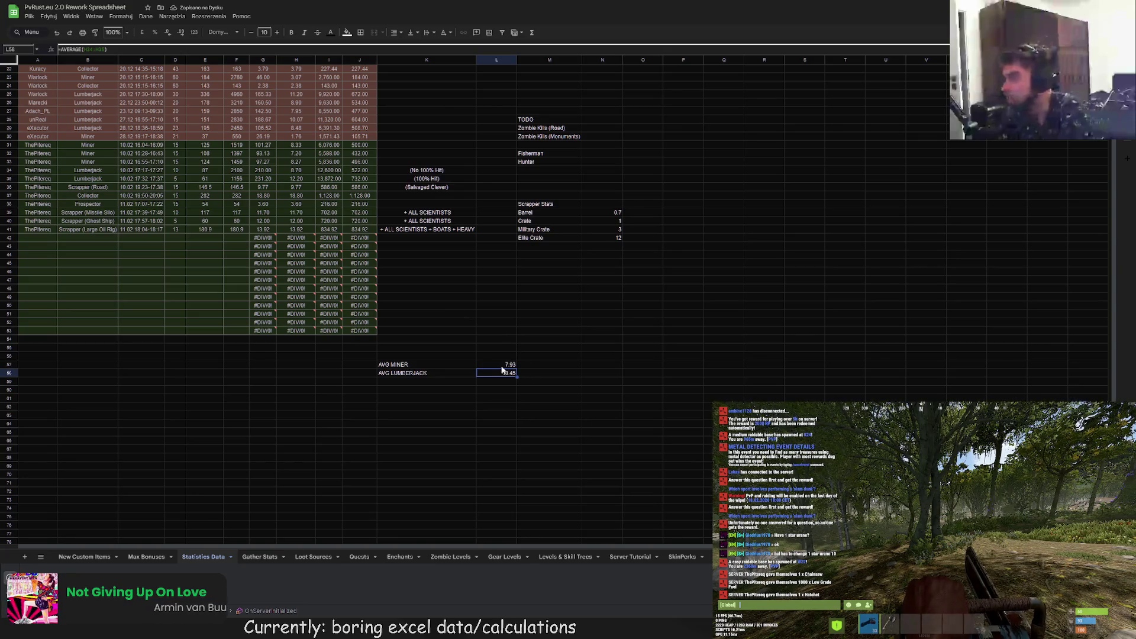
# - Set Gather Stats B2 to =1000* the Statistics Data L58 average, yielding 10450
pyautogui.click(261, 555)
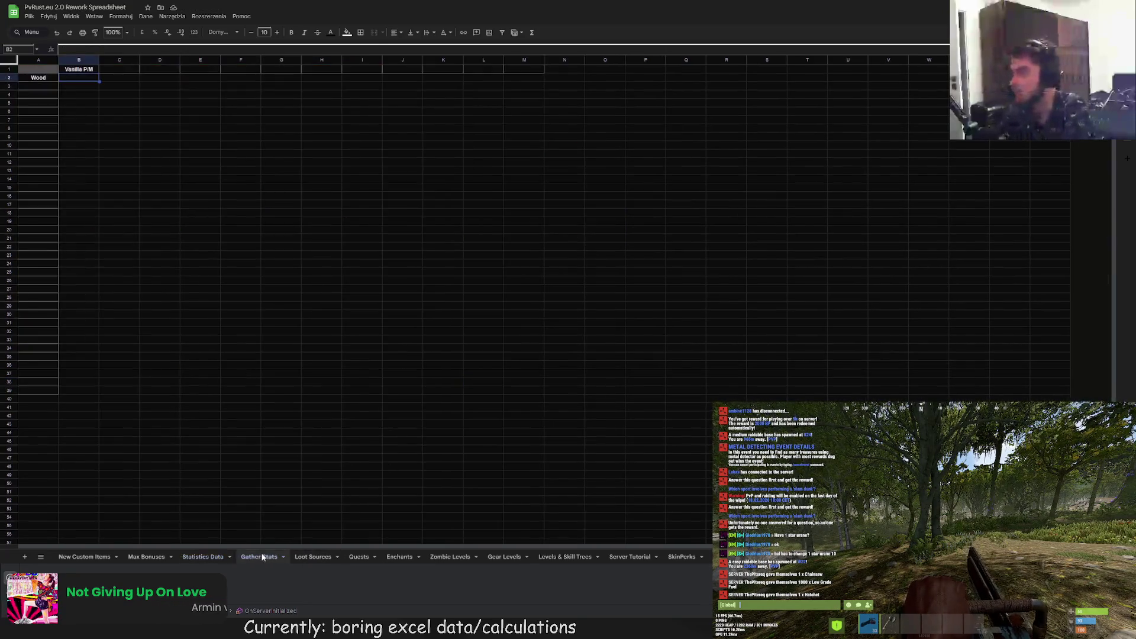
pyautogui.write('=1')
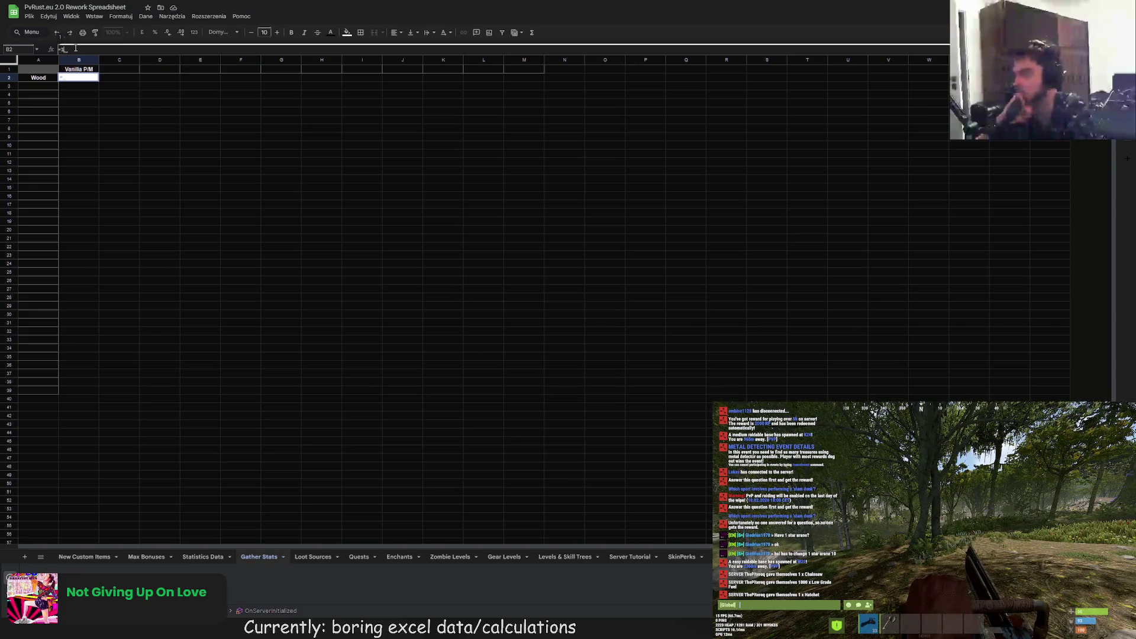
pyautogui.write('000*')
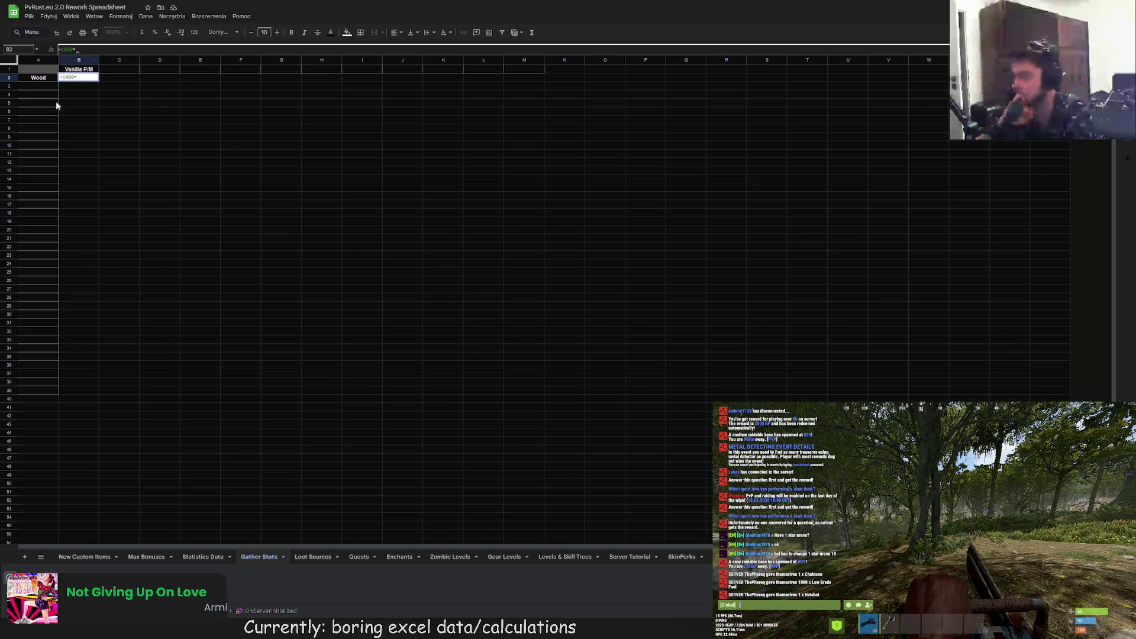
pyautogui.click(203, 556)
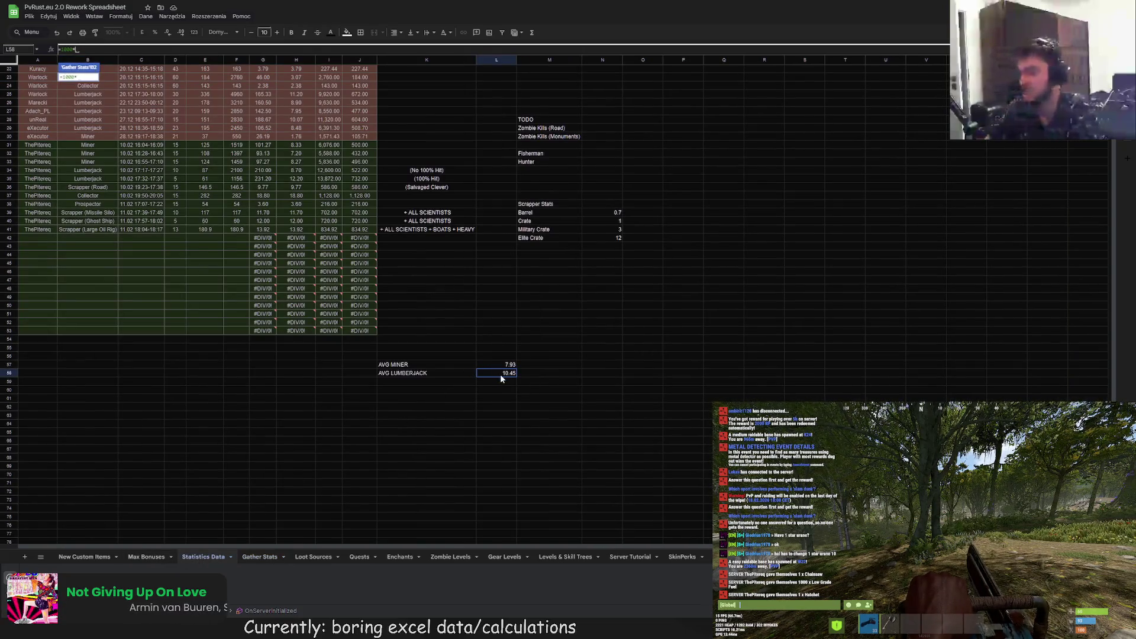
pyautogui.click(499, 374)
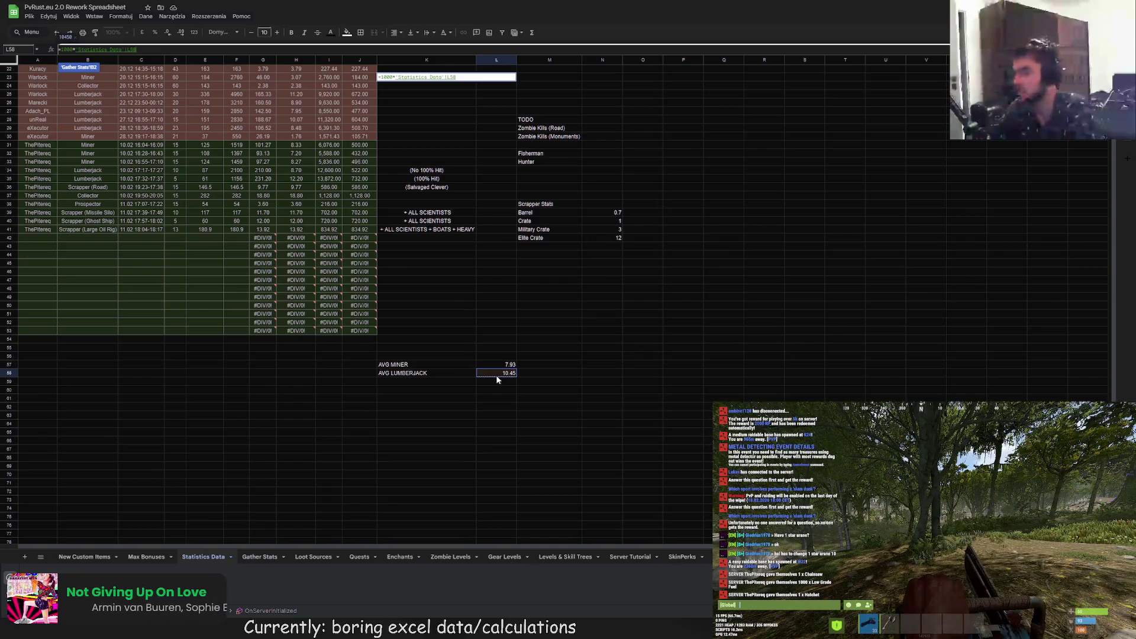
pyautogui.press('Return')
pyautogui.click(109, 114)
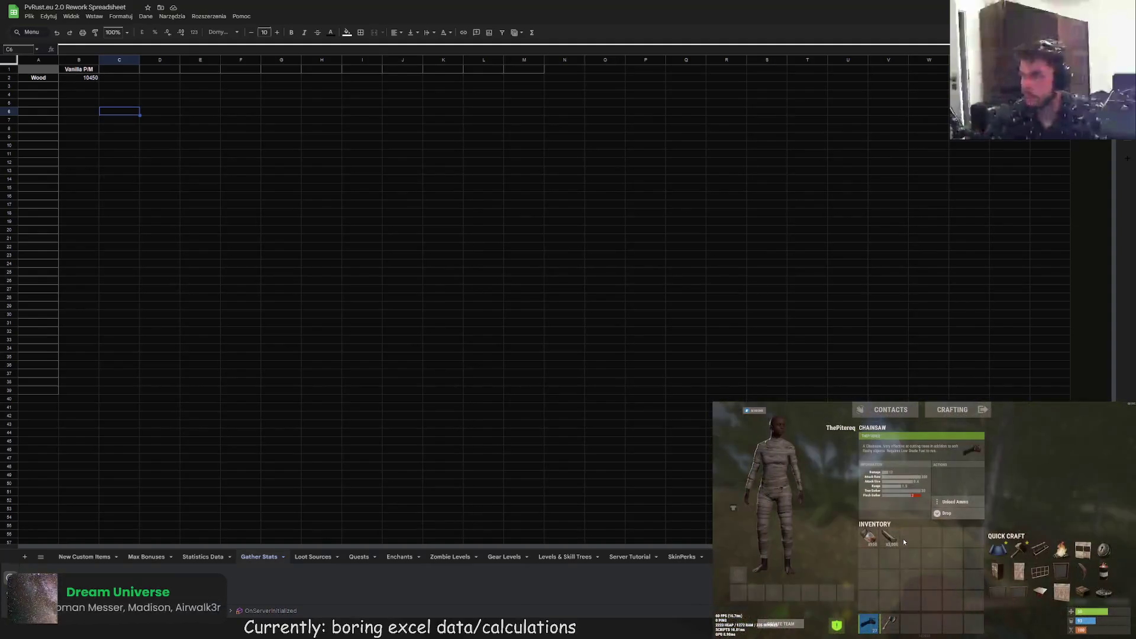
pyautogui.press('Tab')
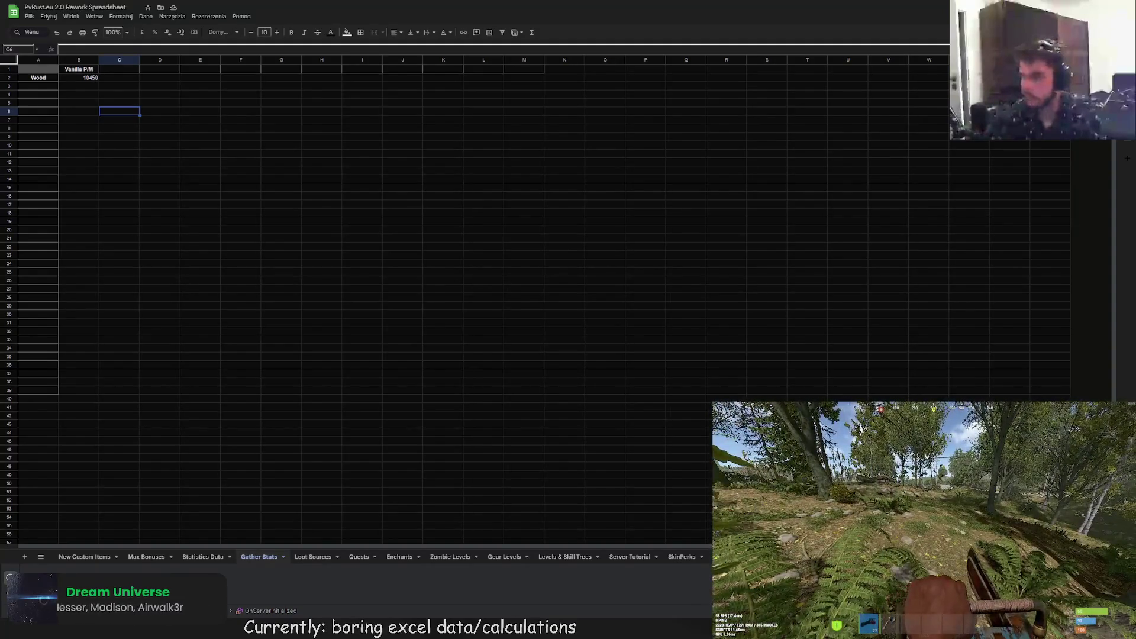
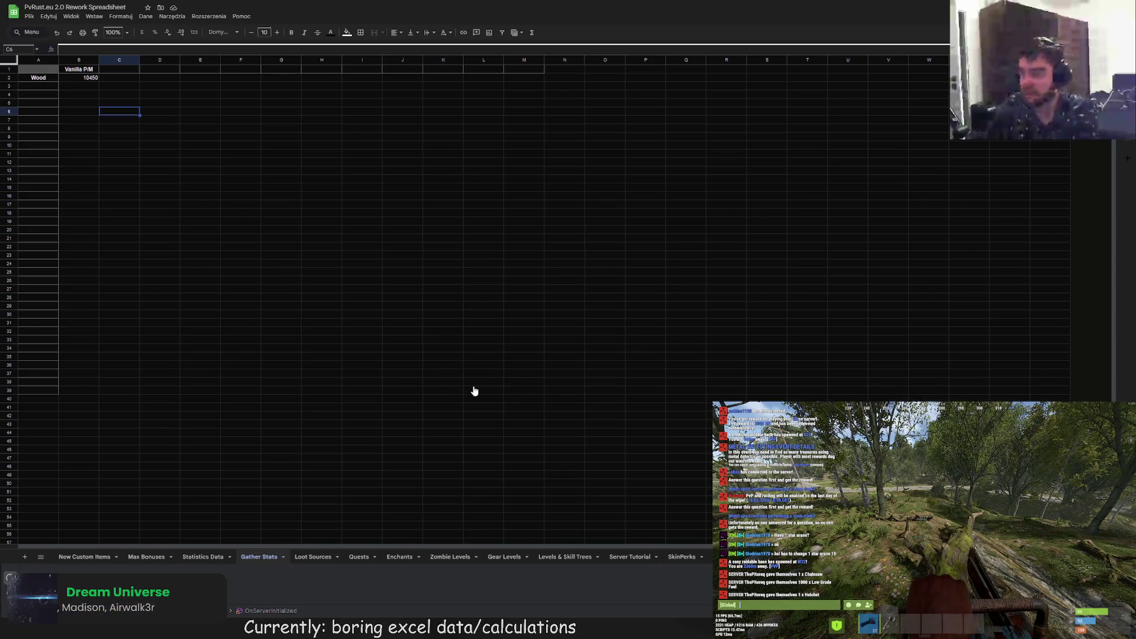
# - Leave the Gather Stats sheet for the Night Eye website management tab
pyautogui.click(170, 257)
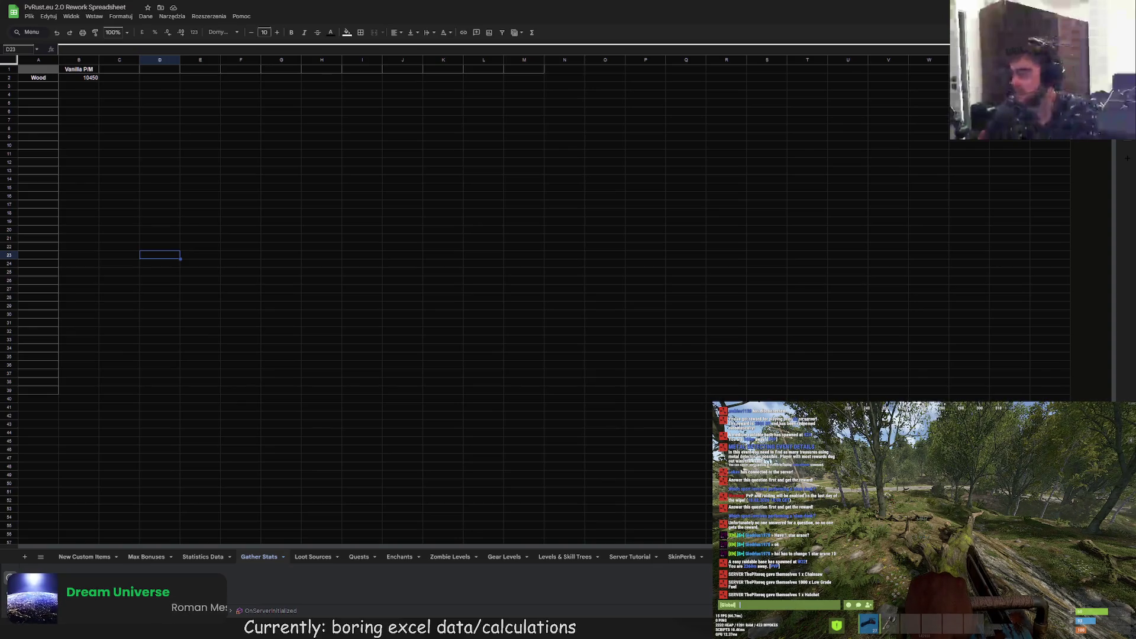
pyautogui.hotkey('ctrl', 'Tab')
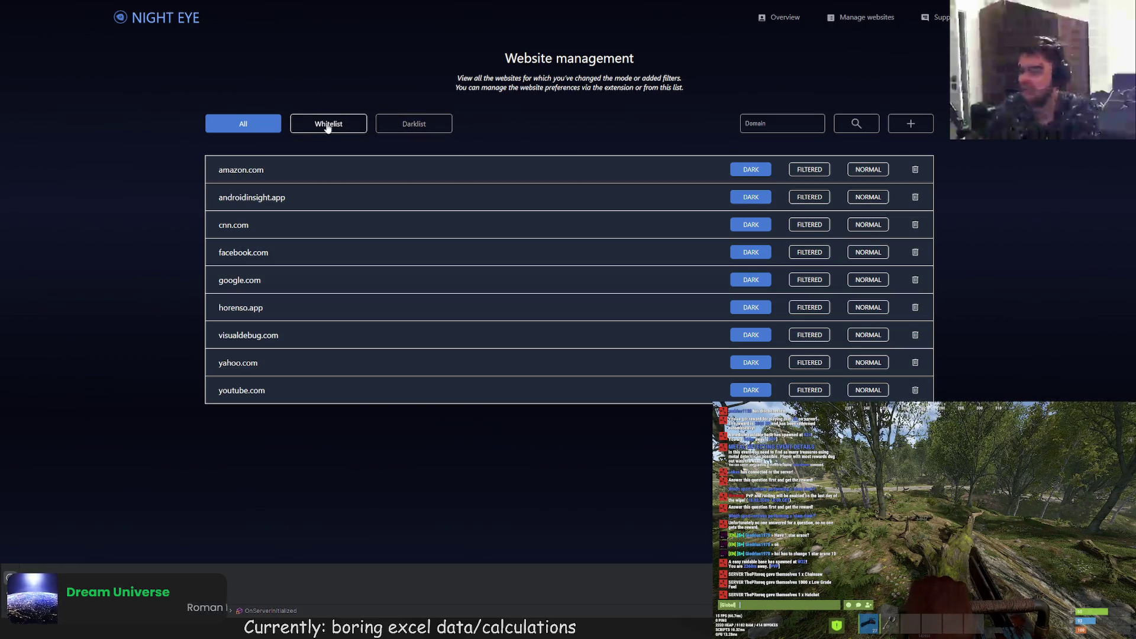
# - Cycle the Night Eye website list through the Whitelist, All and Darklist filters
pyautogui.click(327, 127)
pyautogui.click(262, 122)
pyautogui.click(419, 122)
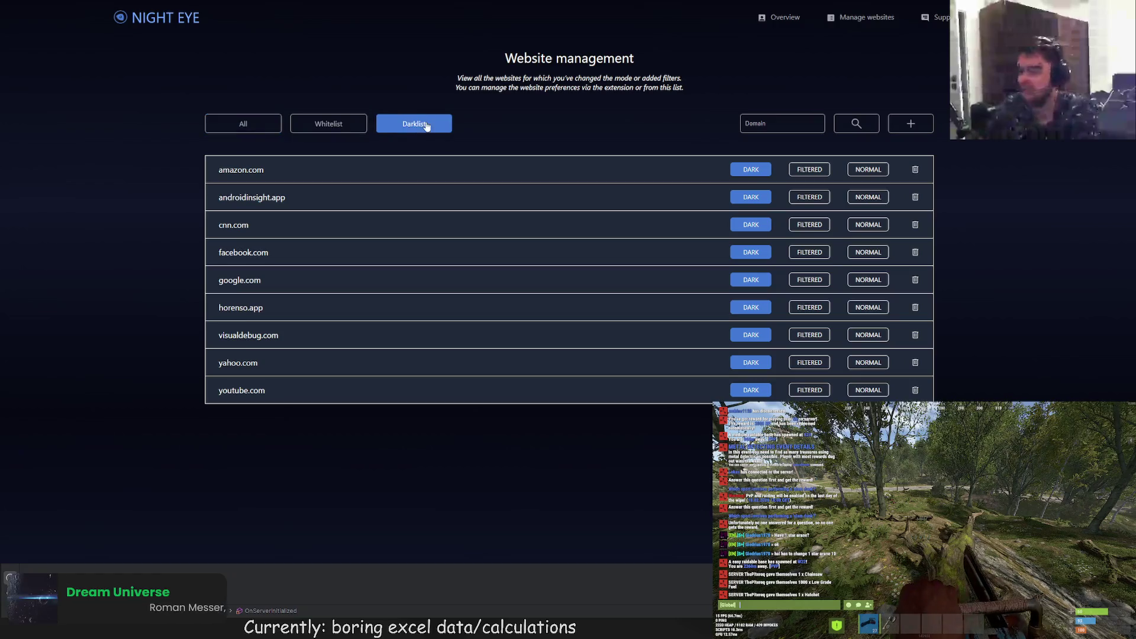
pyautogui.click(243, 130)
# - In Overview, set the default mode for new websites to Normal
pyautogui.click(778, 17)
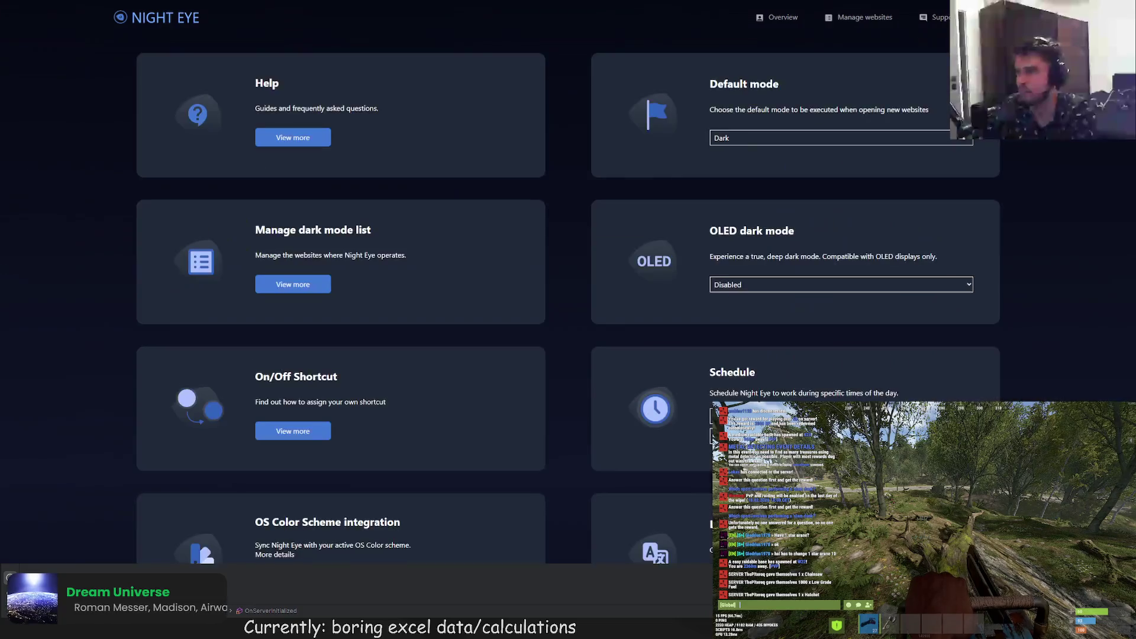
pyautogui.click(747, 176)
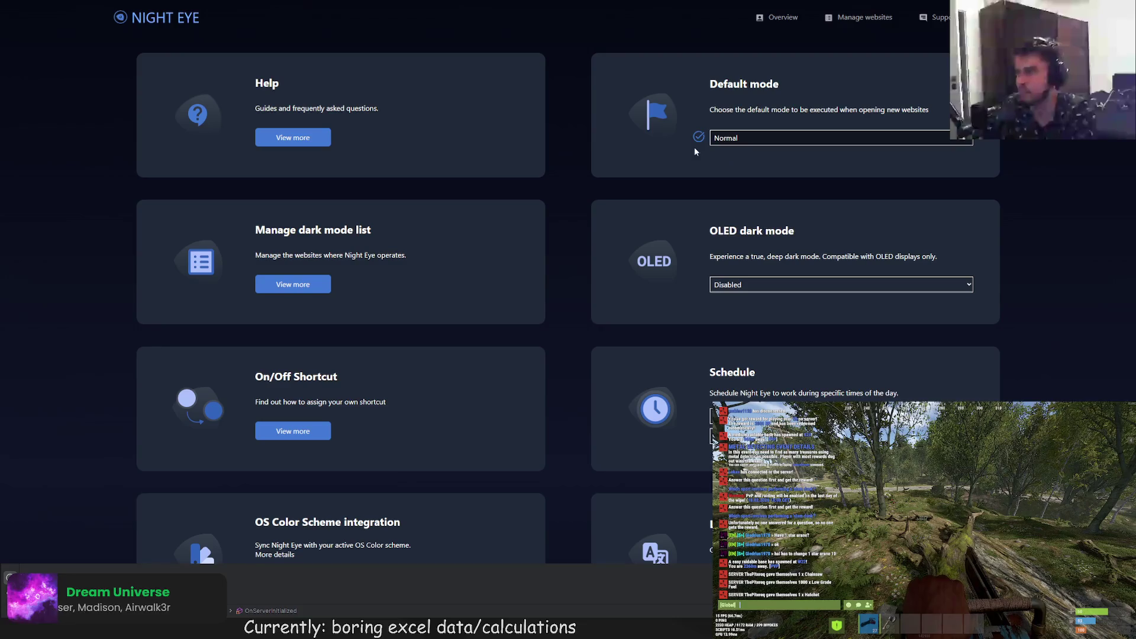
pyautogui.scroll(-1, 671, 160)
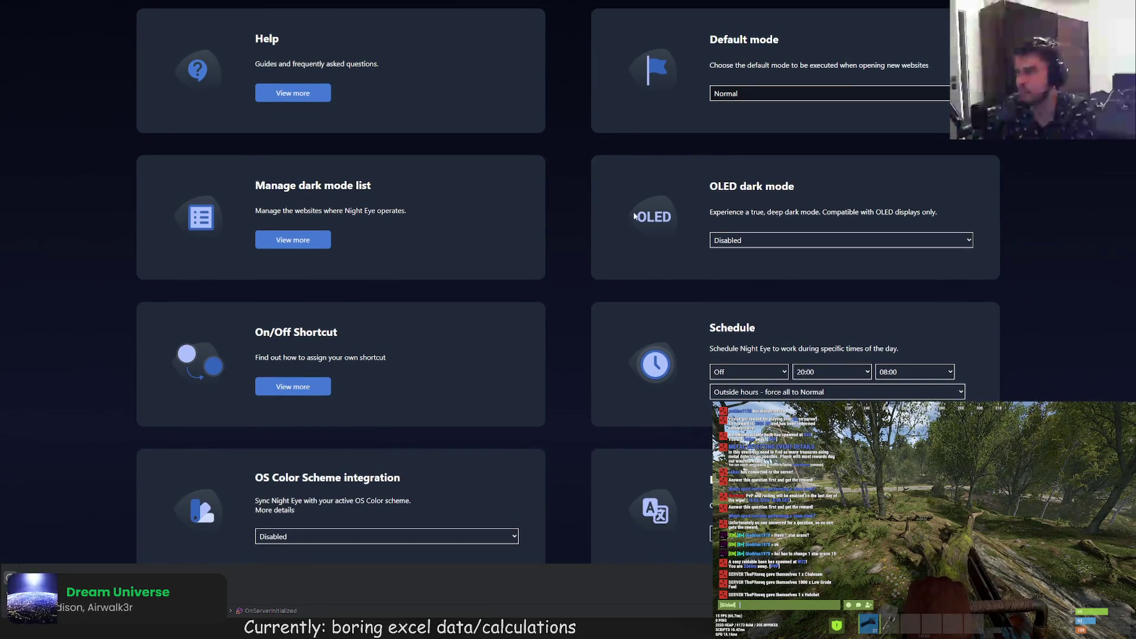
pyautogui.scroll(-2, 736, 244)
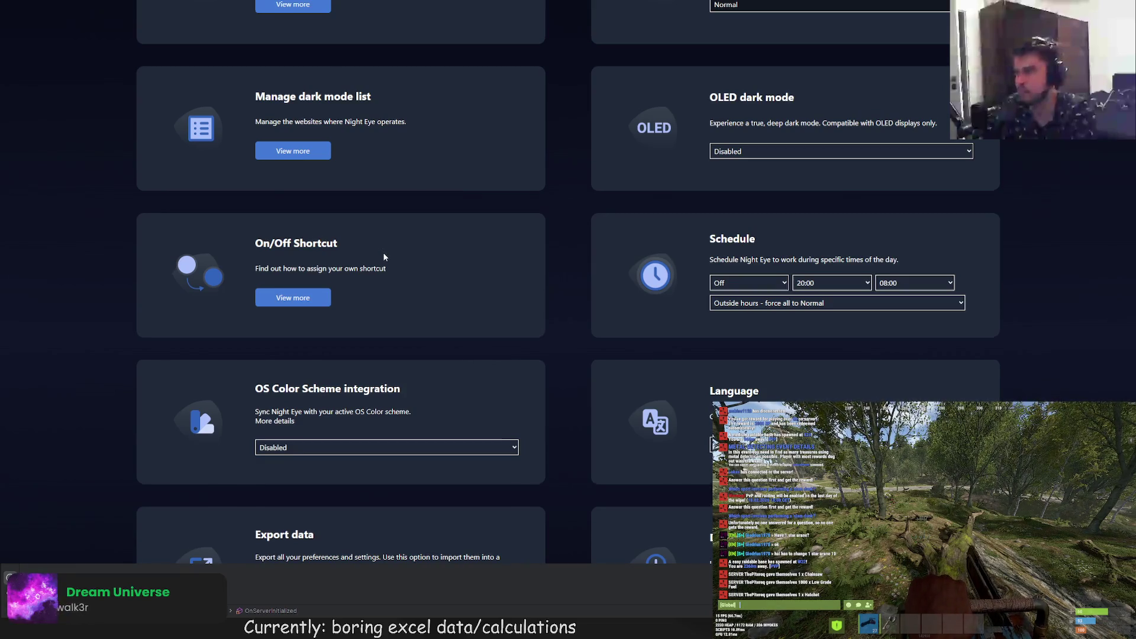
pyautogui.scroll(-2, 382, 252)
pyautogui.scroll(5, 393, 289)
pyautogui.scroll(-4, 734, 391)
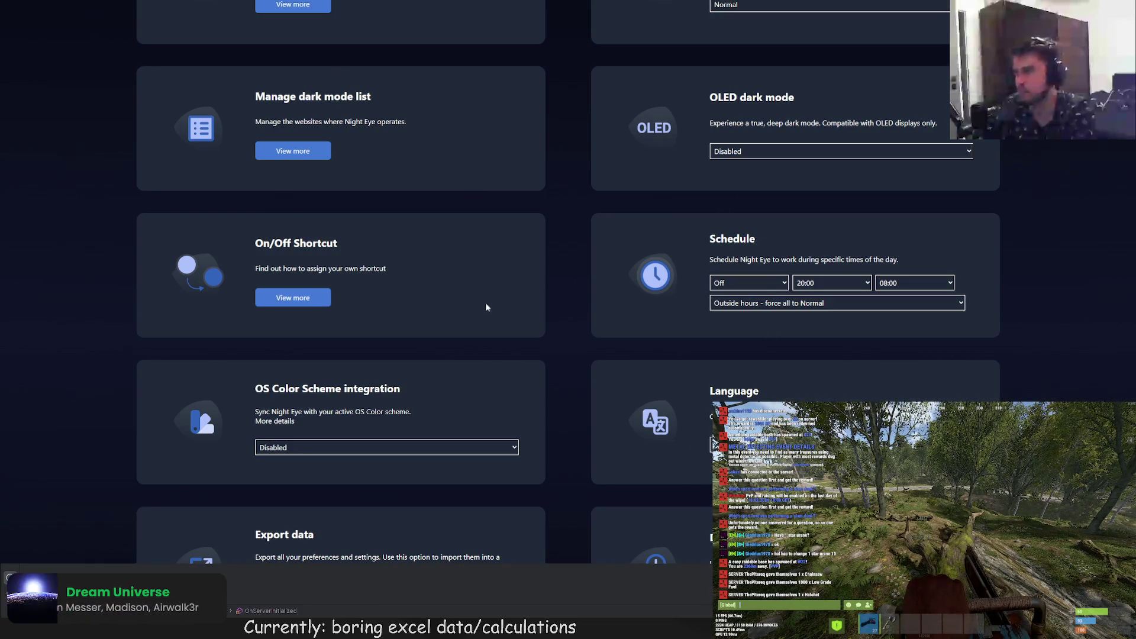
# - Return to Manage websites, review the whitelist, then go back to the PvRust spreadsheet
pyautogui.click(262, 130)
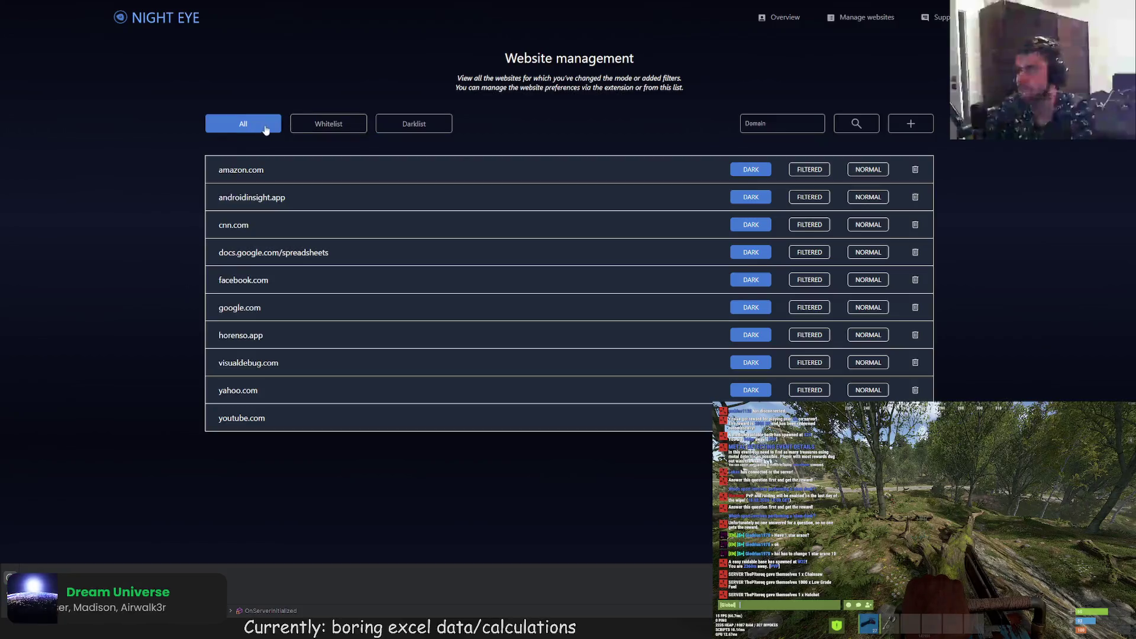
pyautogui.click(336, 129)
pyautogui.click(248, 125)
pyautogui.hotkey('ctrl', 'Tab')
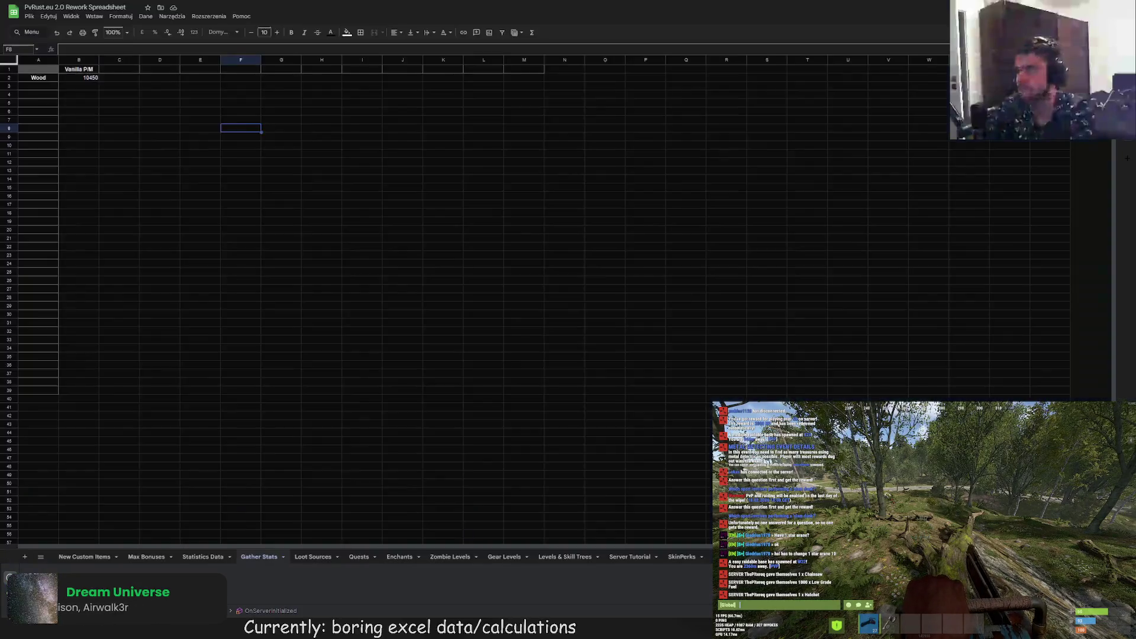
pyautogui.press('F5')
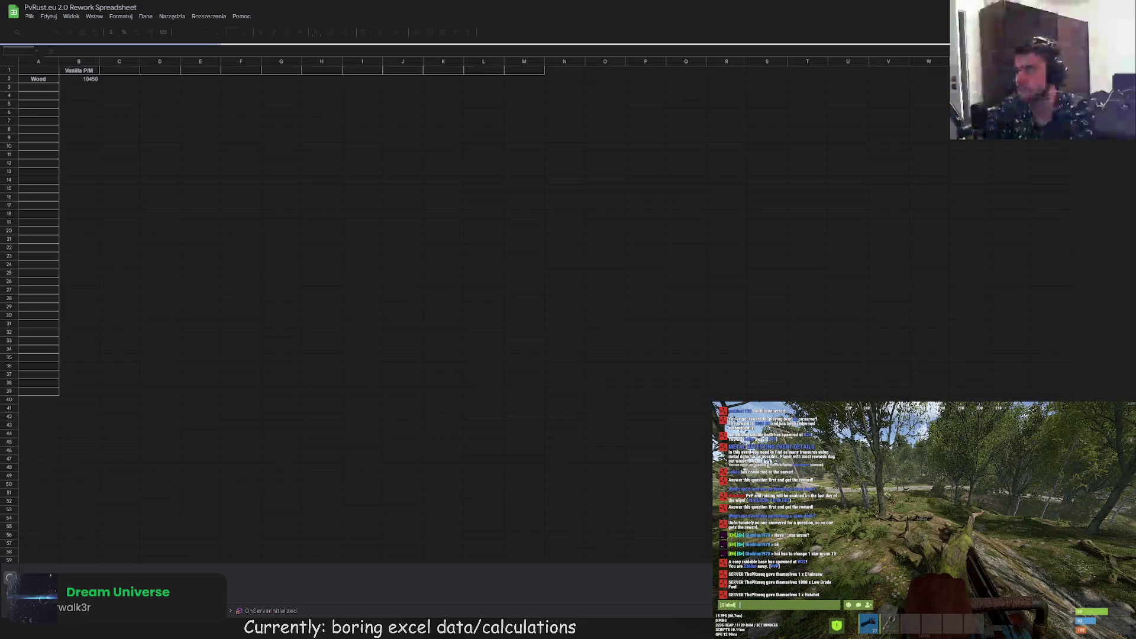
pyautogui.hotkey('ctrl', 'Tab')
pyautogui.hotkey('ctrl', 'Tab')
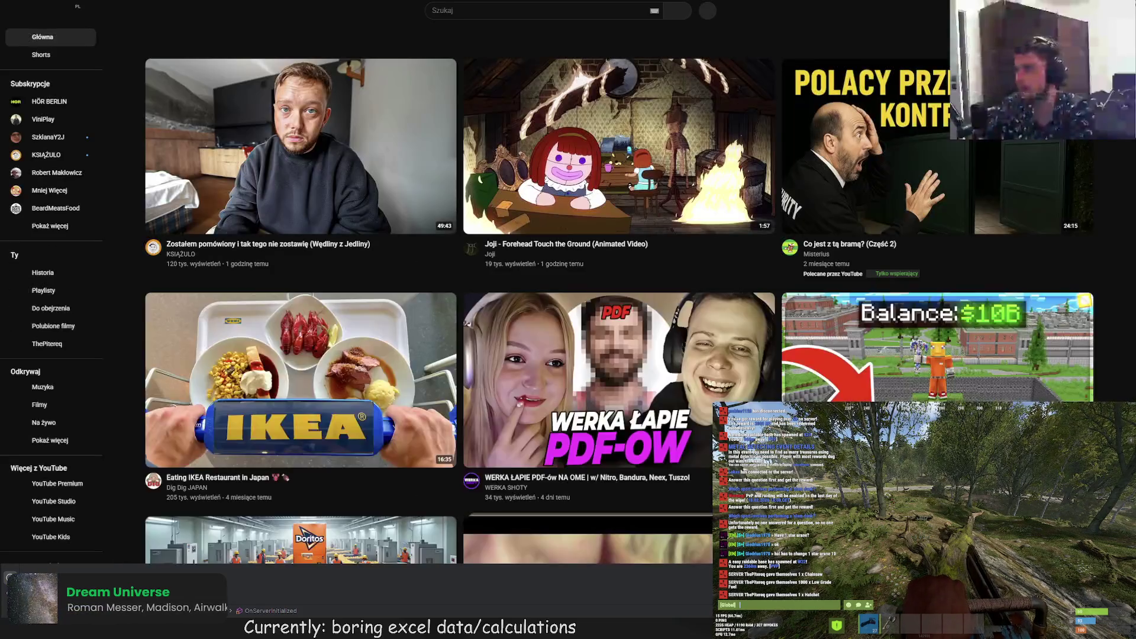
pyautogui.hotkey('ctrl', 'Tab')
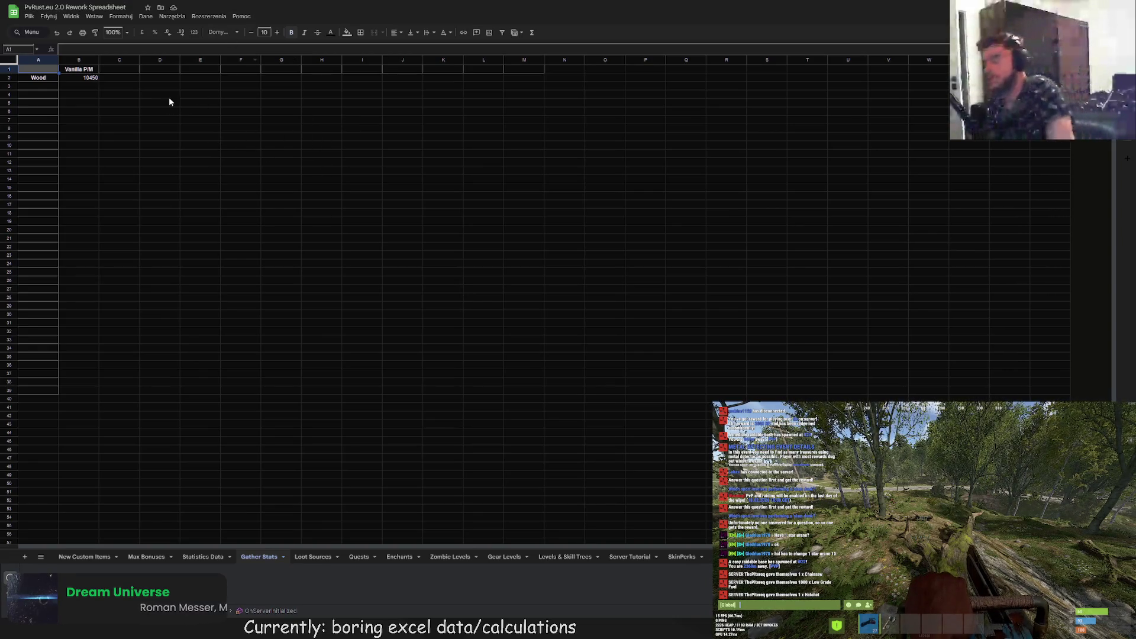
# - Enter Stones in A3 and Metal Ore in A4 below Wood
pyautogui.click(113, 71)
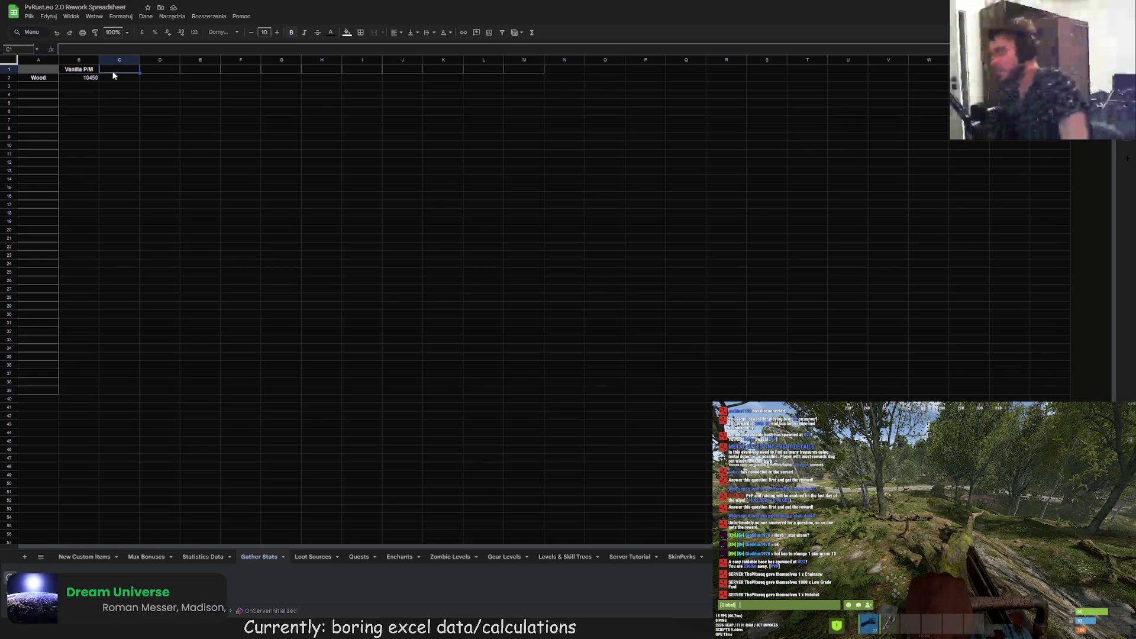
pyautogui.click(36, 89)
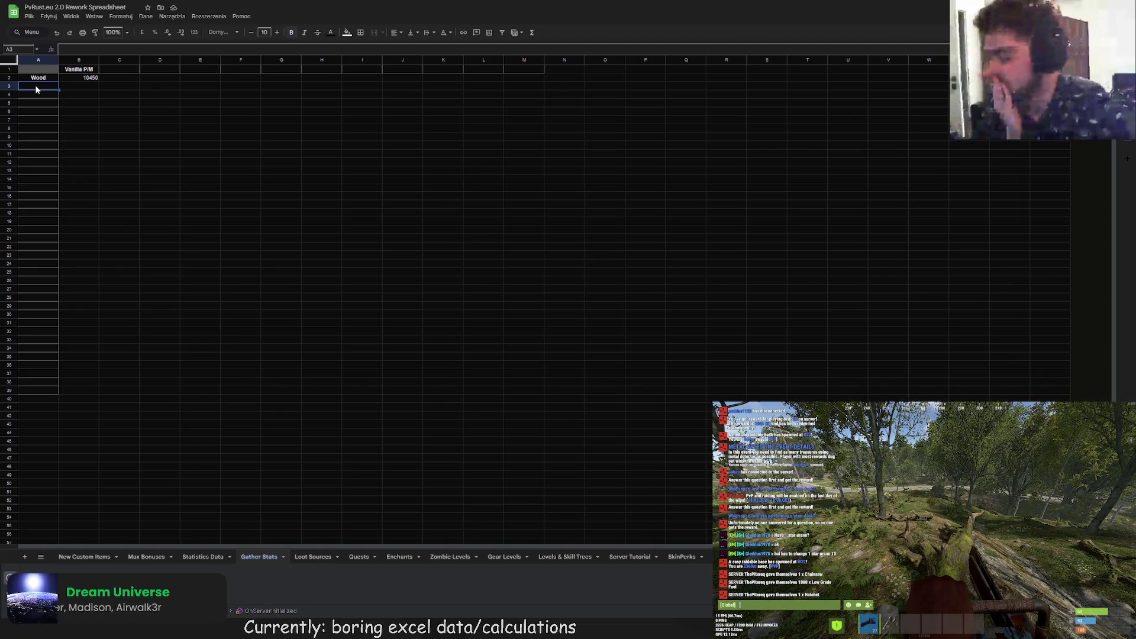
pyautogui.write('Stones')
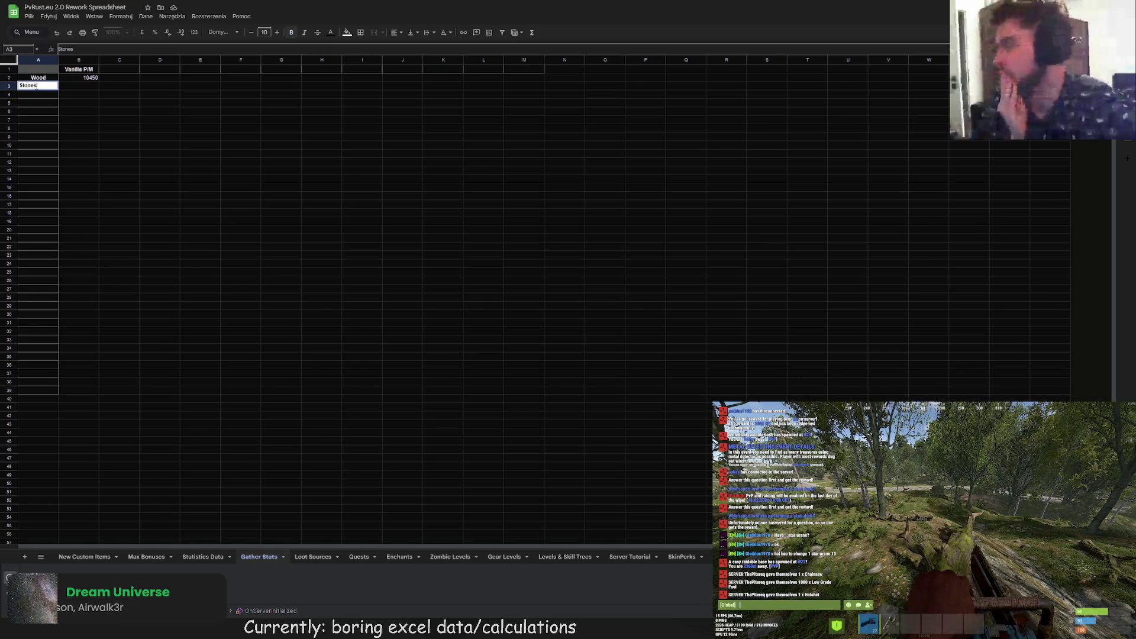
pyautogui.press('Return')
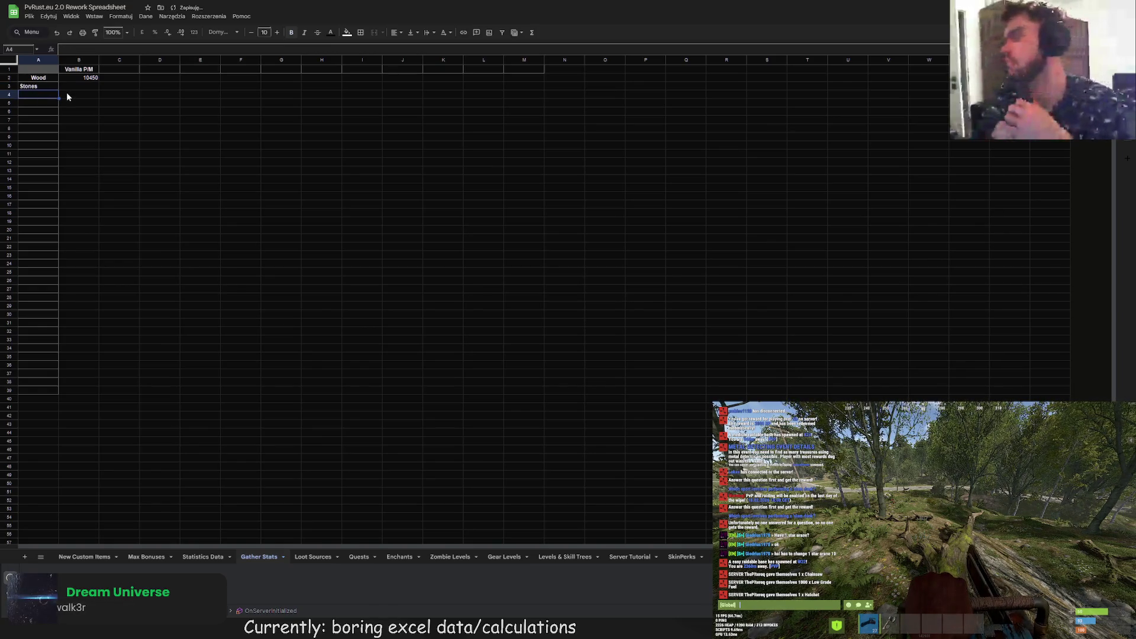
pyautogui.doubleClick(48, 98)
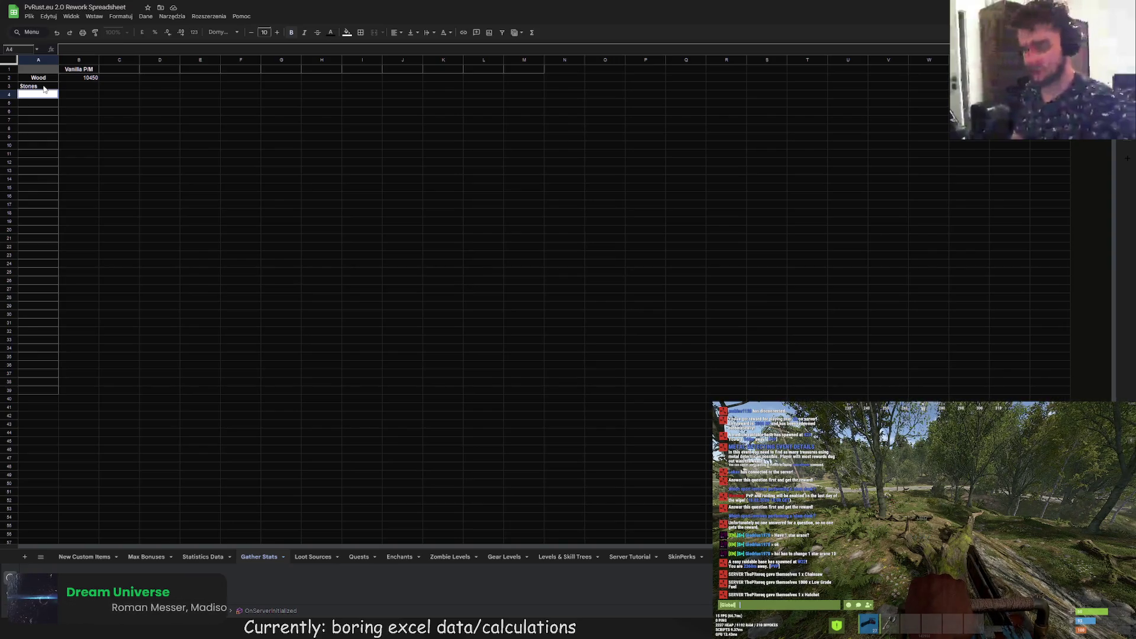
pyautogui.write('Metal Or')
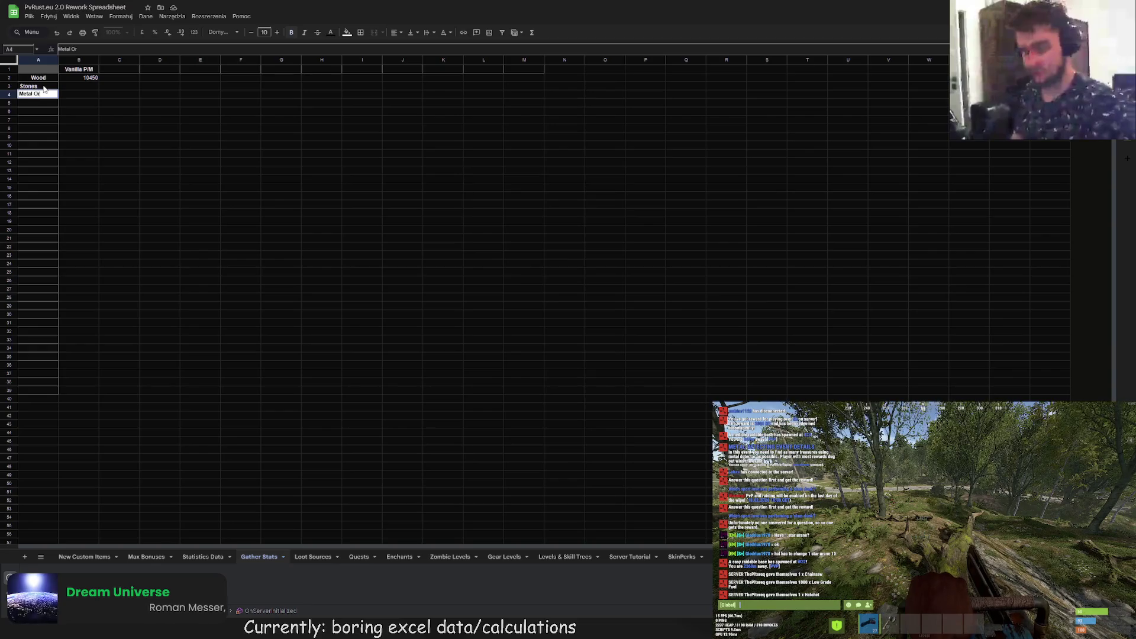
pyautogui.write('e')
pyautogui.press('Return')
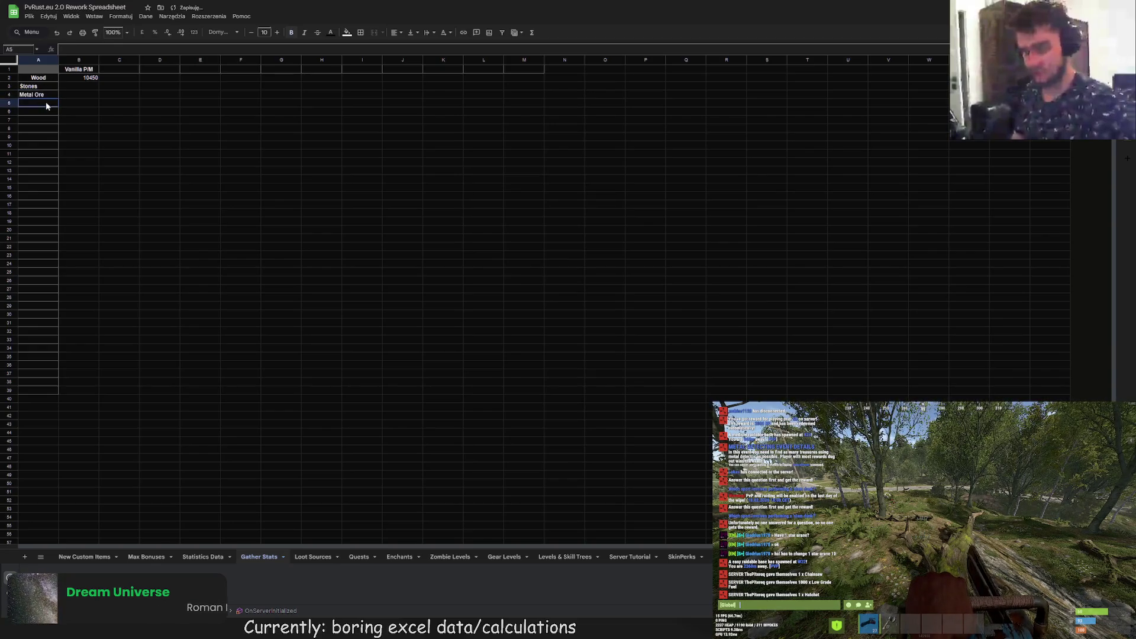
# - Add Sulfur Ore and High Quality Metal in A5:A6 and auto-fit column A
pyautogui.write('Sulfur')
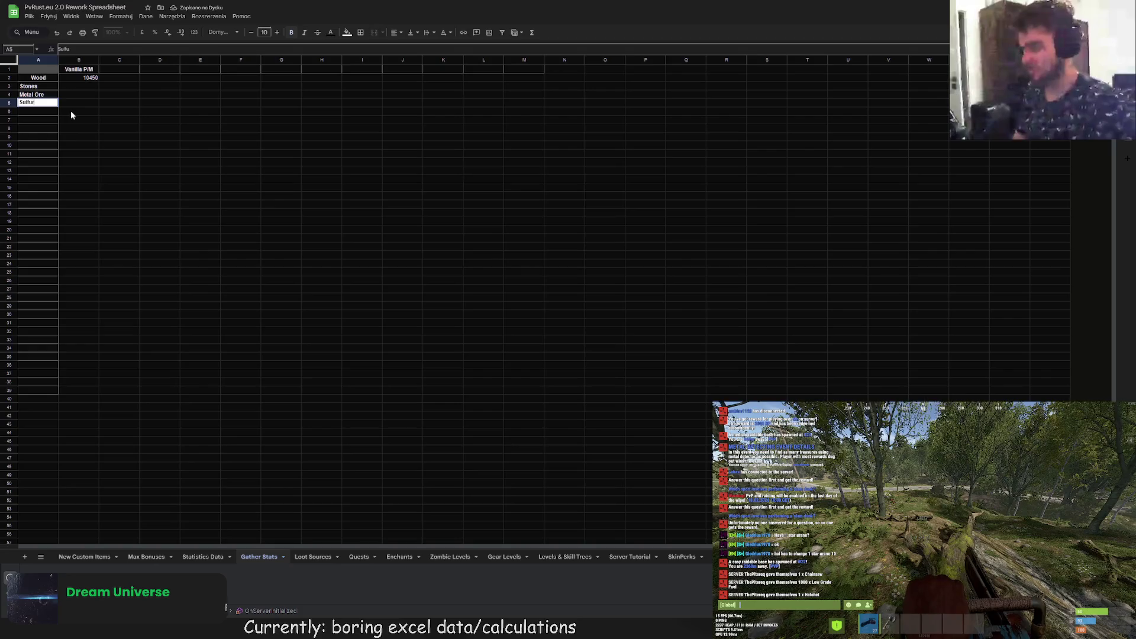
pyautogui.write(' Ore')
pyautogui.press('Return')
pyautogui.write('High Quality Metal')
pyautogui.press('Return')
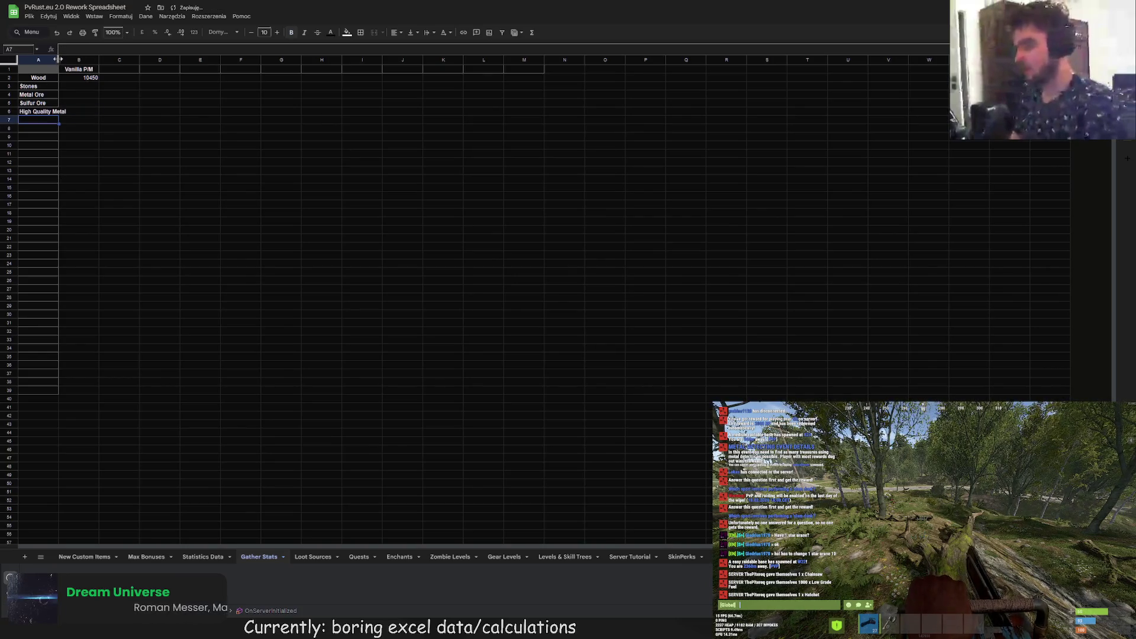
pyautogui.doubleClick(58, 60)
pyautogui.click(129, 120)
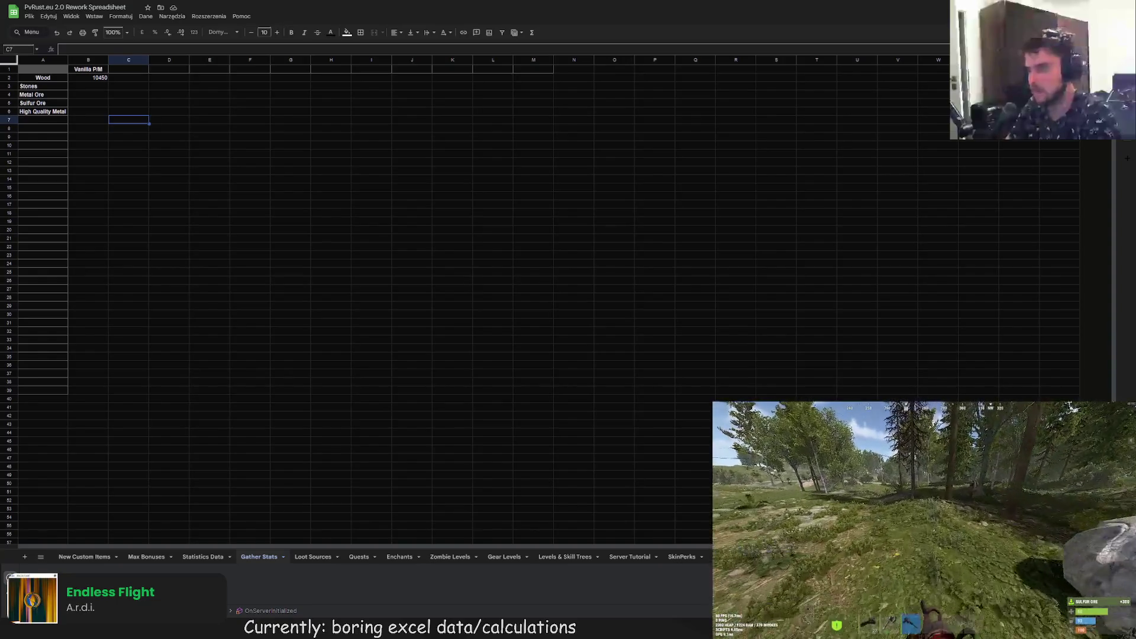
pyautogui.click(89, 87)
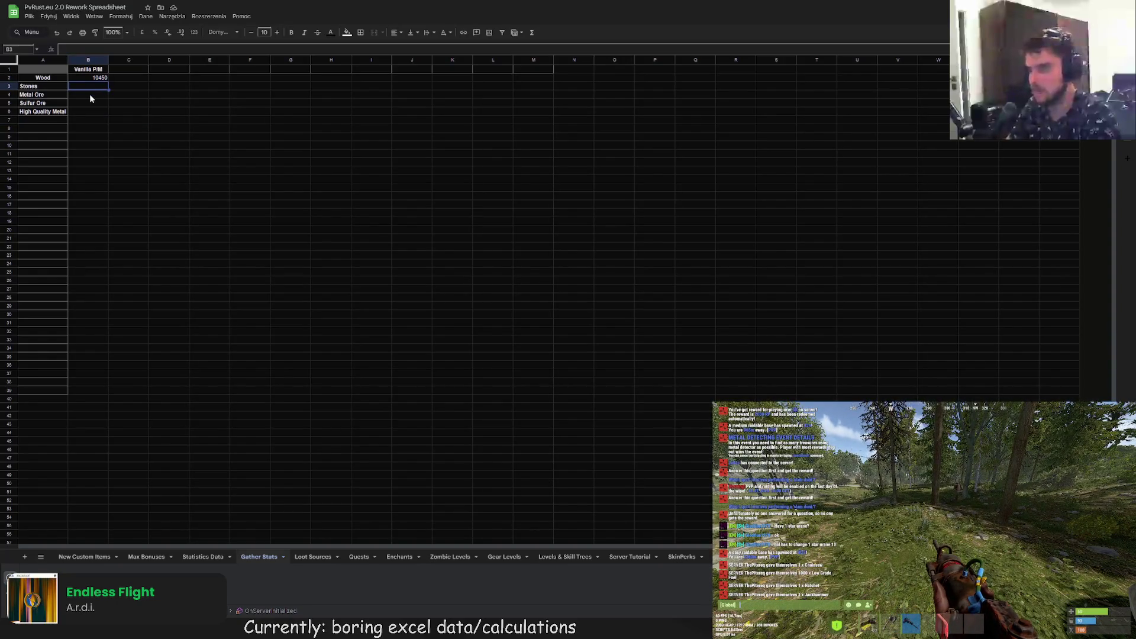
# - Enter the Stones formula in B3 as 1000 times Statistics Data's L57 AVG MINER value, divided by 3
pyautogui.write('=')
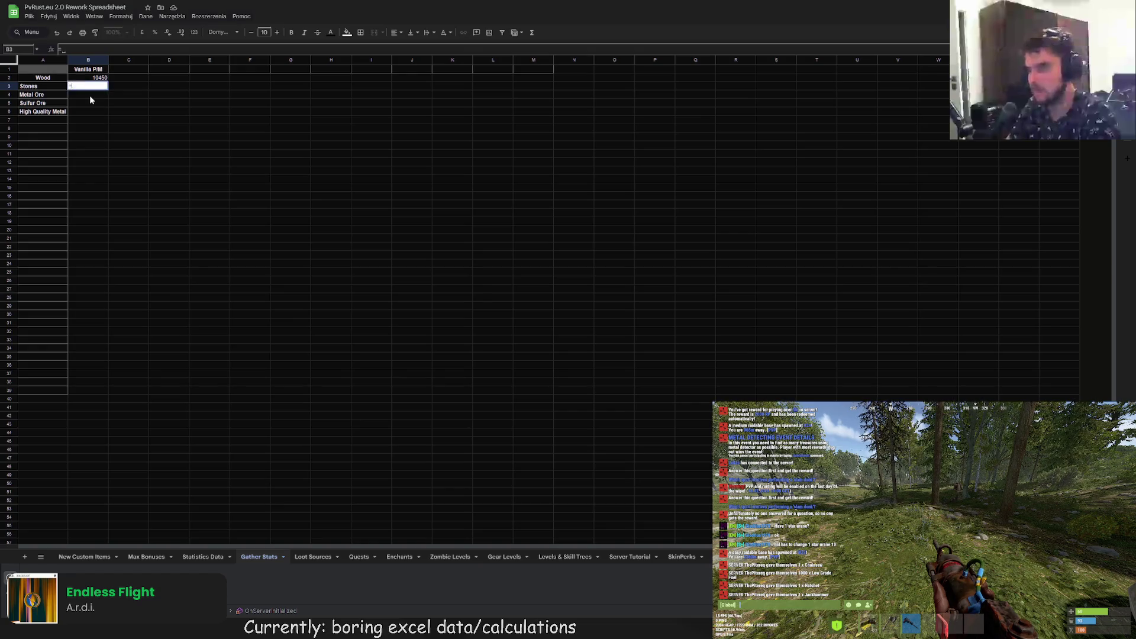
pyautogui.click(83, 51)
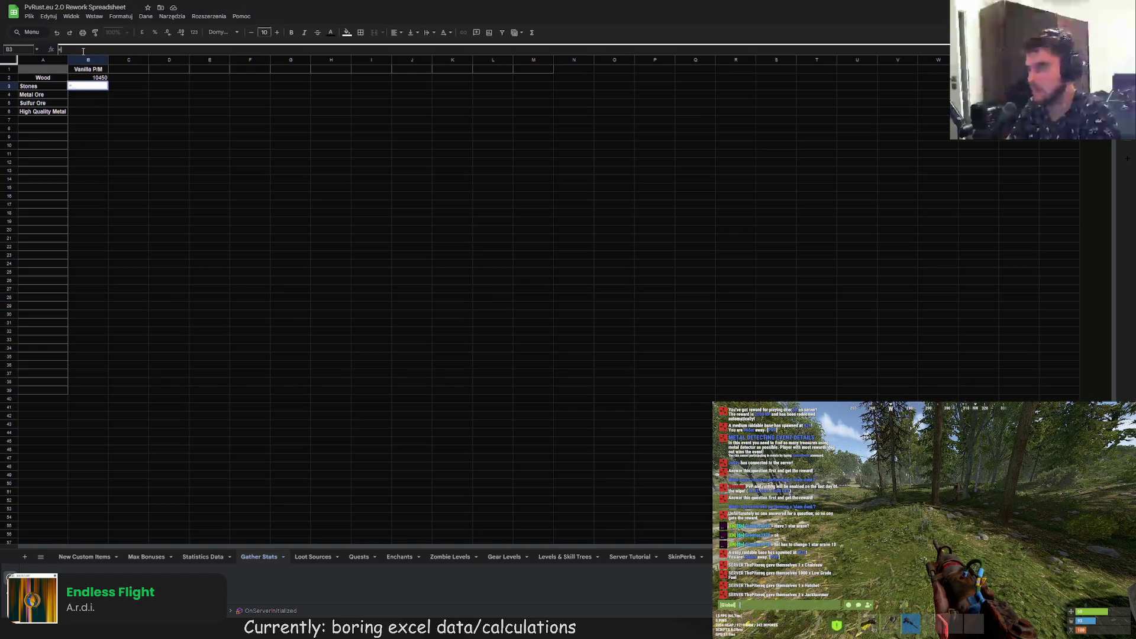
pyautogui.write('1000*')
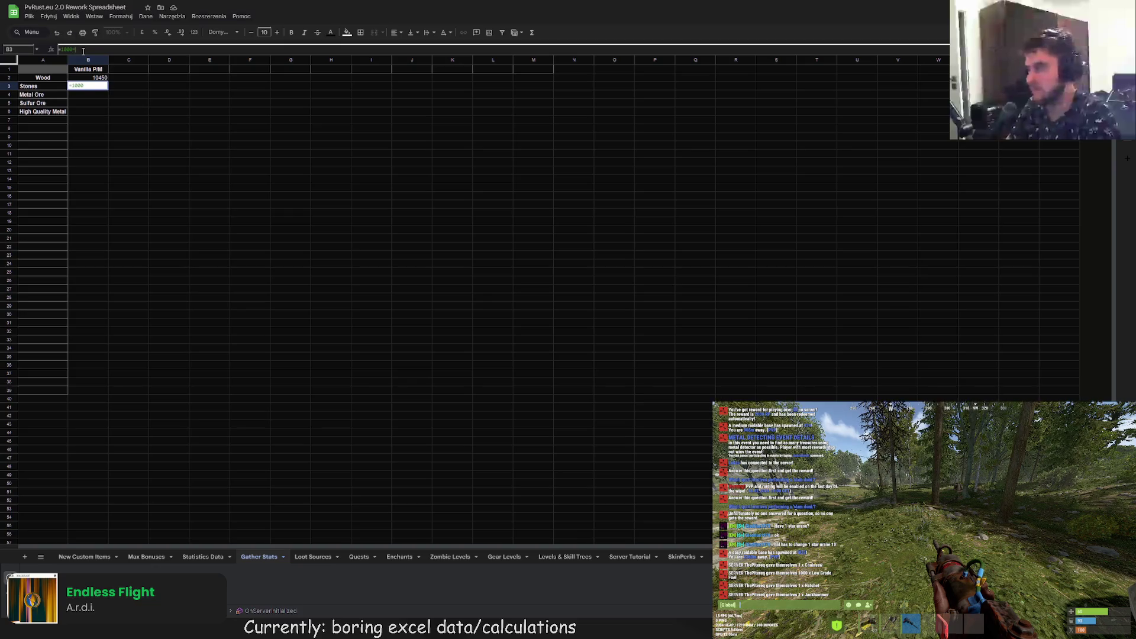
pyautogui.click(203, 556)
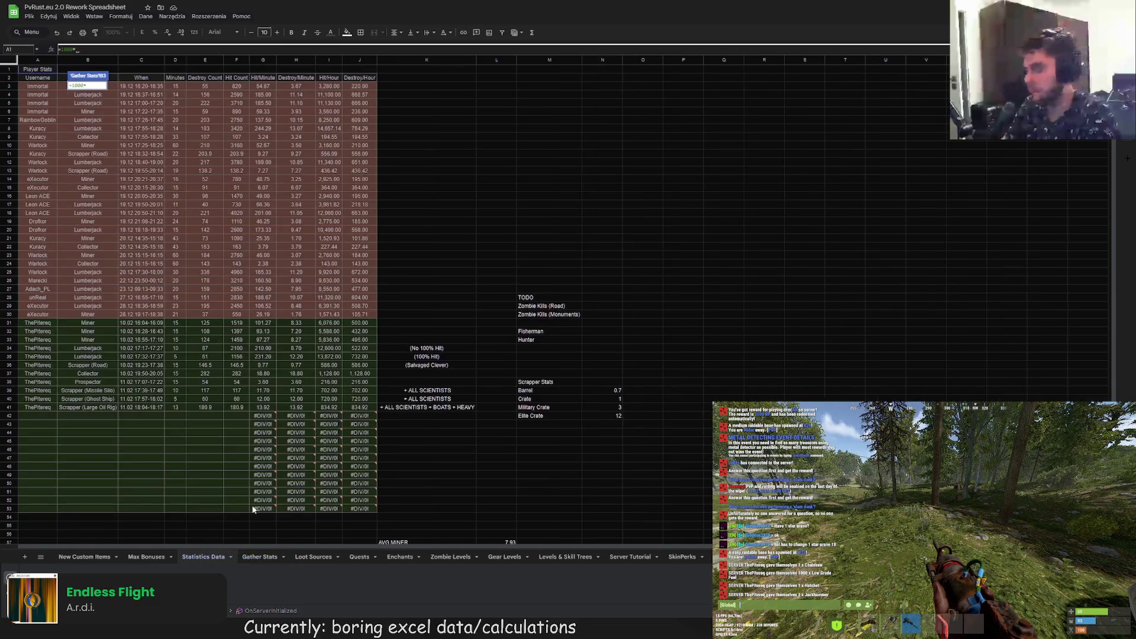
pyautogui.scroll(-3, 489, 398)
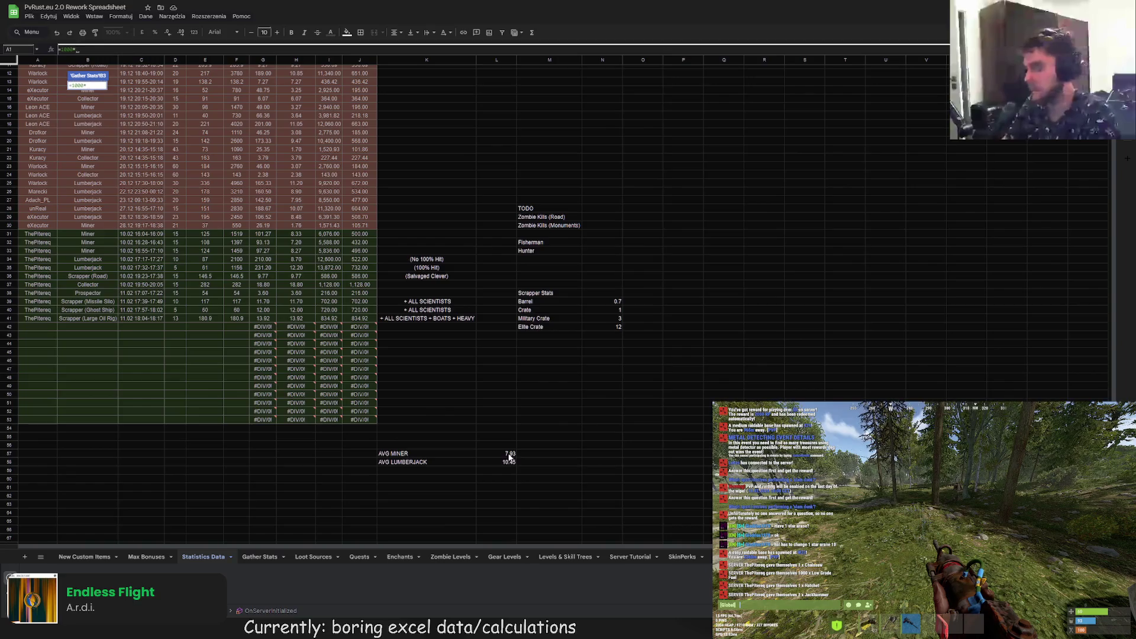
pyautogui.click(506, 454)
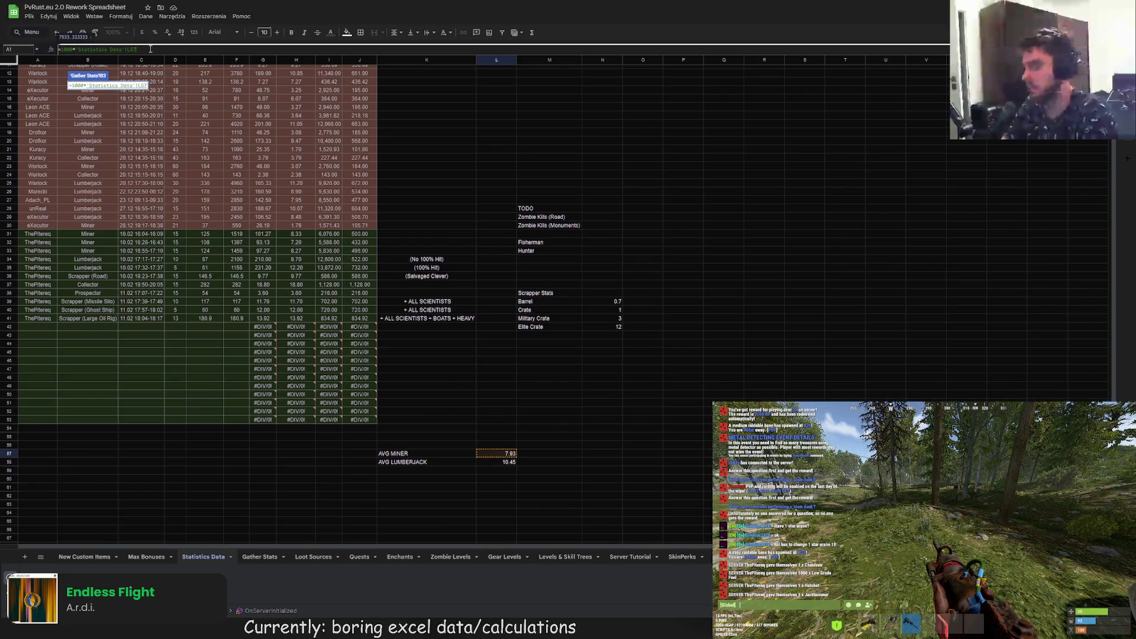
pyautogui.write('/3')
pyautogui.press('Return')
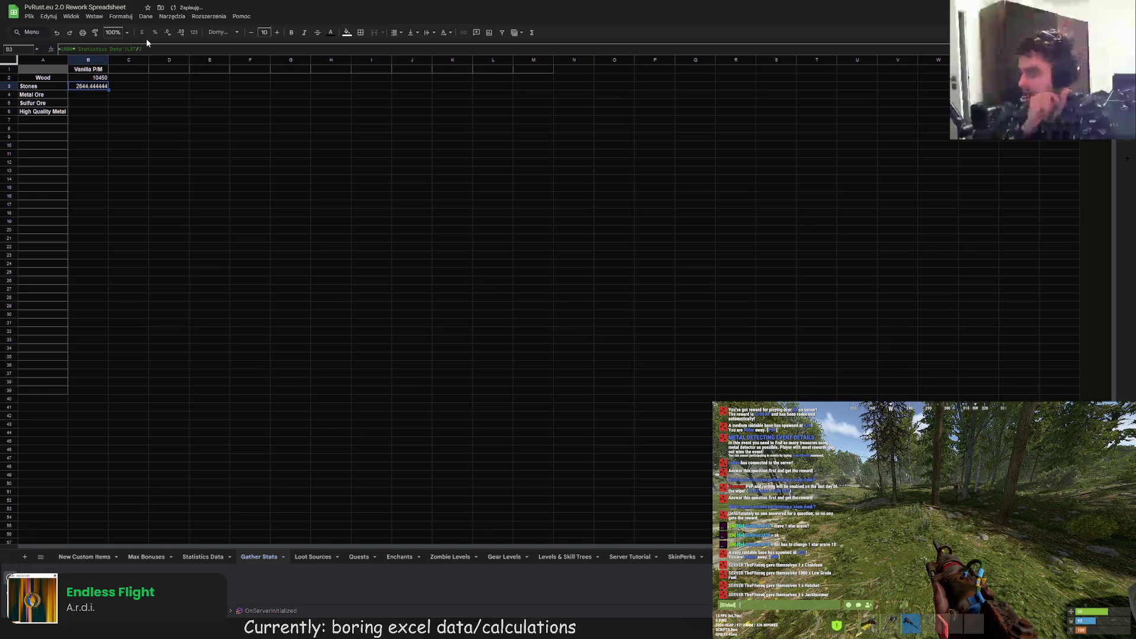
# - Autofill the formula down column B and adjust Metal Ore's B4 formula to 1586.666667
pyautogui.click(92, 98)
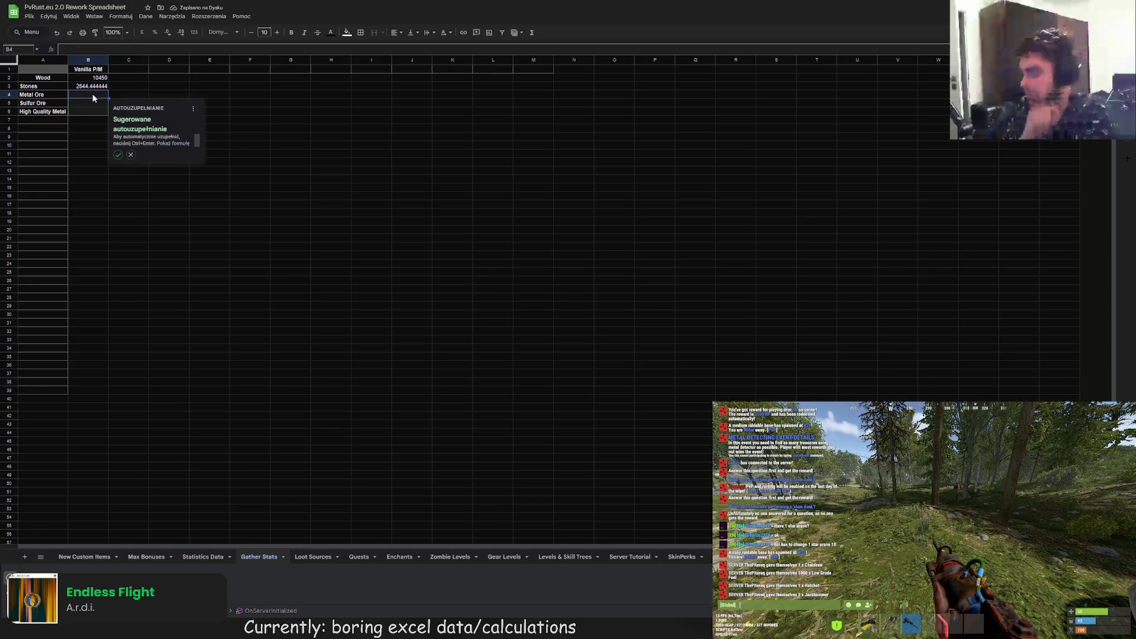
pyautogui.click(117, 154)
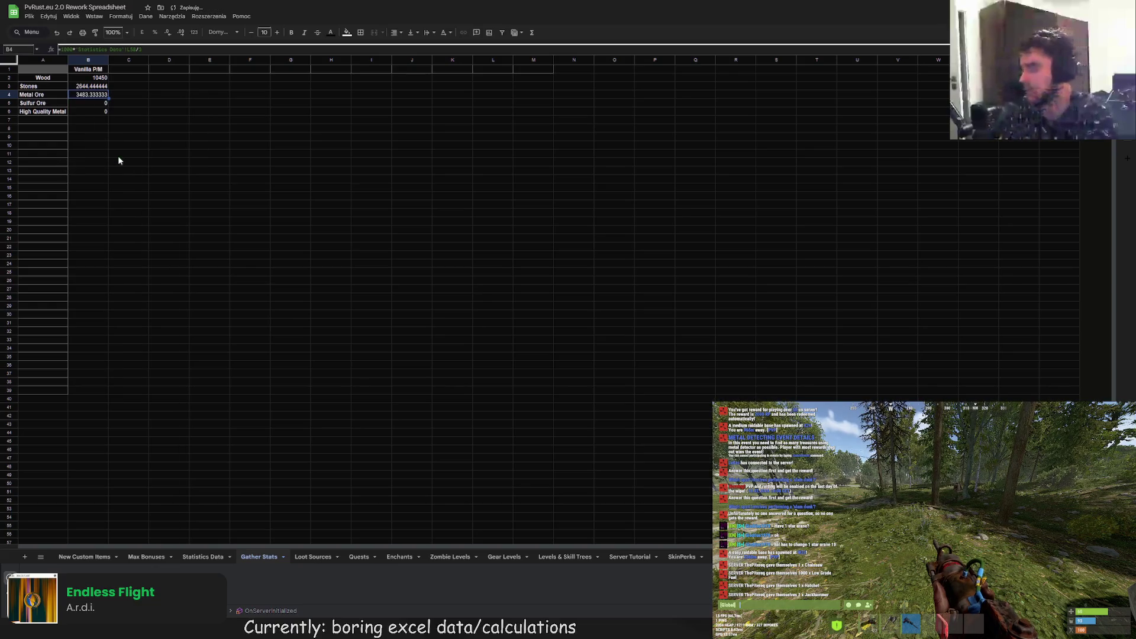
pyautogui.click(95, 95)
pyautogui.click(137, 50)
pyautogui.write('/3')
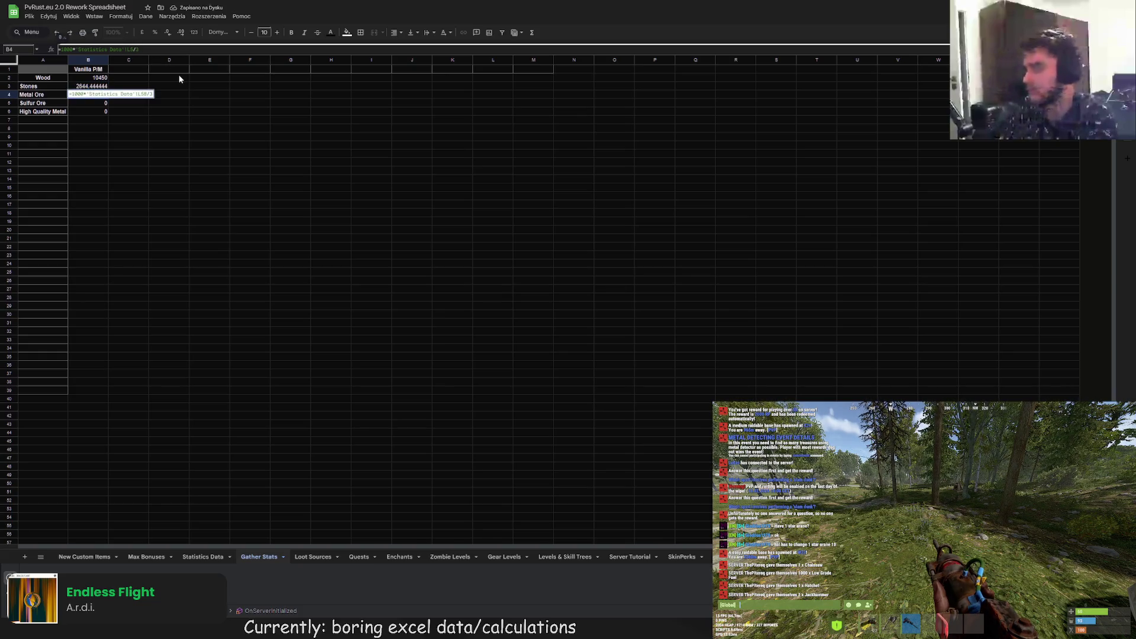
pyautogui.write('7')
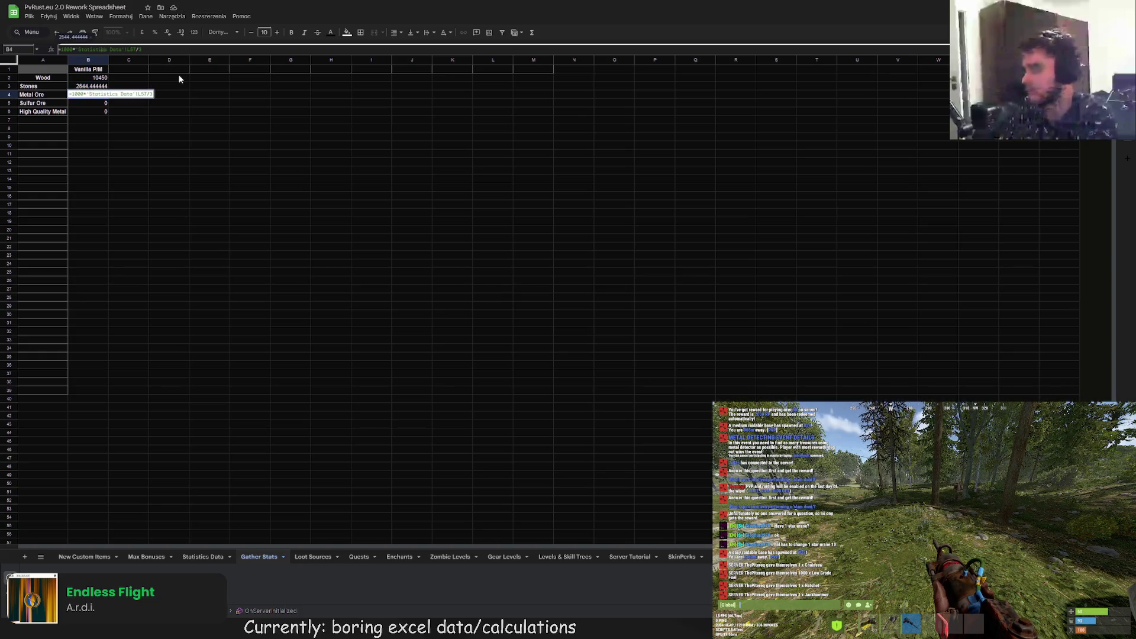
pyautogui.press('Return')
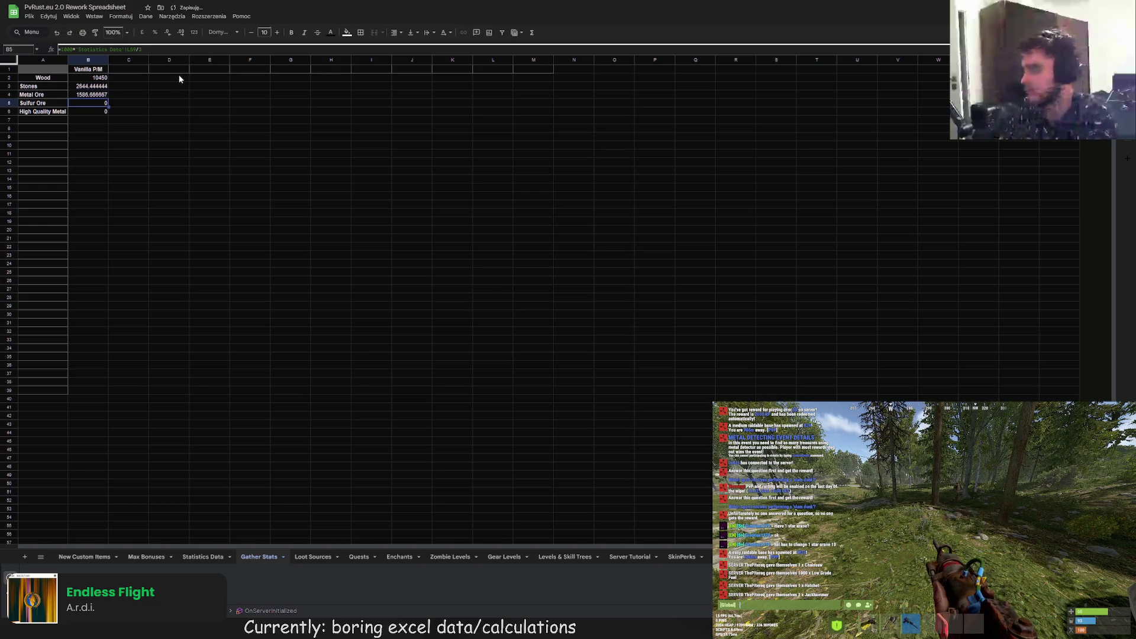
# - Change the Sulfur Ore formula's multiplier to 3, giving 793.3333333
pyautogui.click(69, 50)
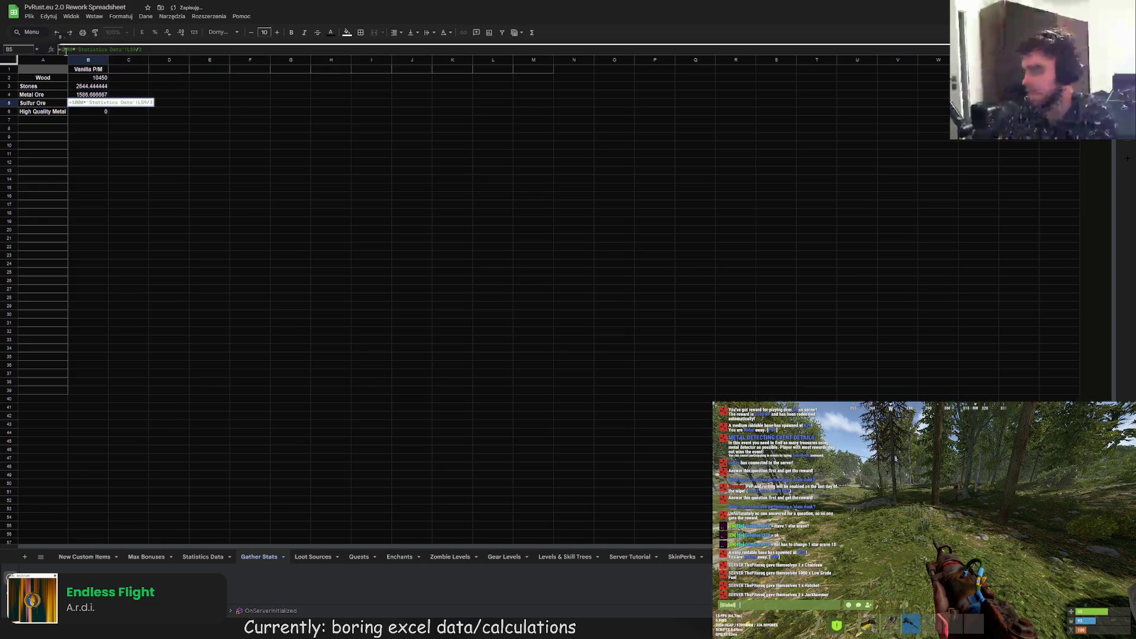
pyautogui.press('BackSpace')
pyautogui.press('BackSpace')
pyautogui.write('3')
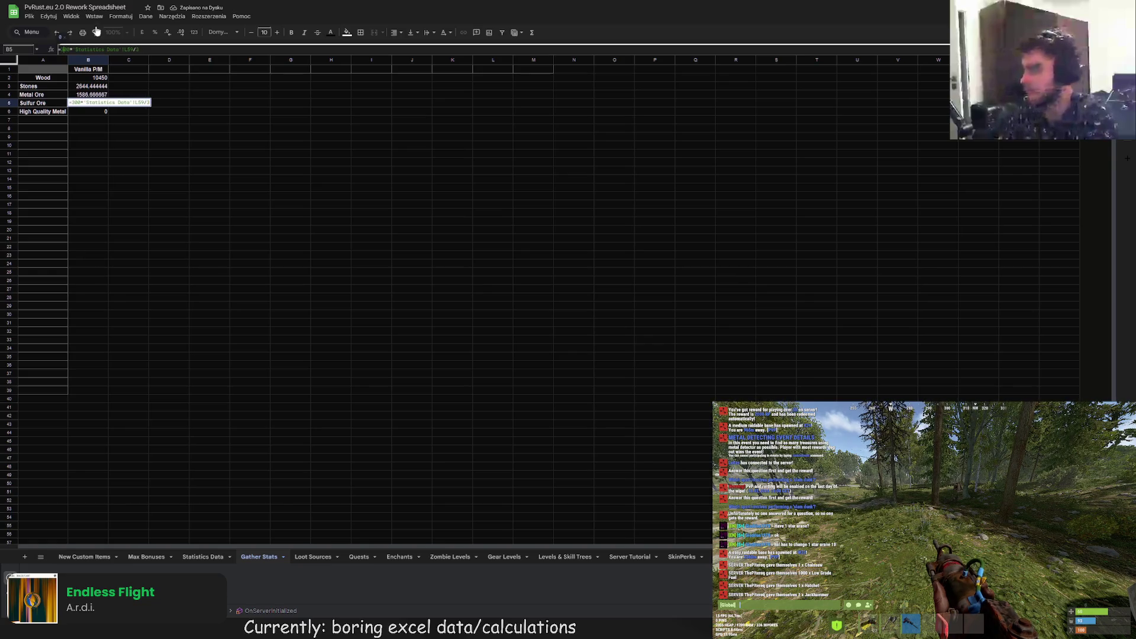
pyautogui.press('Return')
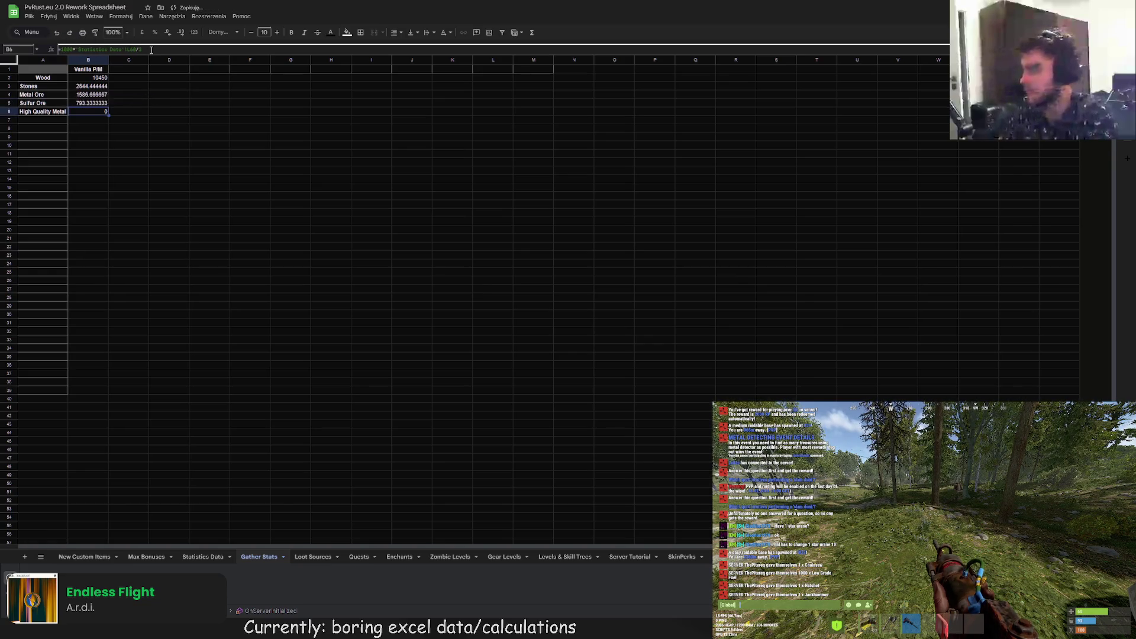
pyautogui.press('Up')
pyautogui.press('Up')
pyautogui.press('Up')
# - Revise the High Quality Metal formula in B6 to give 5.288888889
pyautogui.click(97, 113)
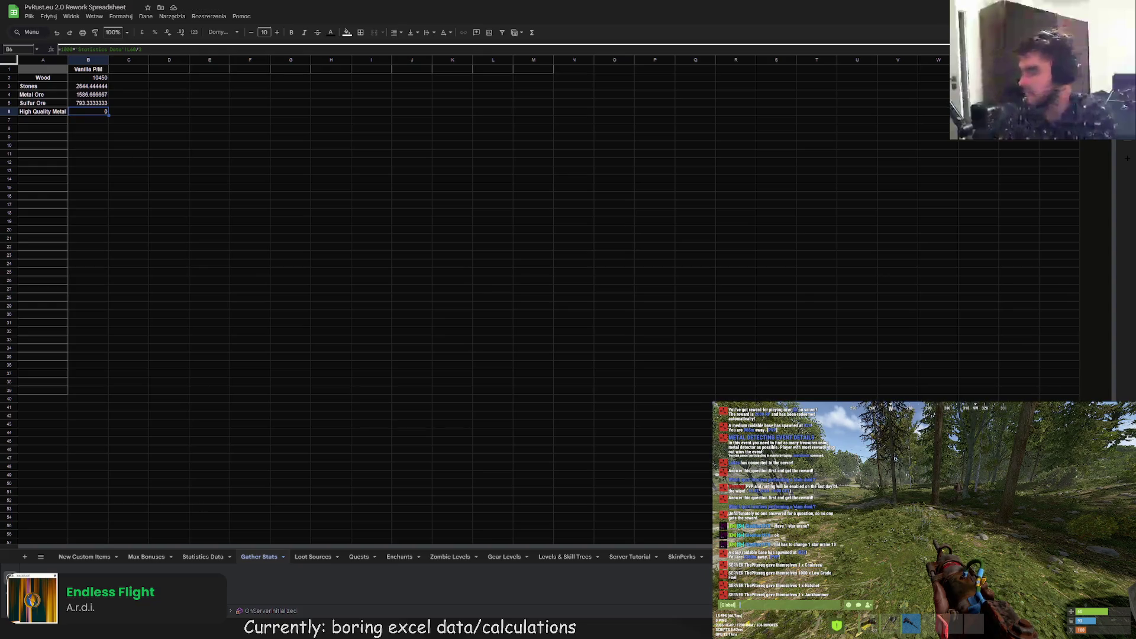
pyautogui.press('Tab')
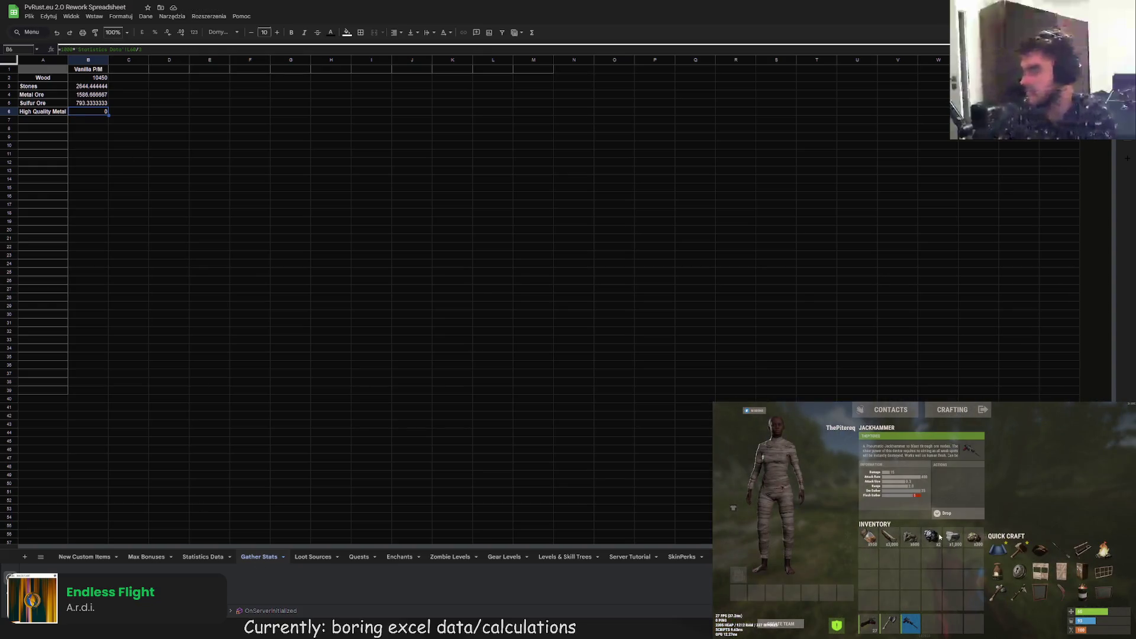
pyautogui.press('Tab')
pyautogui.press('Return')
pyautogui.doubleClick(69, 50)
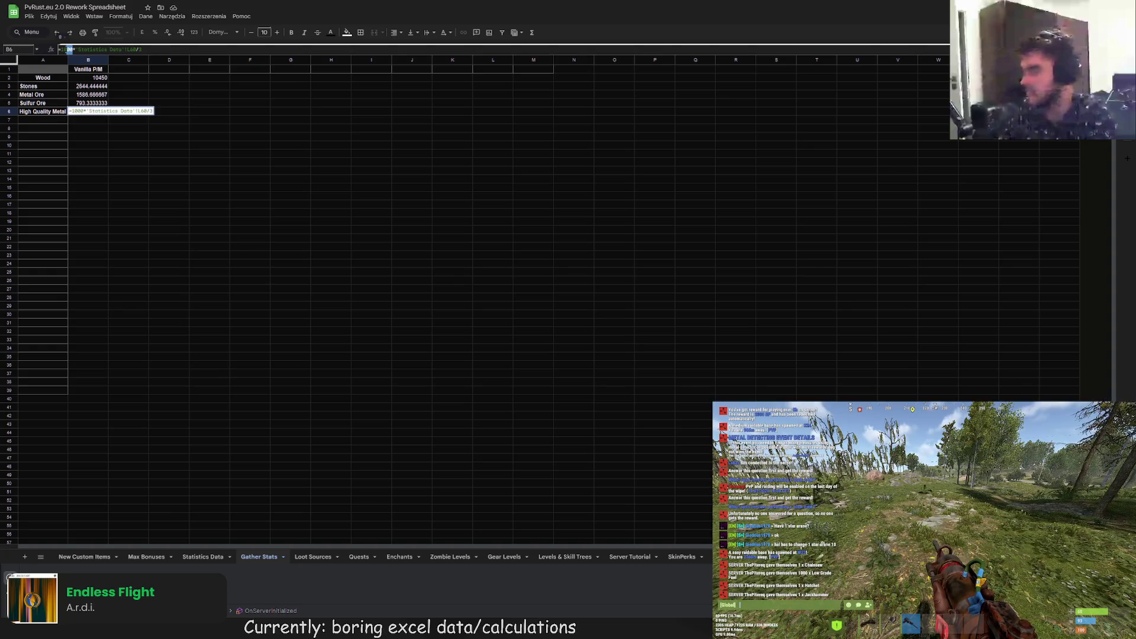
pyautogui.write('2')
pyautogui.press('Return')
pyautogui.click(106, 112)
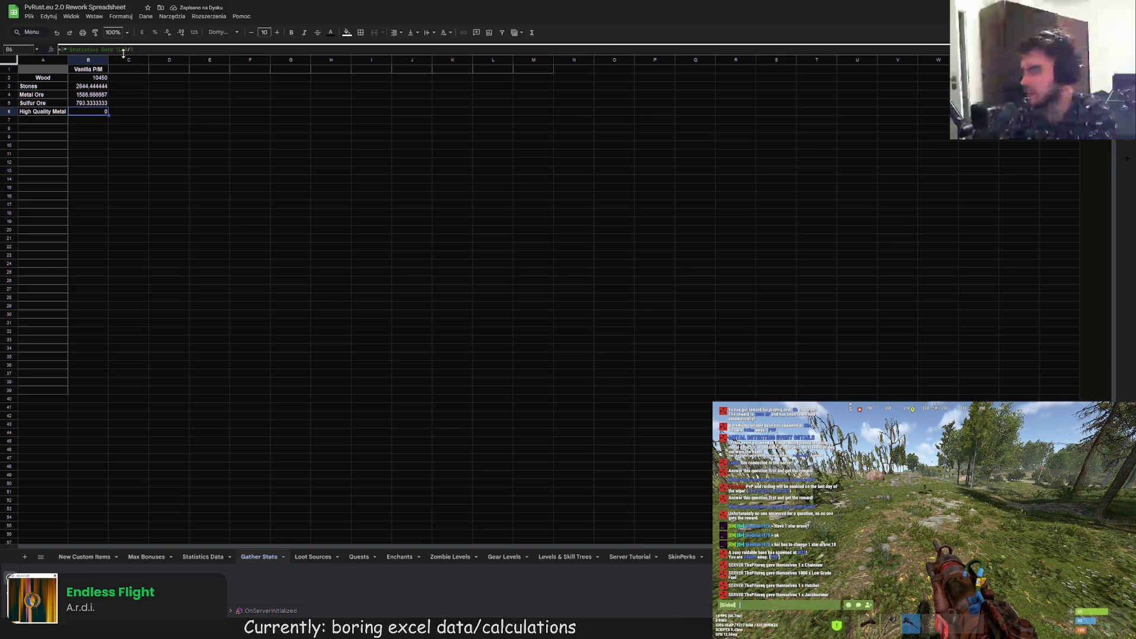
pyautogui.click(127, 52)
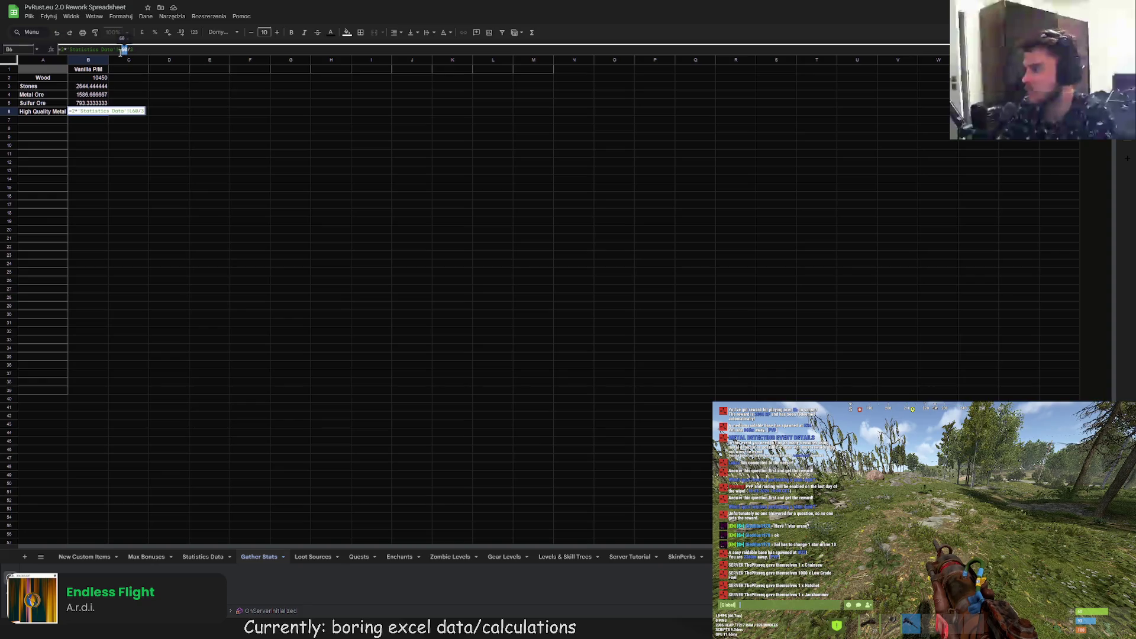
pyautogui.press('Return')
pyautogui.click(128, 127)
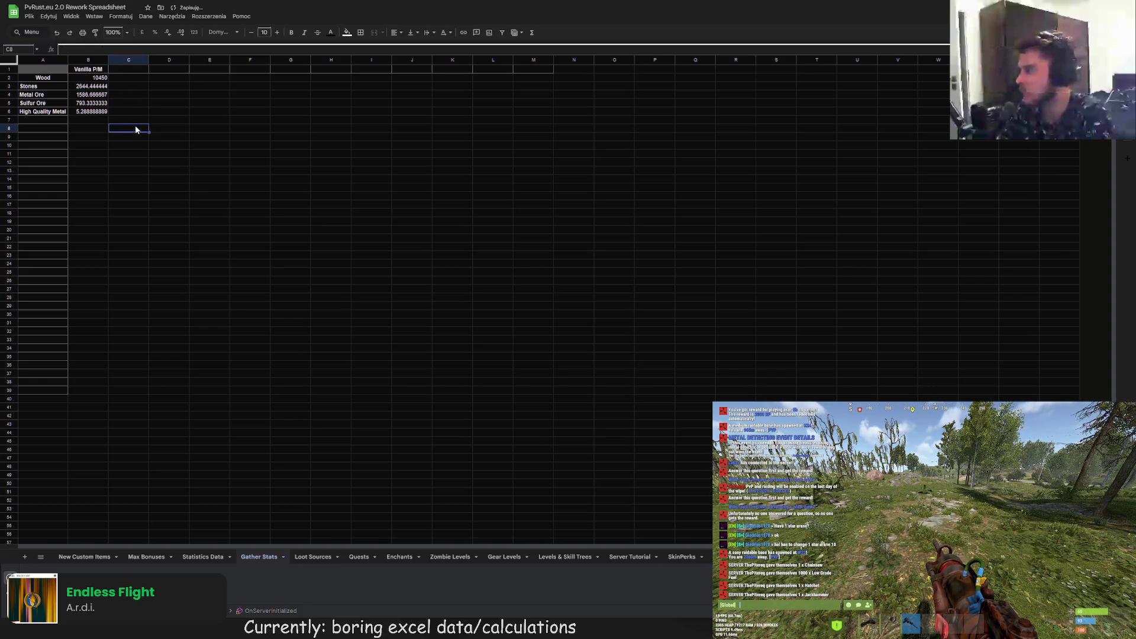
pyautogui.moveTo(90, 80)
pyautogui.mouseDown()
pyautogui.moveTo(296, 273)
pyautogui.moveTo(509, 388)
pyautogui.moveTo(541, 392)
pyautogui.mouseUp()
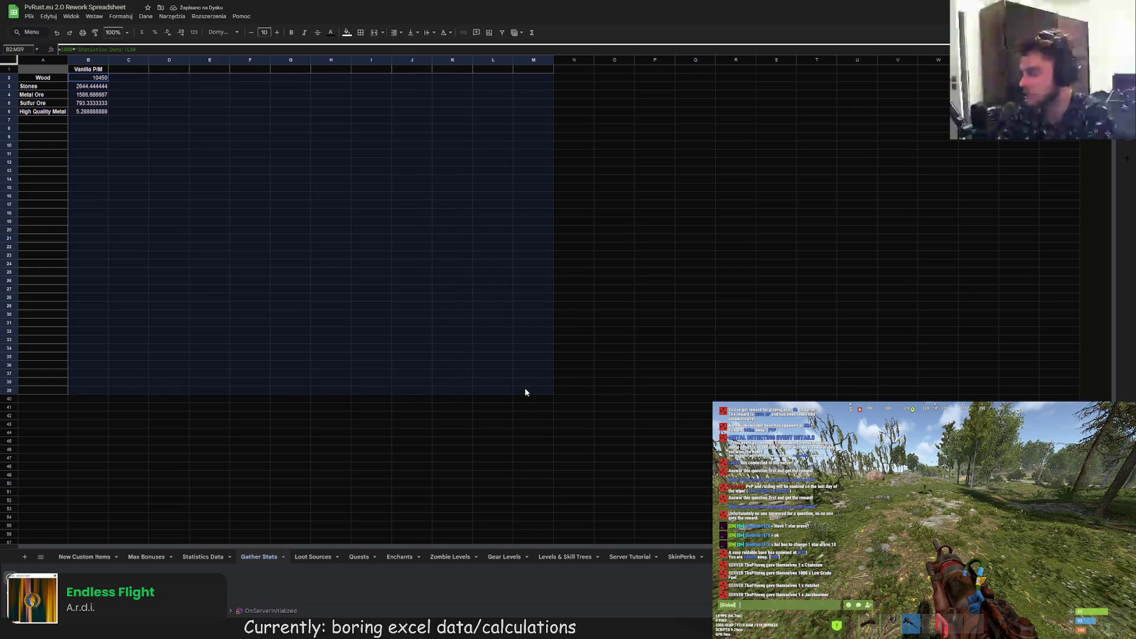
# - Format B2:M39 as Number with two decimals and thousands separators
pyautogui.click(130, 19)
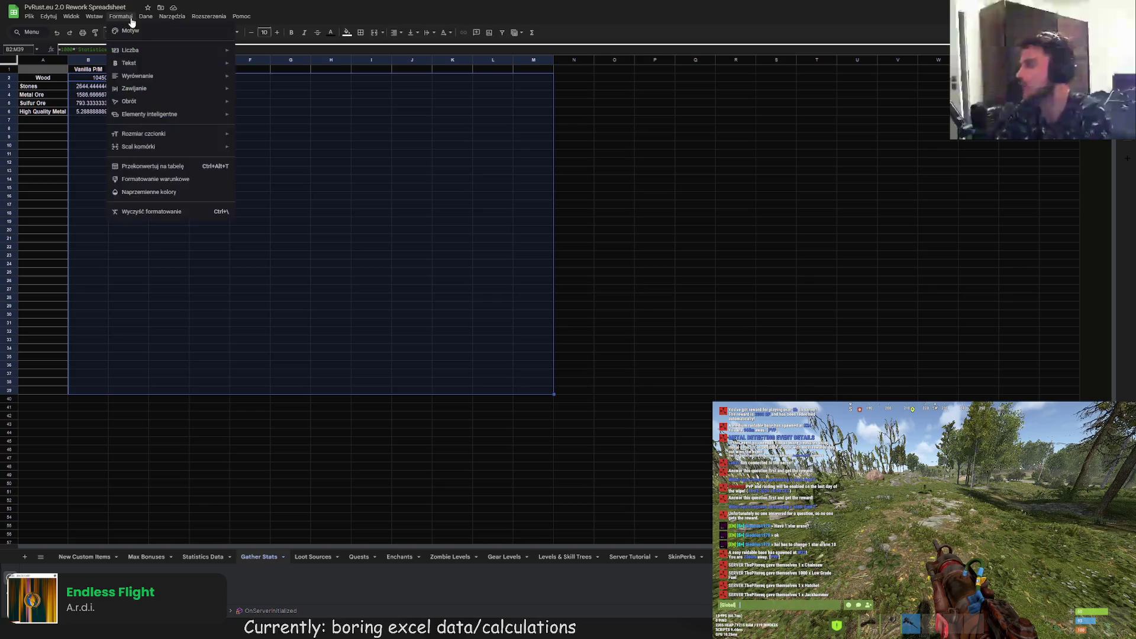
pyautogui.moveTo(137, 55)
pyautogui.click(311, 89)
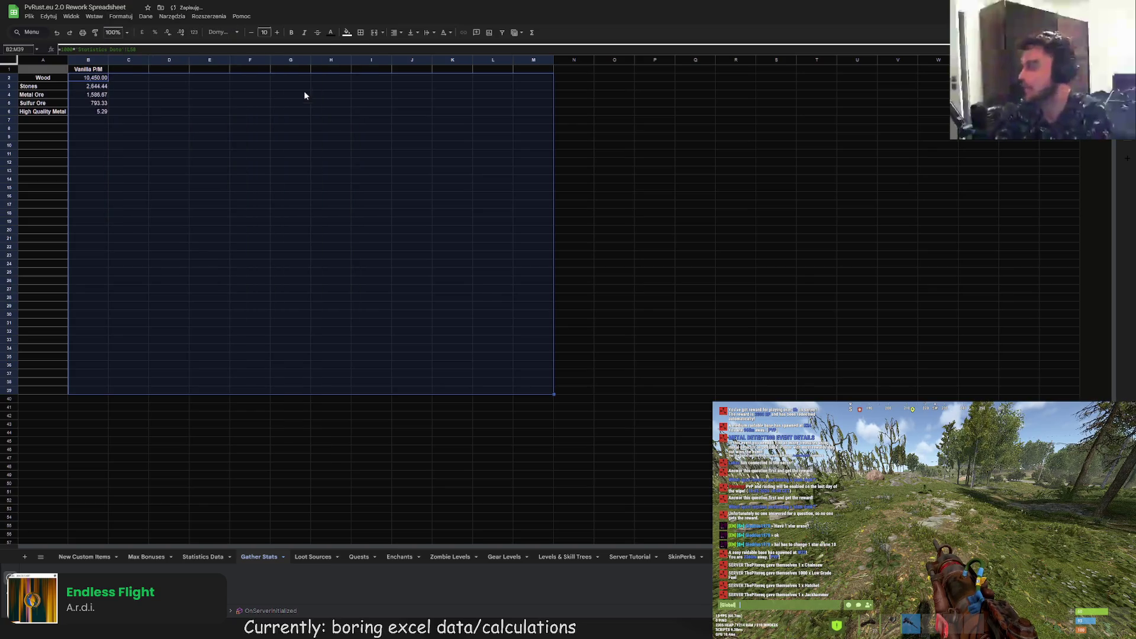
pyautogui.click(258, 137)
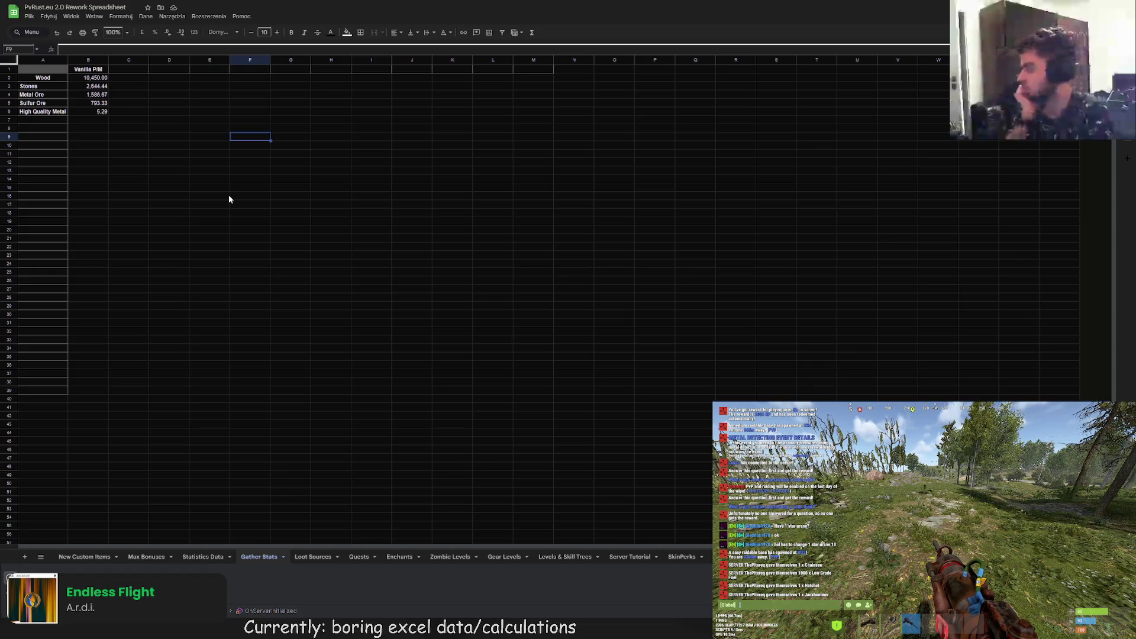
# - Centre the resource names in A2:A39 and the header row B1:M1
pyautogui.moveTo(50, 79); pyautogui.dragTo(52, 392)
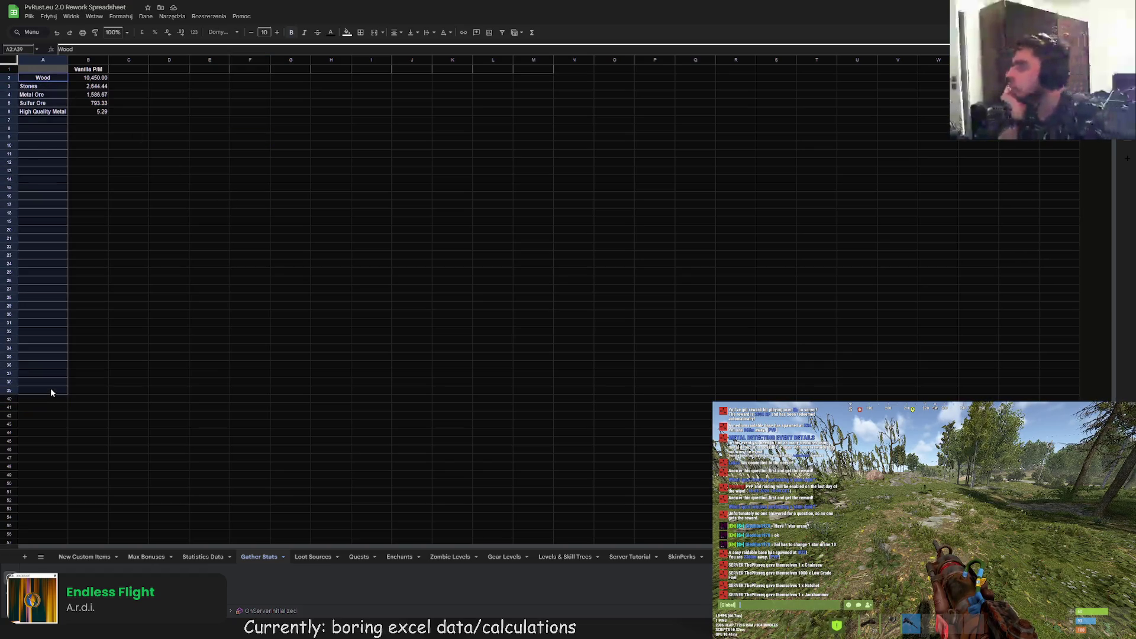
pyautogui.click(393, 33)
pyautogui.click(405, 47)
pyautogui.click(330, 154)
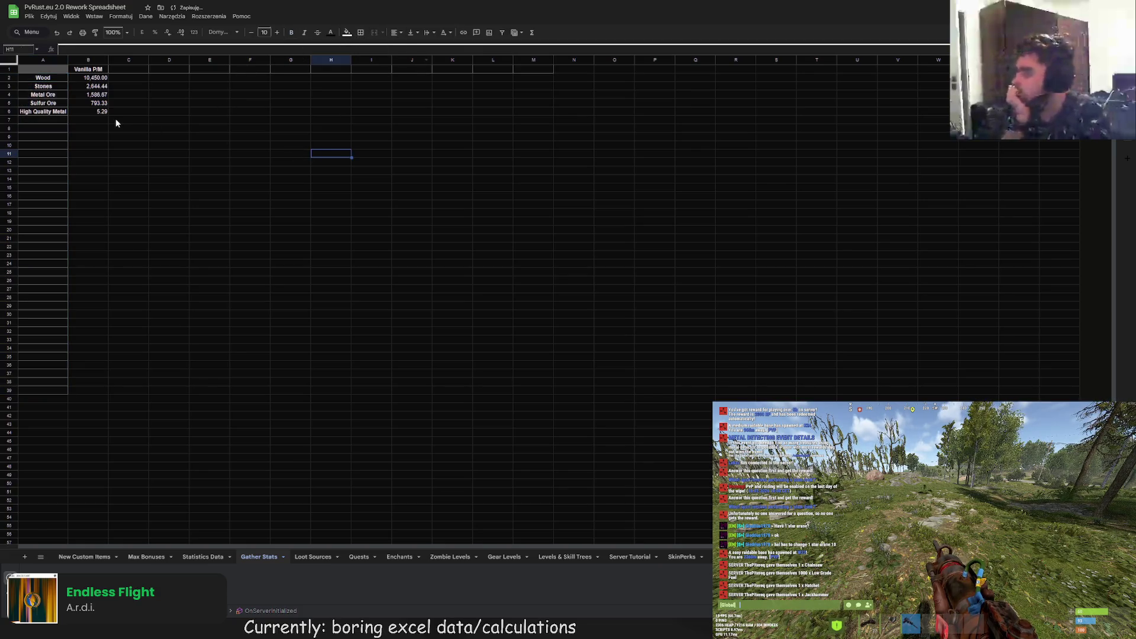
pyautogui.moveTo(93, 70); pyautogui.dragTo(551, 69)
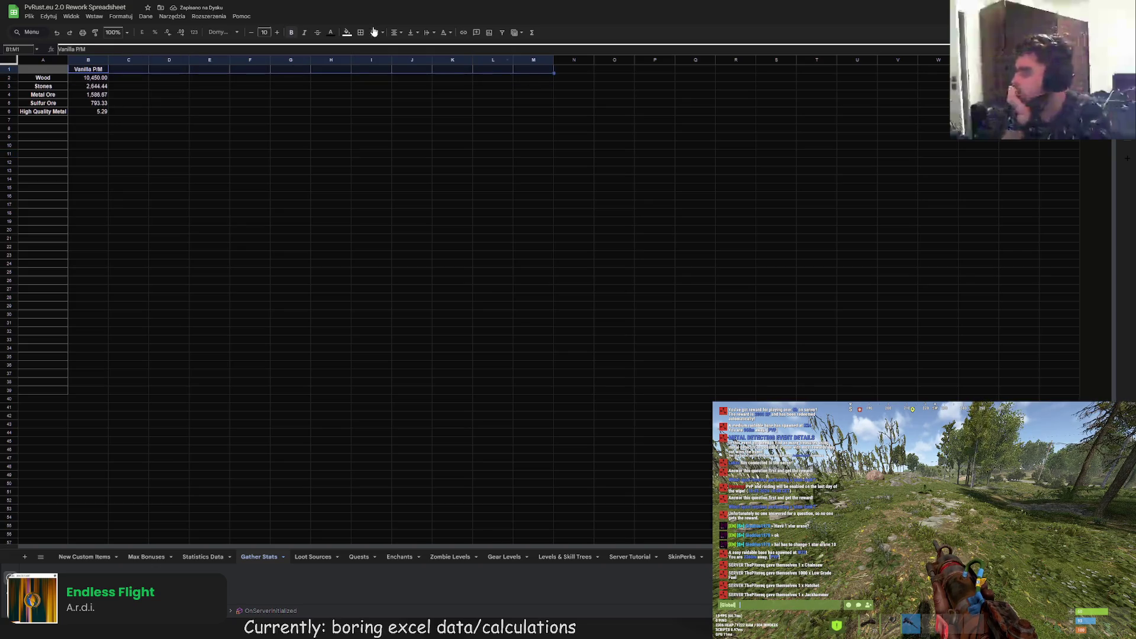
pyautogui.click(392, 33)
pyautogui.click(404, 48)
pyautogui.click(270, 183)
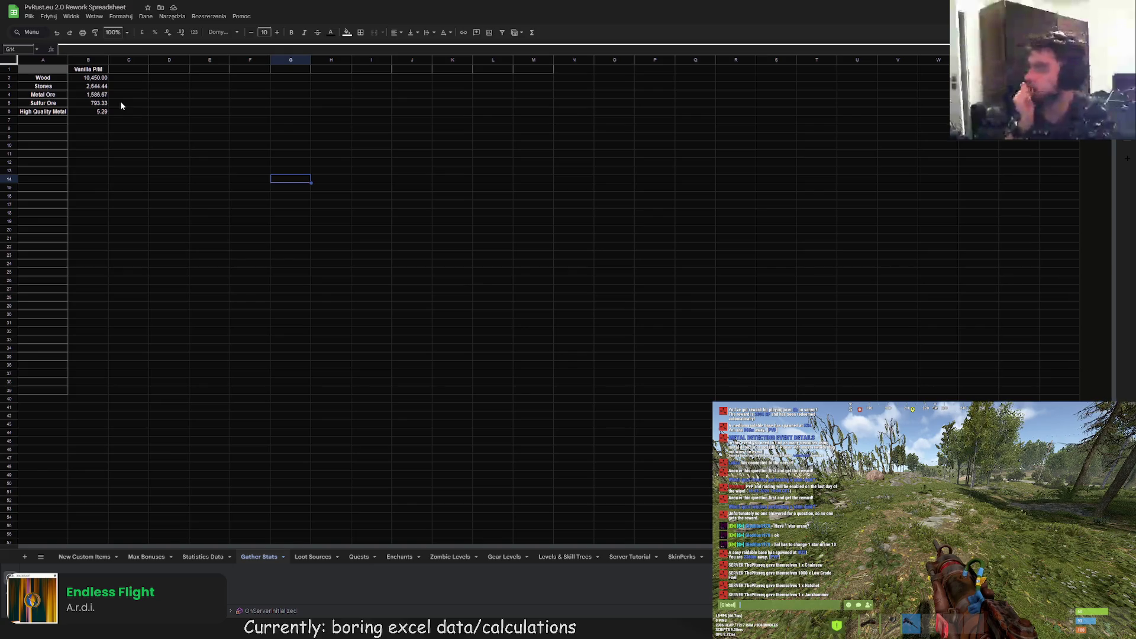
# - Enter the Max P/M header in C1
pyautogui.click(122, 68)
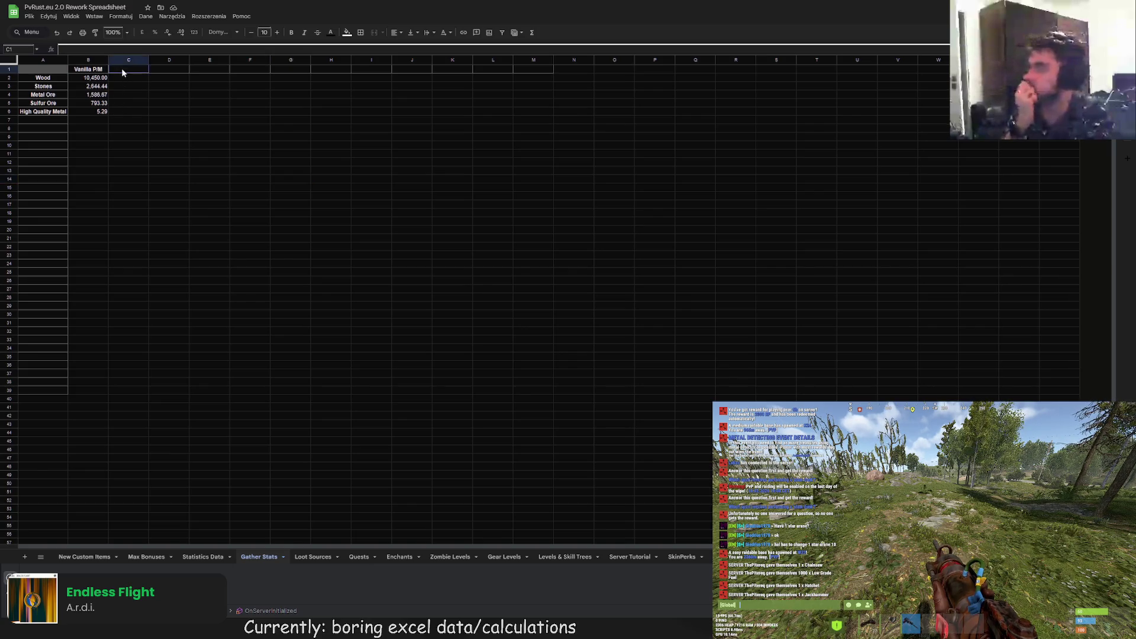
pyautogui.click(117, 49)
pyautogui.write('Max')
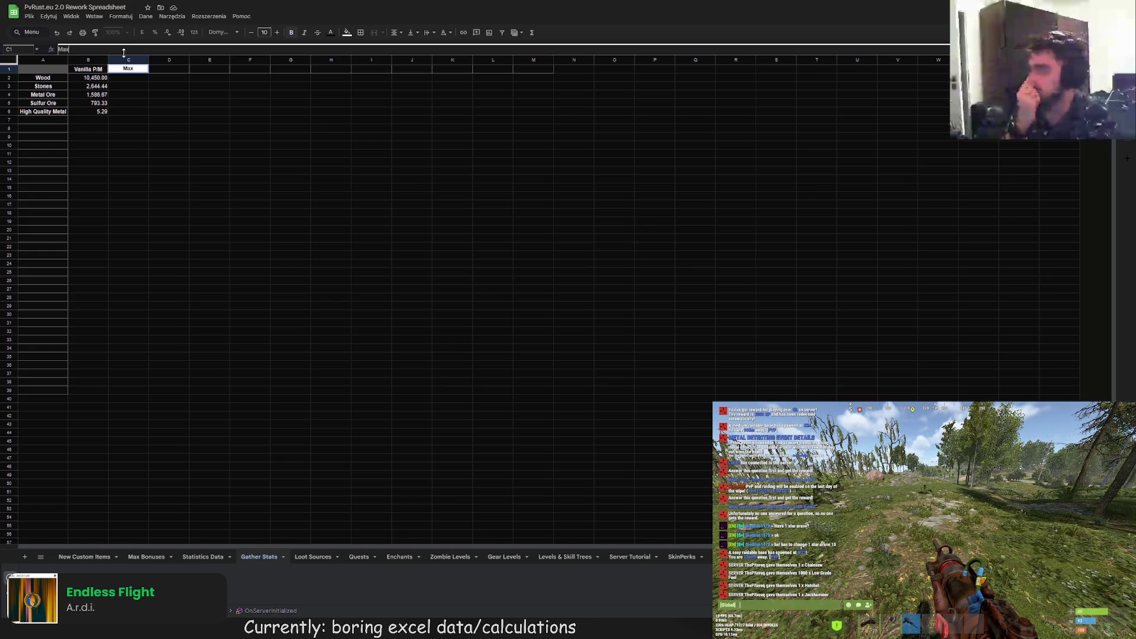
pyautogui.write('P/M')
pyautogui.press('Return')
# - Build the Wood formula in C2 from 'Max Bonuses'!B26 and the vanilla value in B2
pyautogui.click(148, 50)
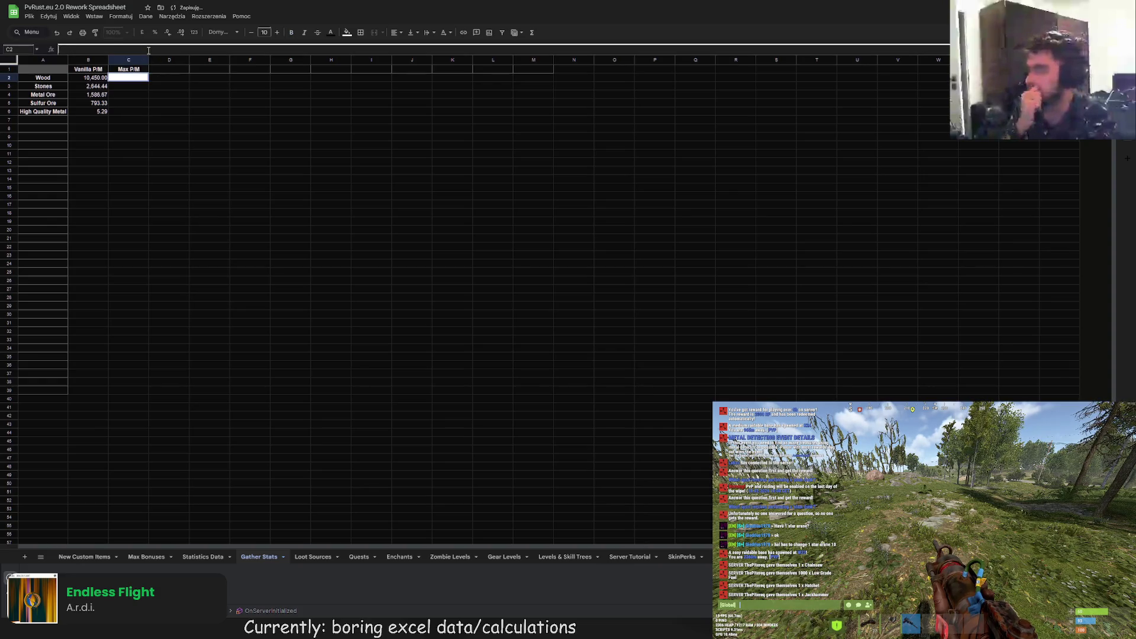
pyautogui.write('=')
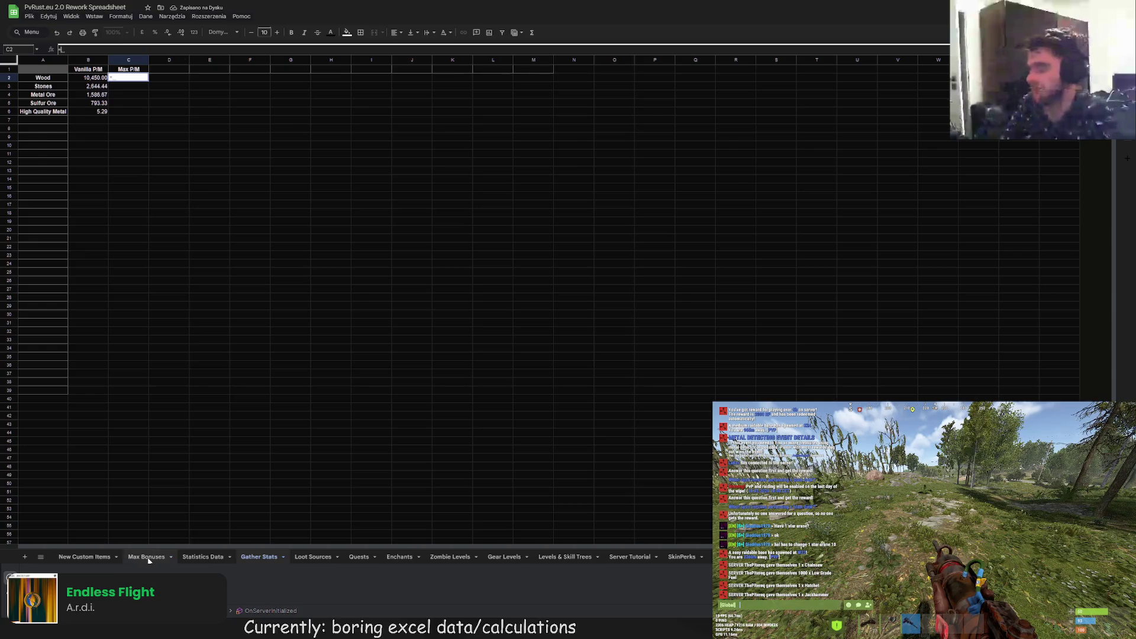
pyautogui.click(146, 556)
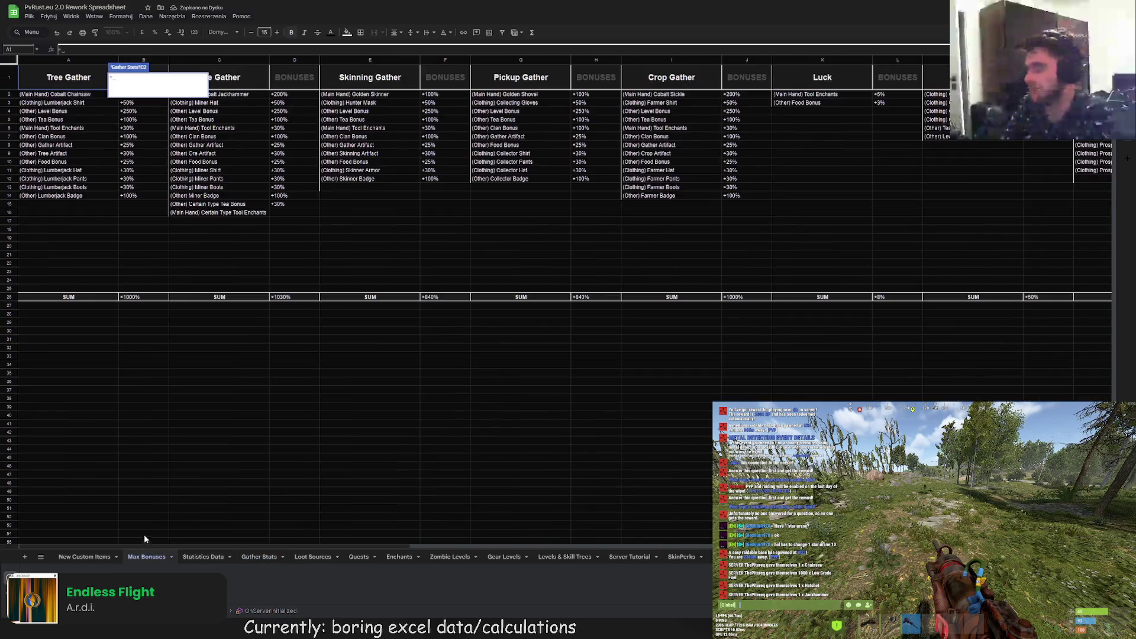
pyautogui.click(136, 298)
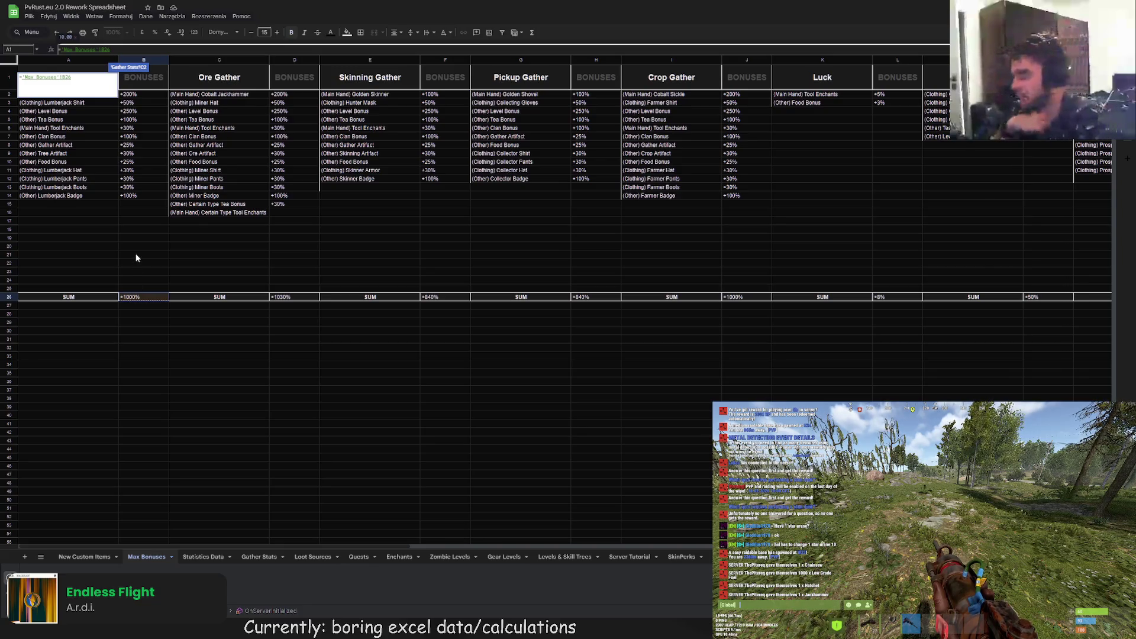
pyautogui.write('*')
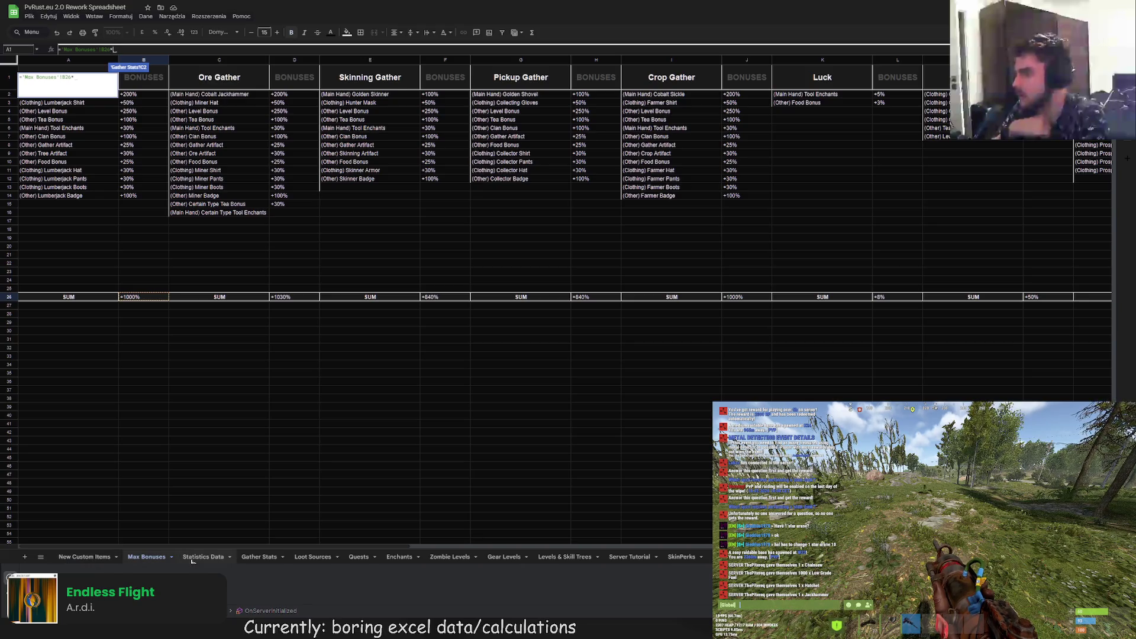
pyautogui.click(259, 558)
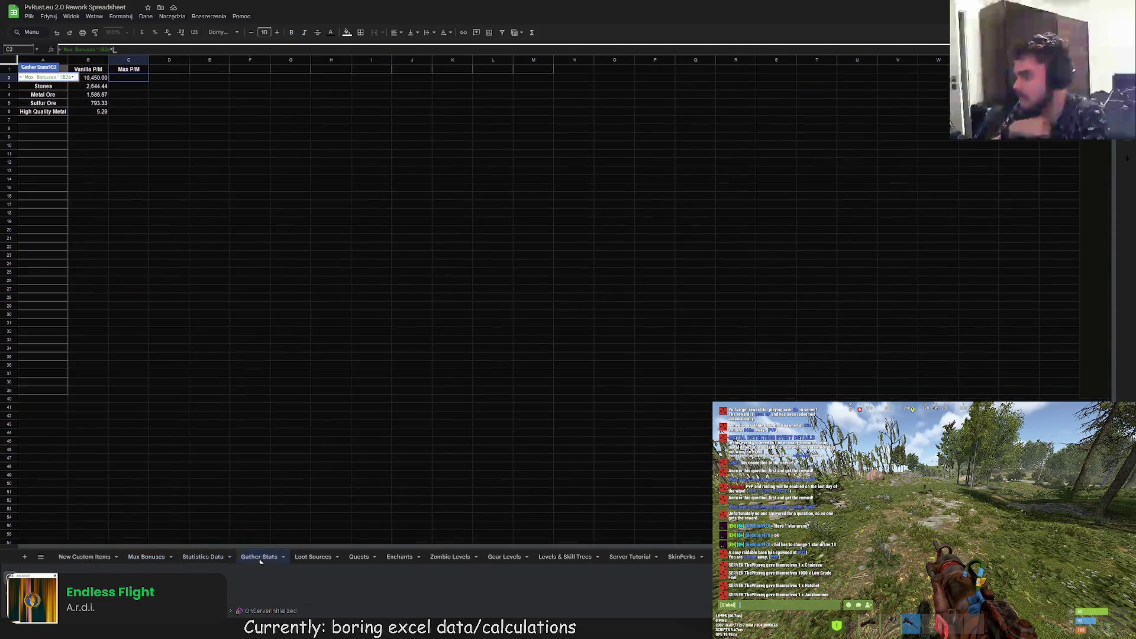
pyautogui.click(98, 78)
# - Rearrange it to =B2*'Max Bonuses'!B26 with corrected quoting, giving 104,500.00
pyautogui.press('BackSpace')
pyautogui.press('BackSpace')
pyautogui.click(86, 77)
pyautogui.write('2')
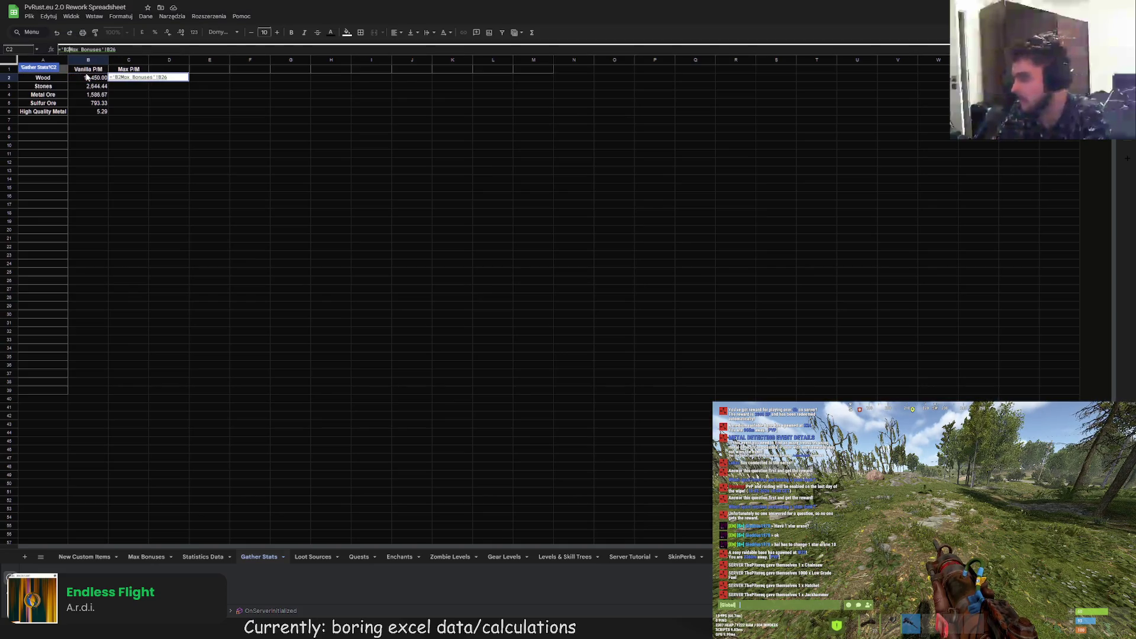
pyautogui.write('*')
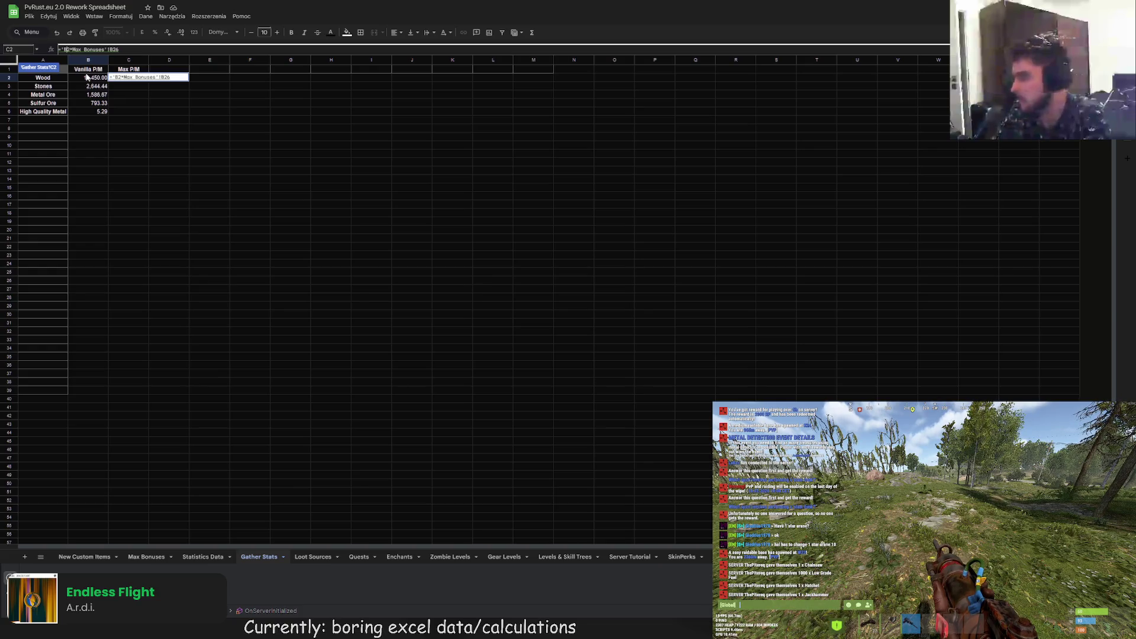
pyautogui.press('Home')
pyautogui.press('Right')
pyautogui.press('Delete')
pyautogui.press('Right')
pyautogui.press('Right')
pyautogui.press('Right')
pyautogui.write("'")
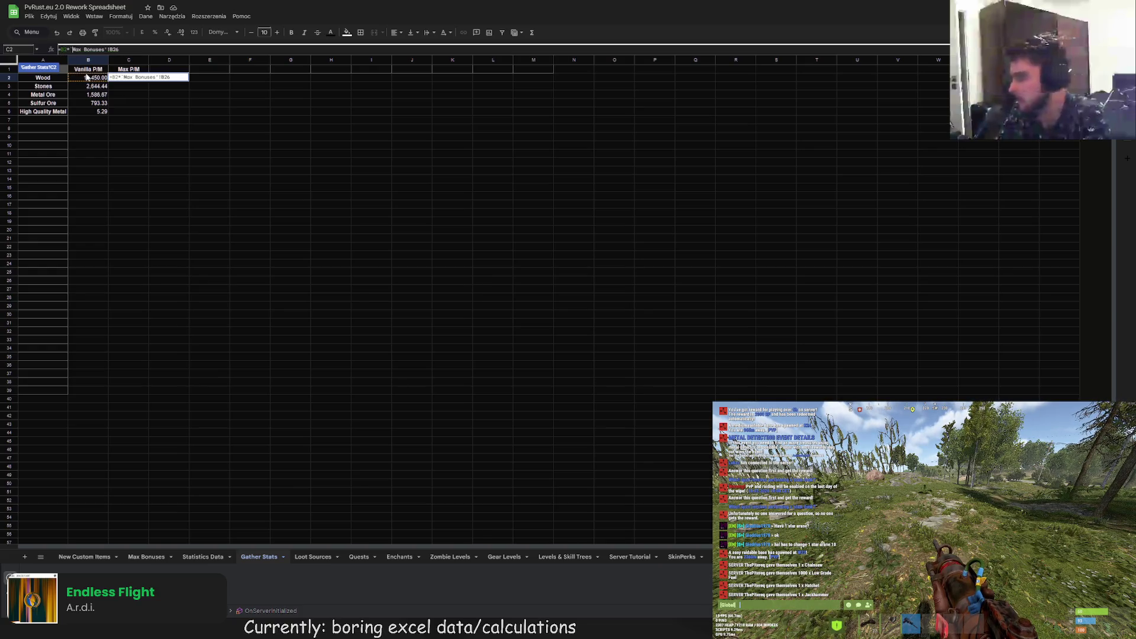
pyautogui.press('Return')
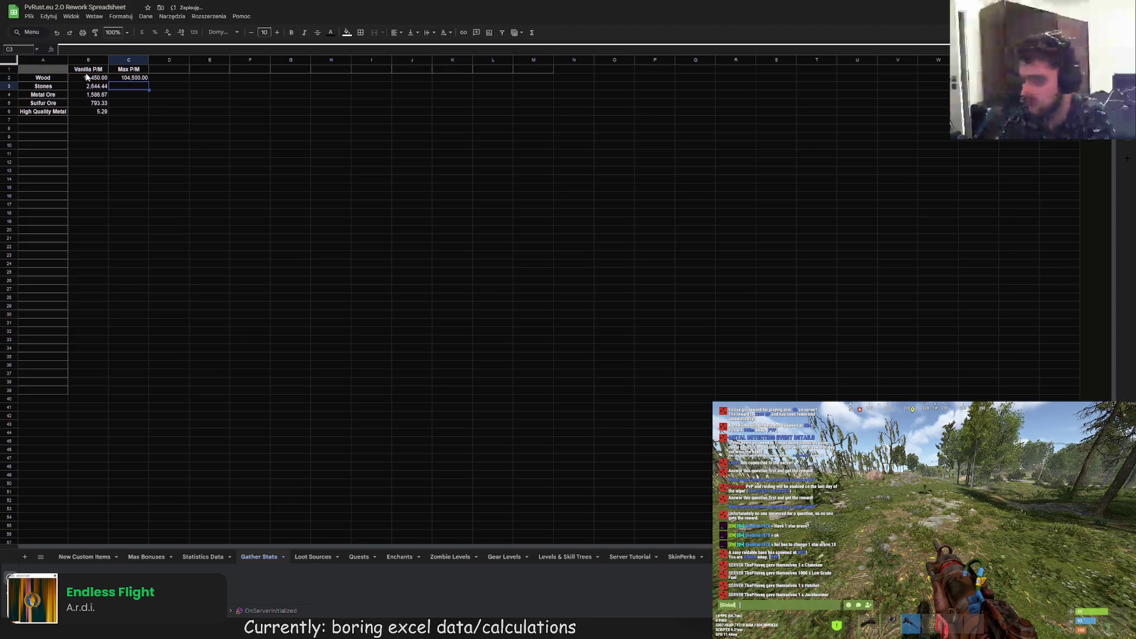
pyautogui.click(110, 80)
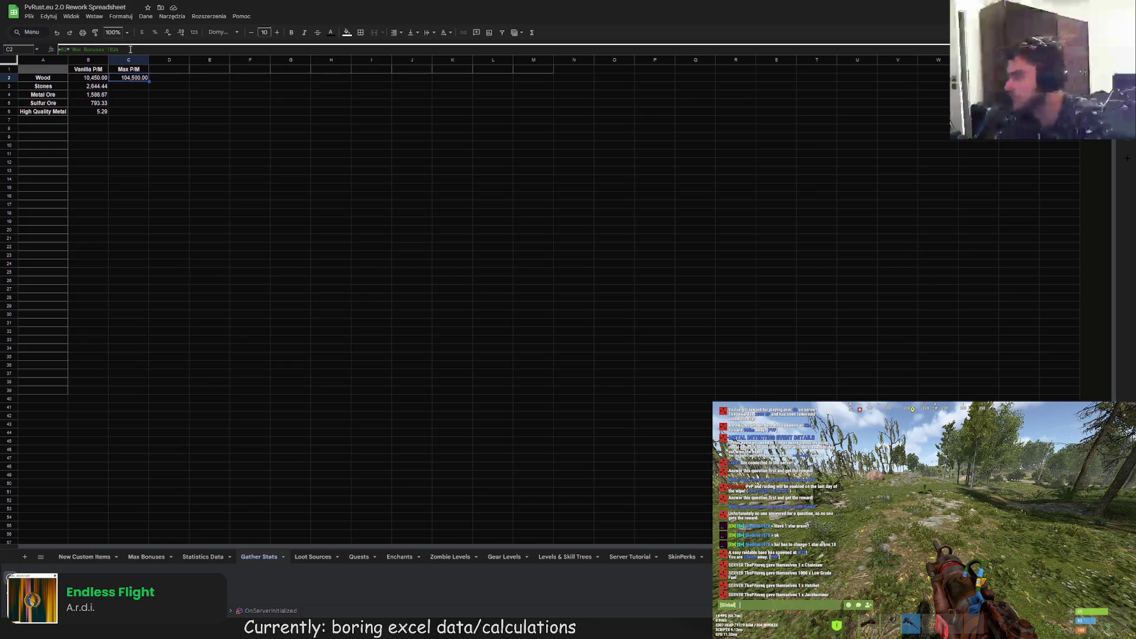
# - Fill C2's formula down to C6 and change the Stones bonus reference to C26
pyautogui.moveTo(148, 81); pyautogui.dragTo(147, 113)
pyautogui.click(141, 87)
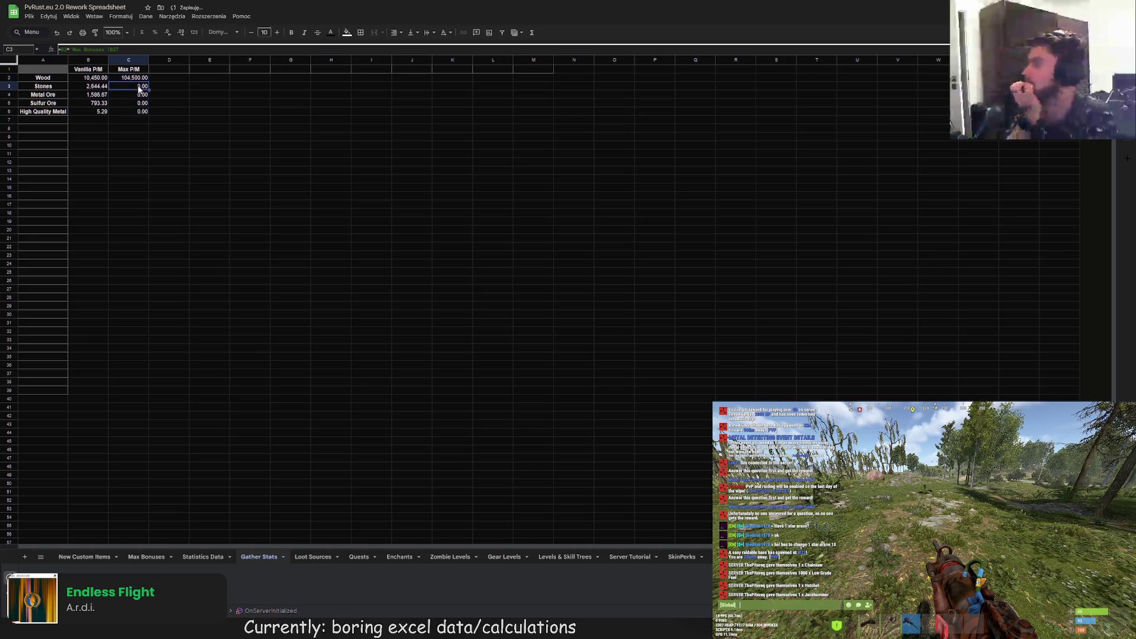
pyautogui.click(112, 49)
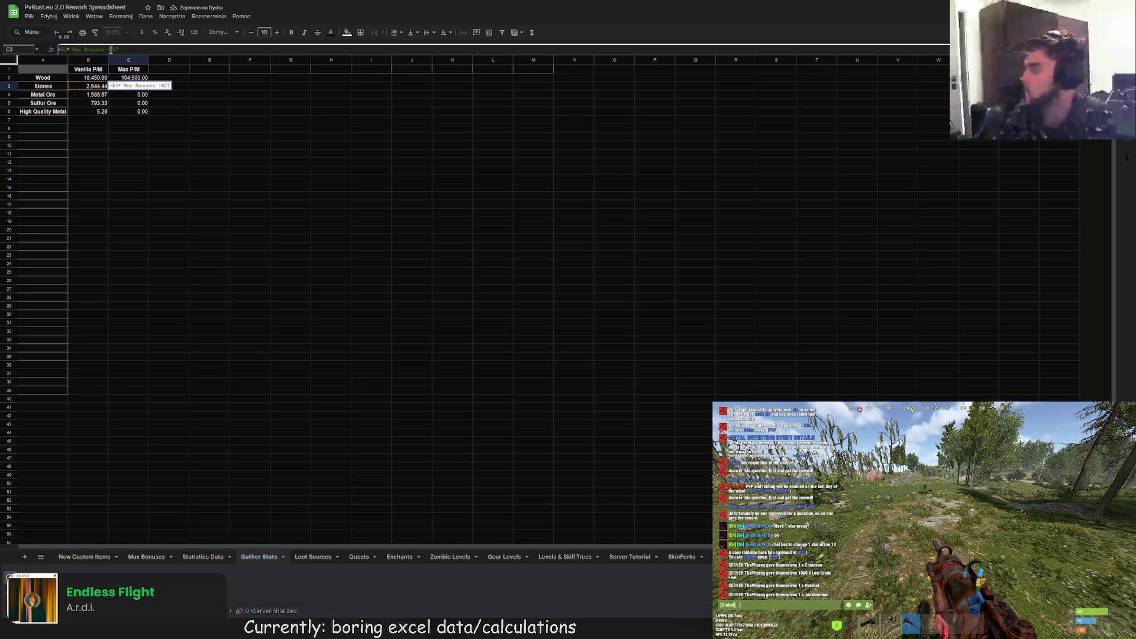
pyautogui.press('BackSpace')
pyautogui.press('BackSpace')
pyautogui.press('BackSpace')
pyautogui.write('C26')
pyautogui.press('Return')
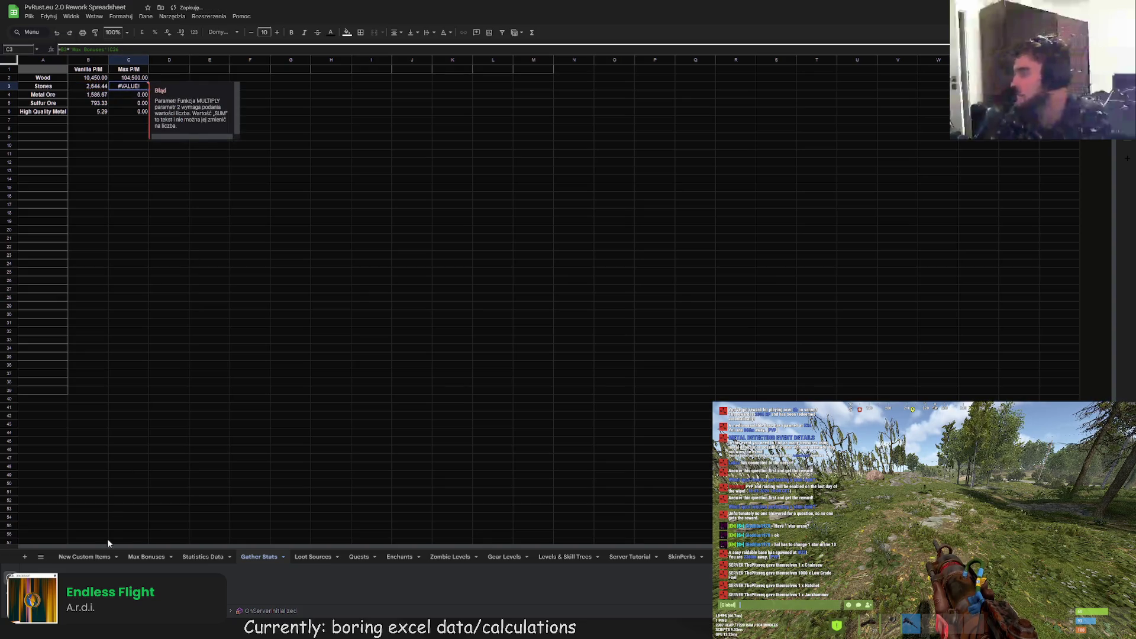
# - Check the Max Bonuses totals and point the Stones formula at D26, giving 27,237.78
pyautogui.click(155, 557)
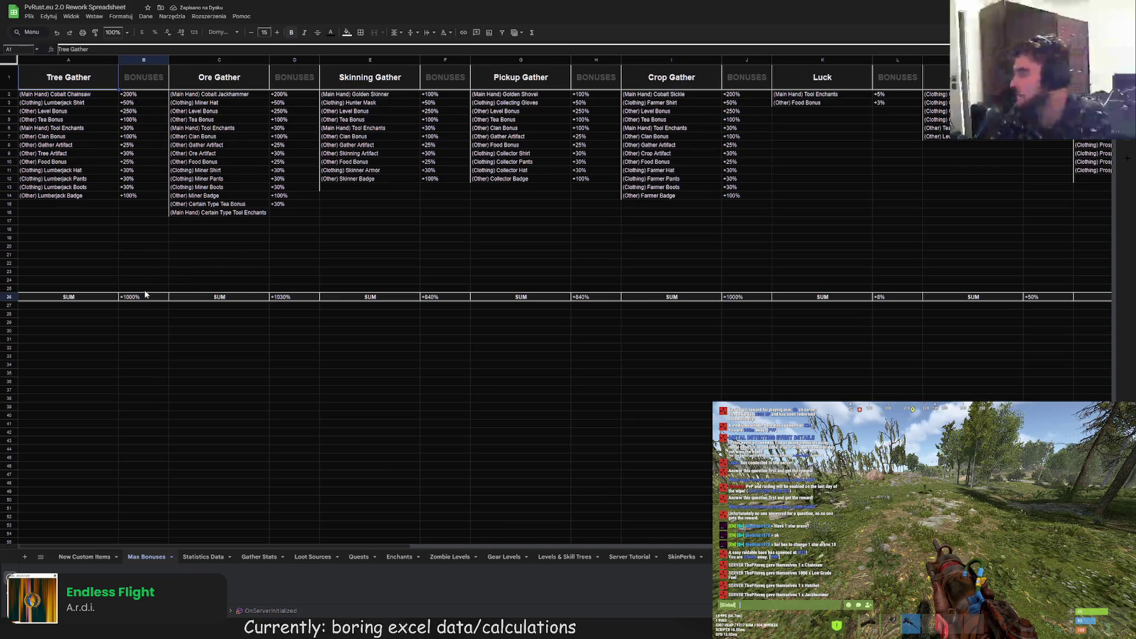
pyautogui.click(283, 298)
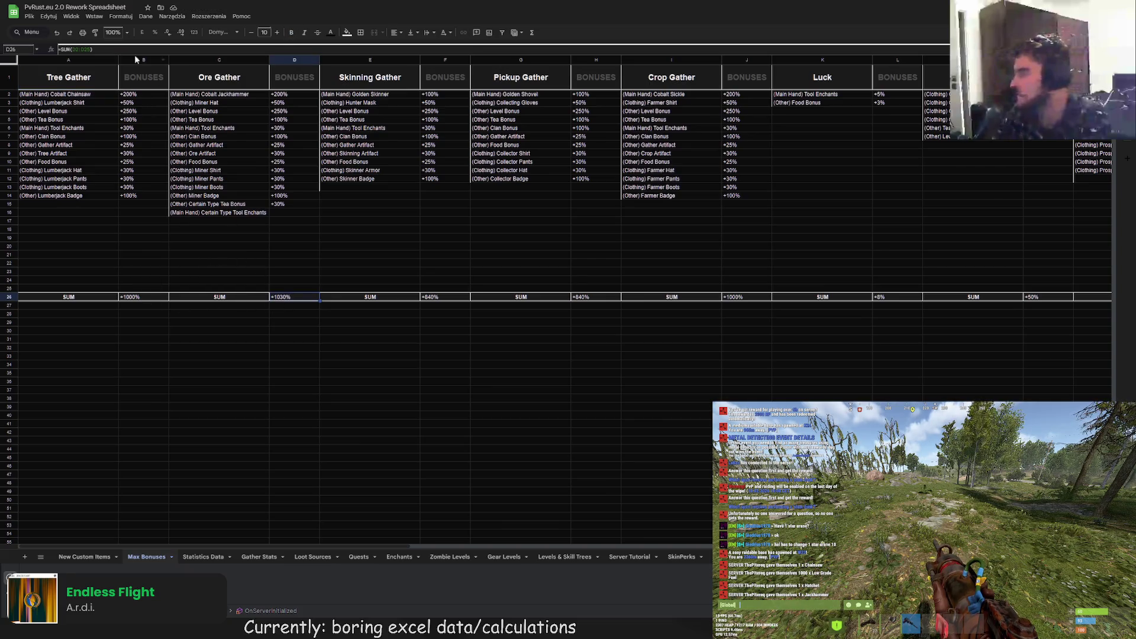
pyautogui.click(203, 556)
pyautogui.click(259, 557)
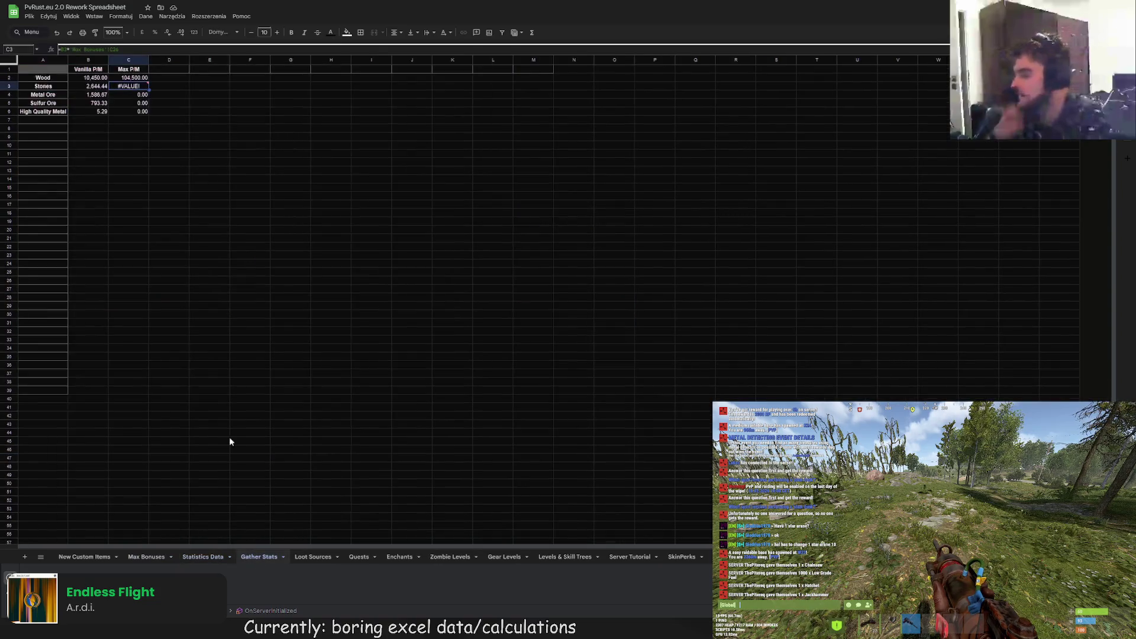
pyautogui.click(125, 50)
pyautogui.press('Right')
pyautogui.moveTo(122, 50); pyautogui.dragTo(76, 53)
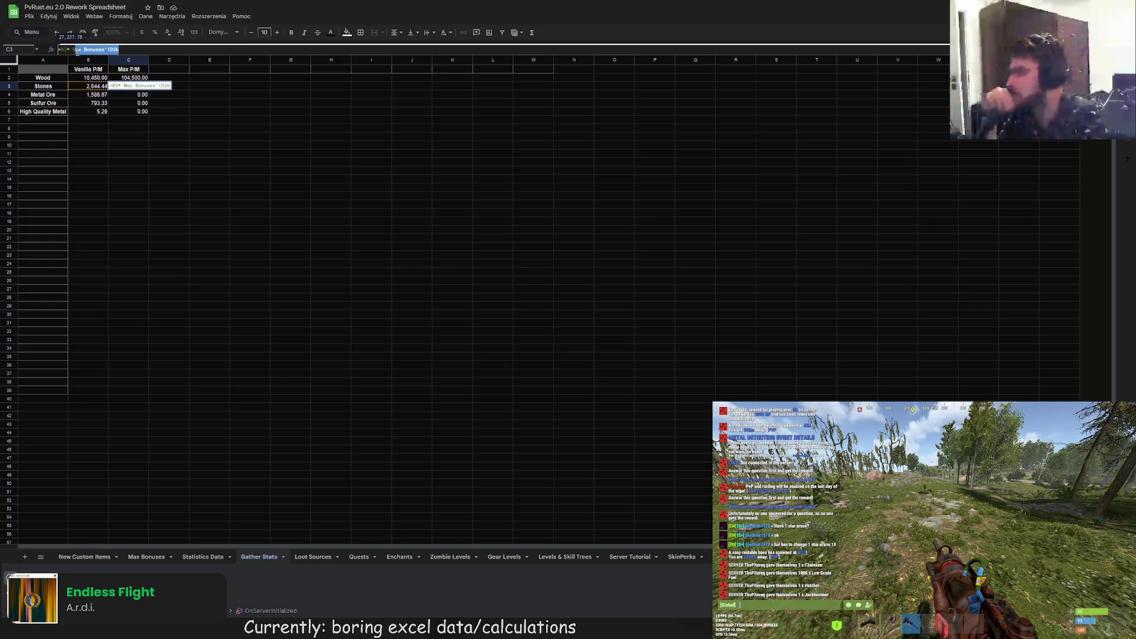
pyautogui.press('Return')
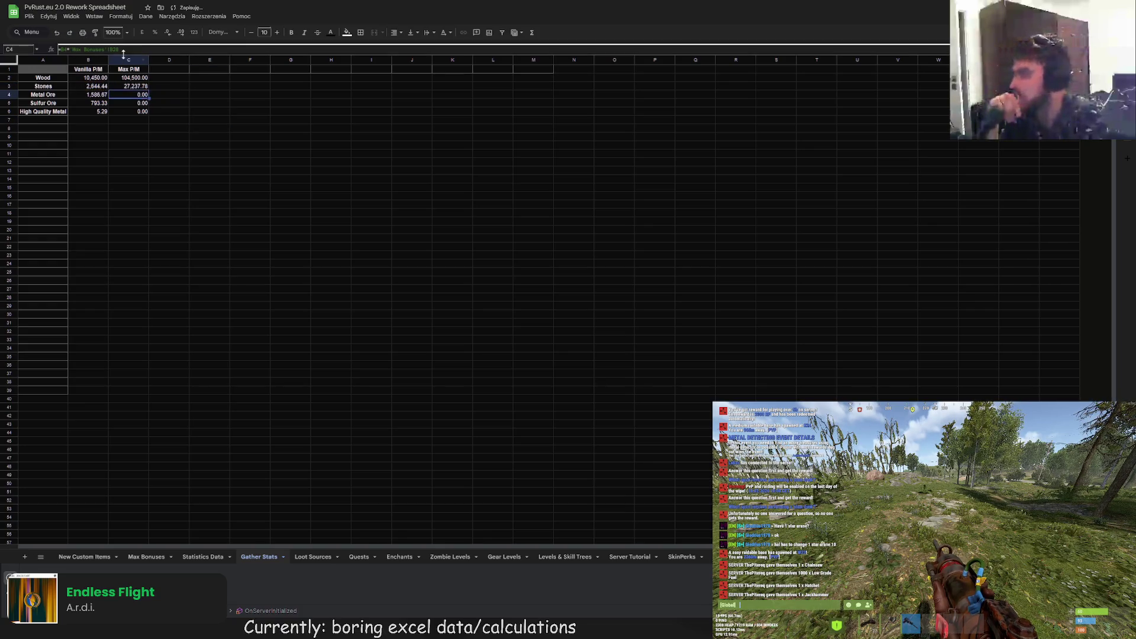
# - Point the Metal Ore, Sulfur Ore and High Quality Metal formulas at their bonus totals
pyautogui.click(123, 50)
pyautogui.press('Right')
pyautogui.press('Return')
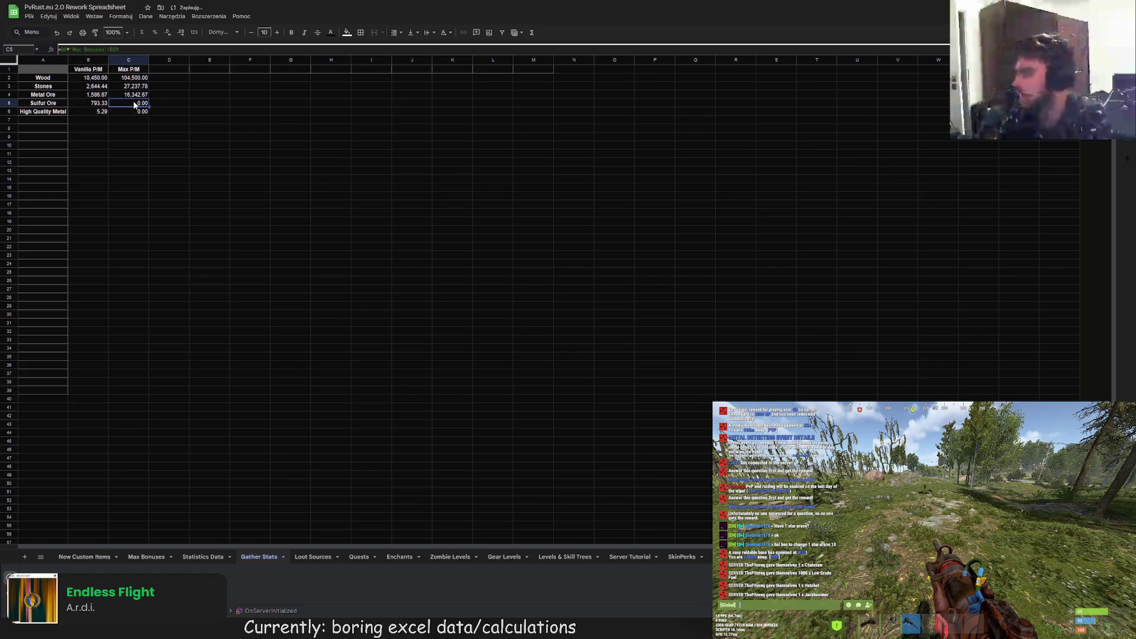
pyautogui.doubleClick(135, 106)
pyautogui.press('Right')
pyautogui.press('Return')
pyautogui.press('Return')
pyautogui.click(234, 130)
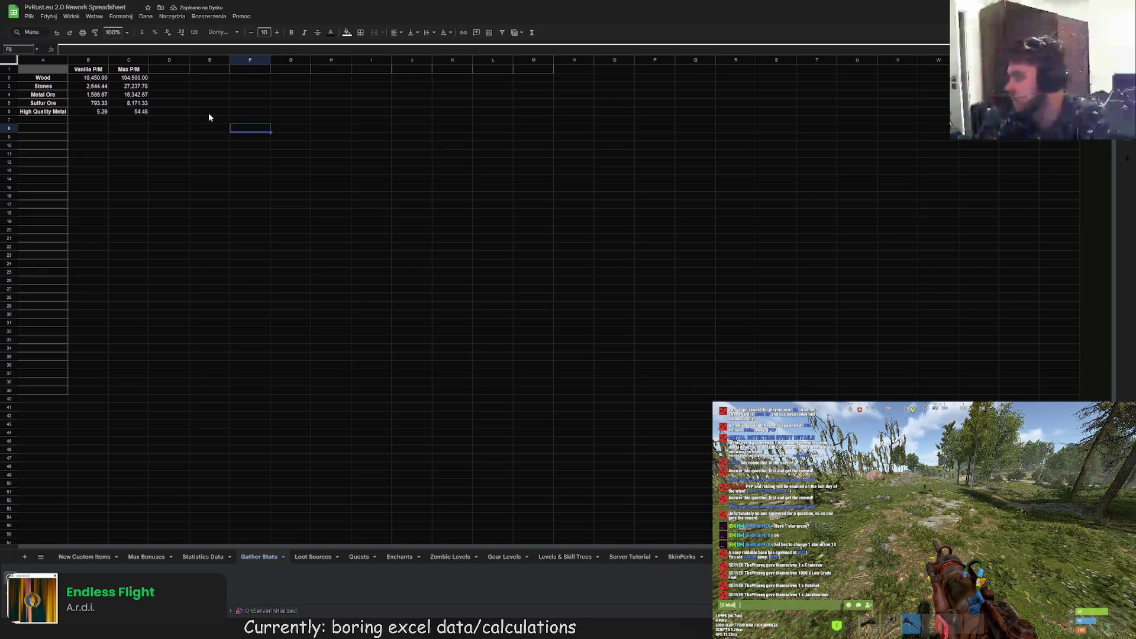
# - Set the toolbar zoom to 150%, leaving the browser zoom at its original size
pyautogui.hotkey('ctrl', '+')
pyautogui.hotkey('ctrl', '+')
pyautogui.scroll(-3, 205, 126)
pyautogui.hotkey('ctrl', '-')
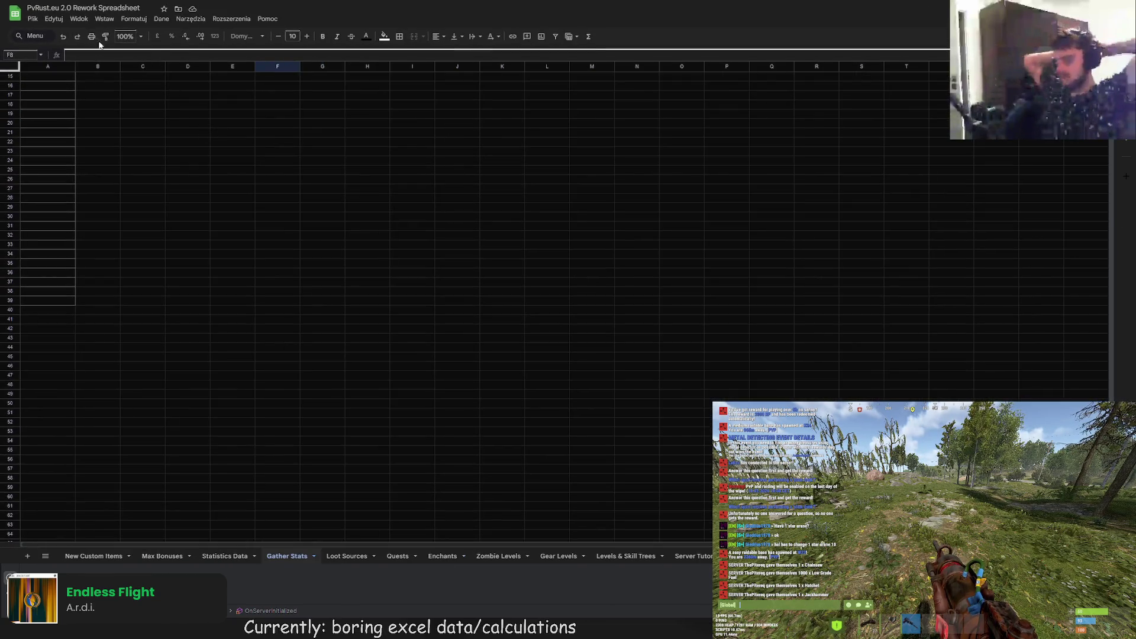
pyautogui.click(140, 36)
pyautogui.click(128, 123)
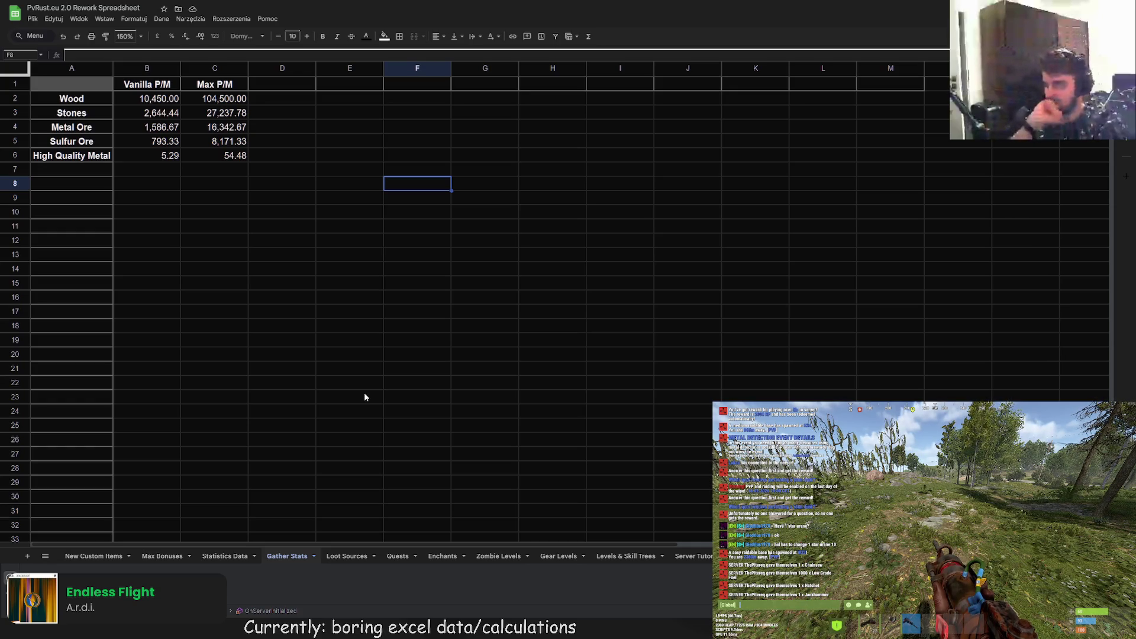
# - Add a Vanilla P/H header in D1 with =B2*60 autofilled for all resources
pyautogui.click(279, 84)
pyautogui.click(148, 57)
pyautogui.write('anilla P')
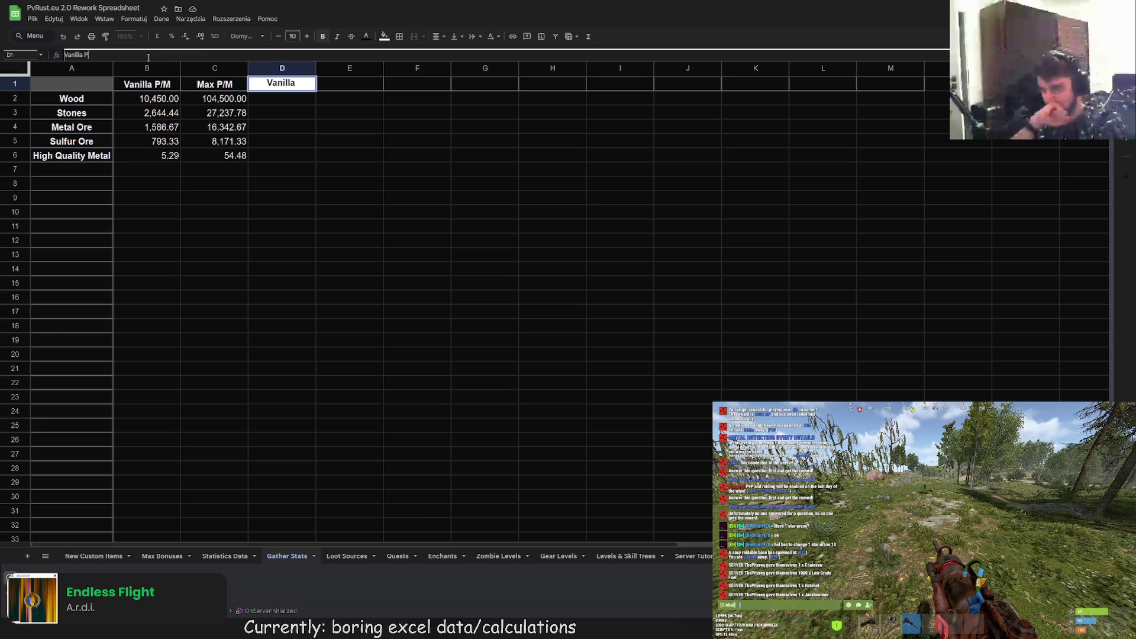
pyautogui.write('/H')
pyautogui.press('Return')
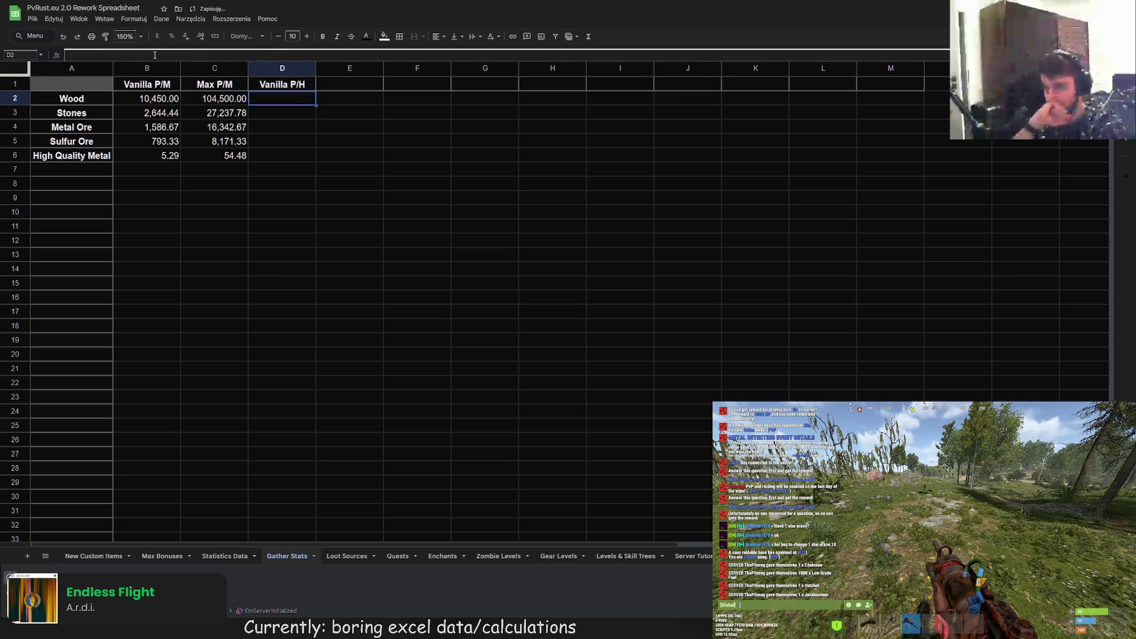
pyautogui.write('=')
pyautogui.click(146, 100)
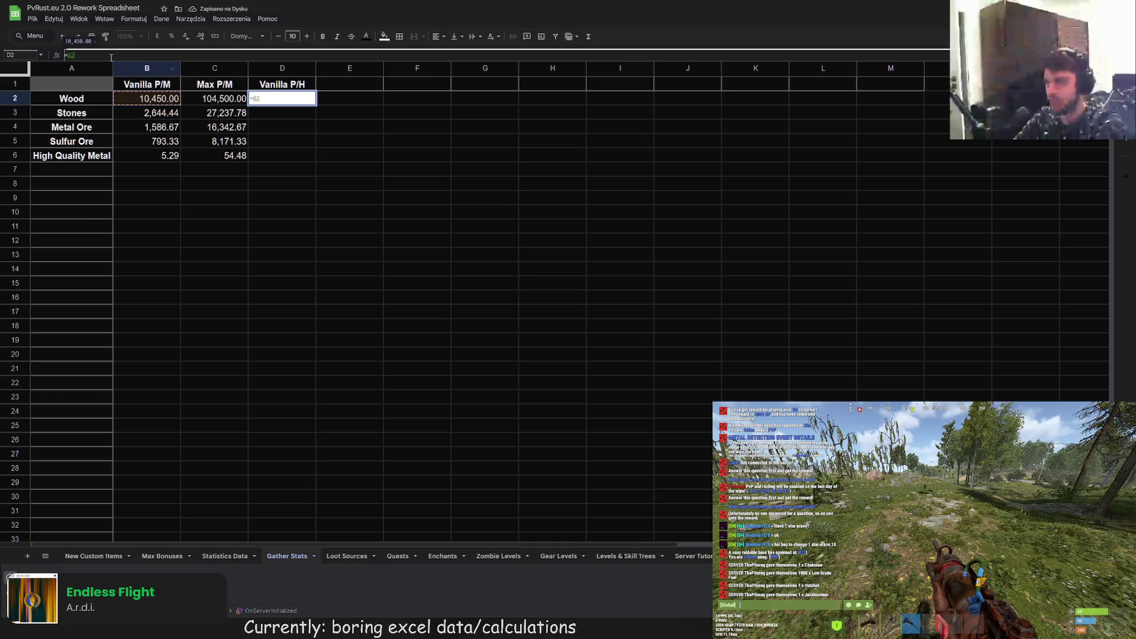
pyautogui.write('*60')
pyautogui.press('Return')
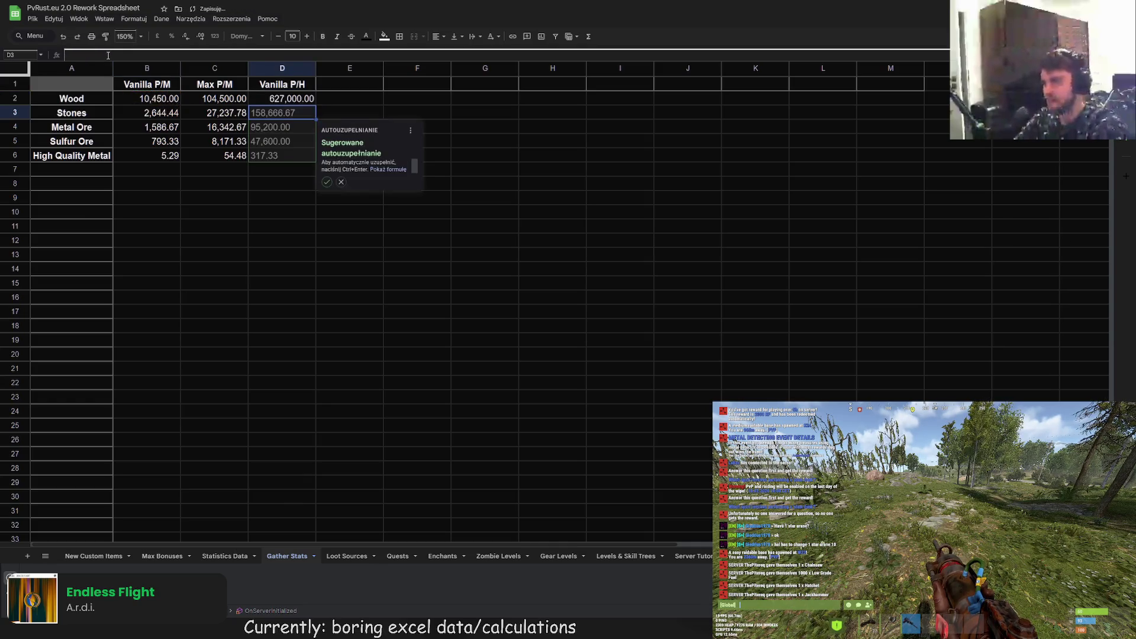
pyautogui.click(326, 181)
# - Add a Max P/H header in E1 with =C2*60 autofilled for all resources
pyautogui.click(340, 84)
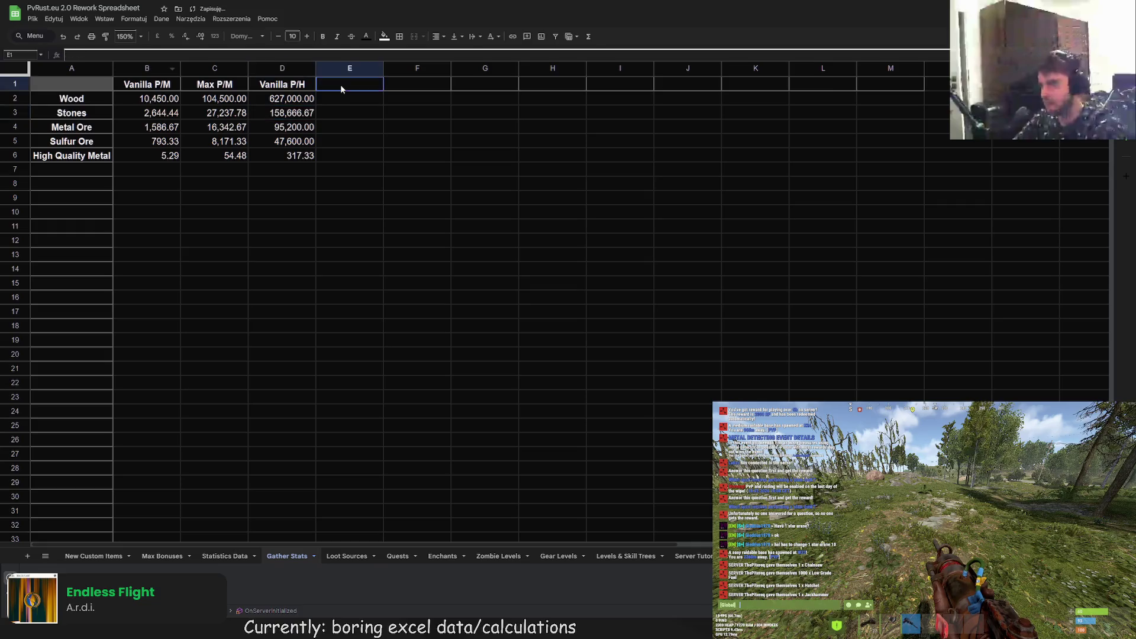
pyautogui.doubleClick(342, 84)
pyautogui.write('Ma')
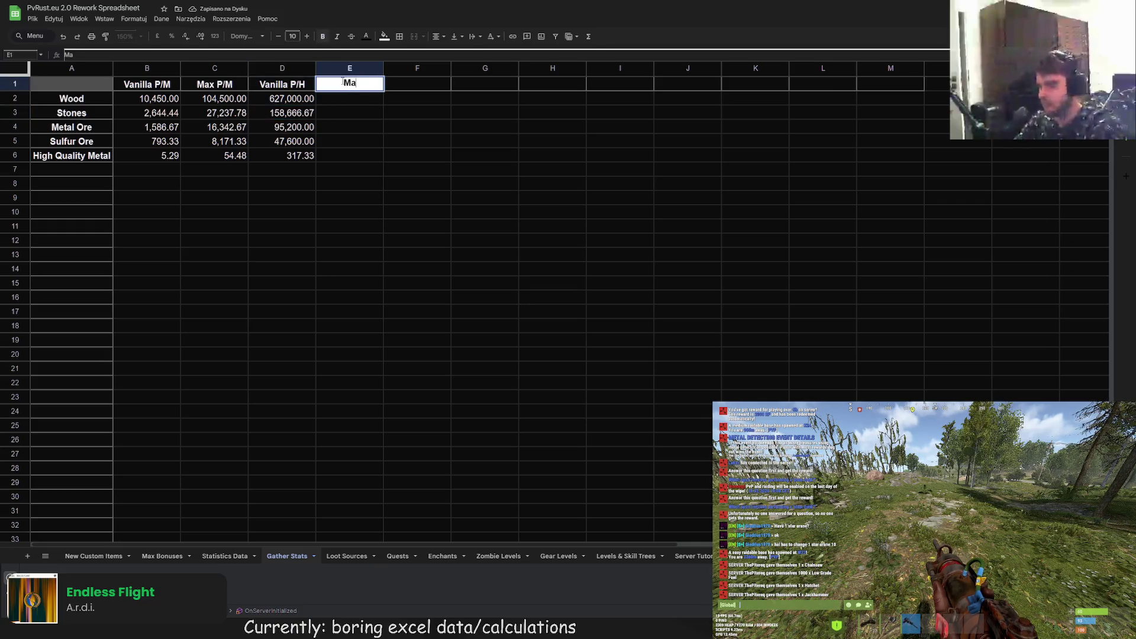
pyautogui.write('x P/H')
pyautogui.press('Return')
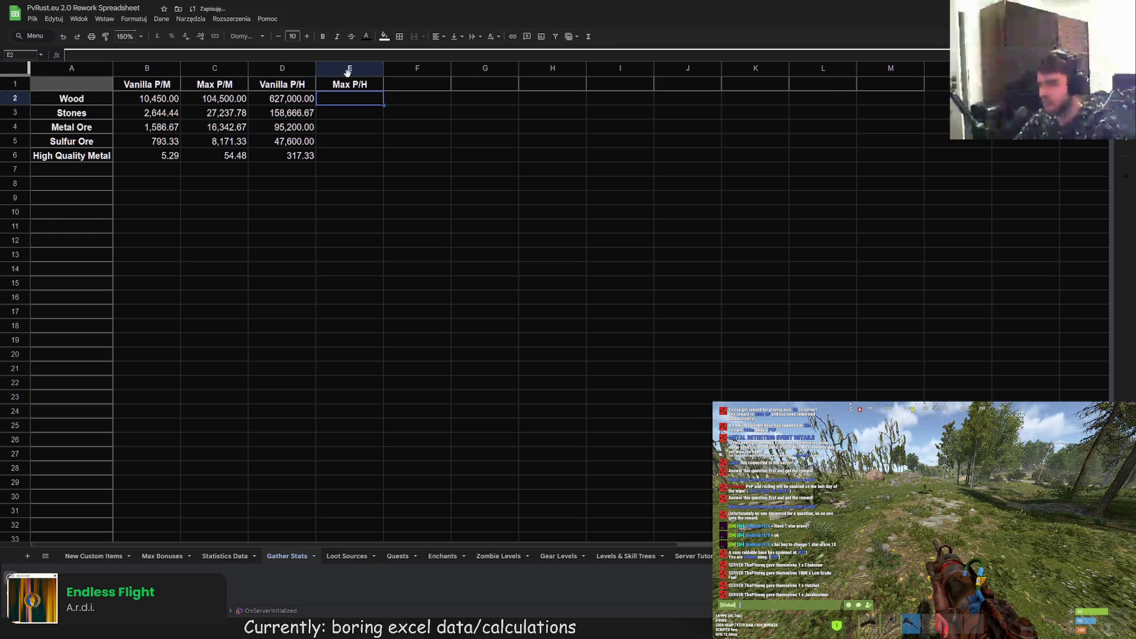
pyautogui.write('=')
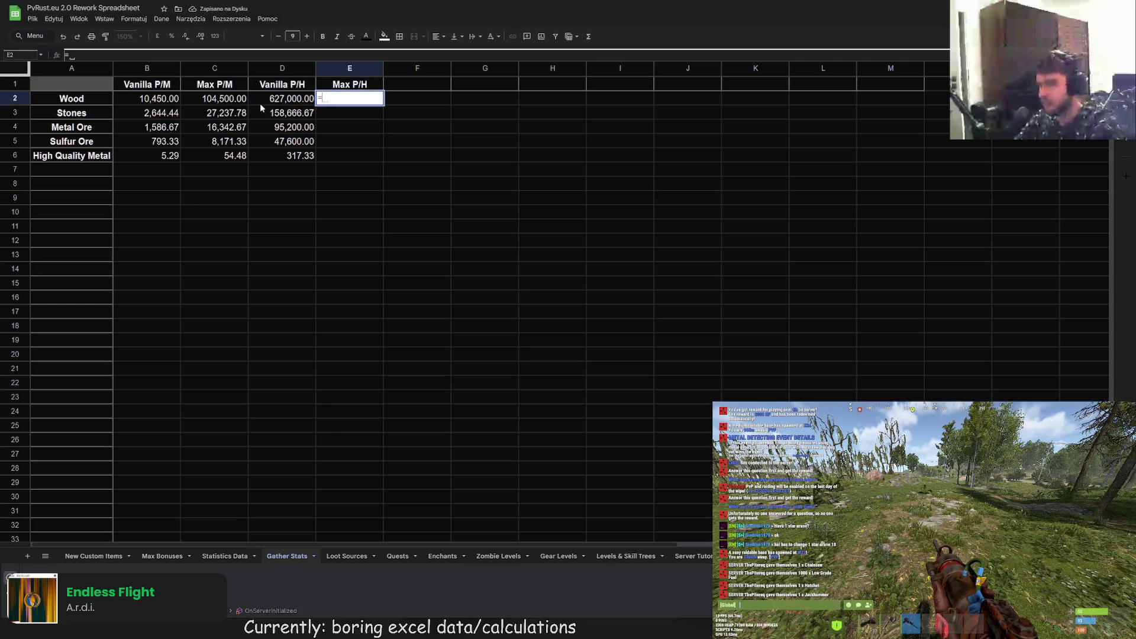
pyautogui.click(232, 102)
pyautogui.write('*60')
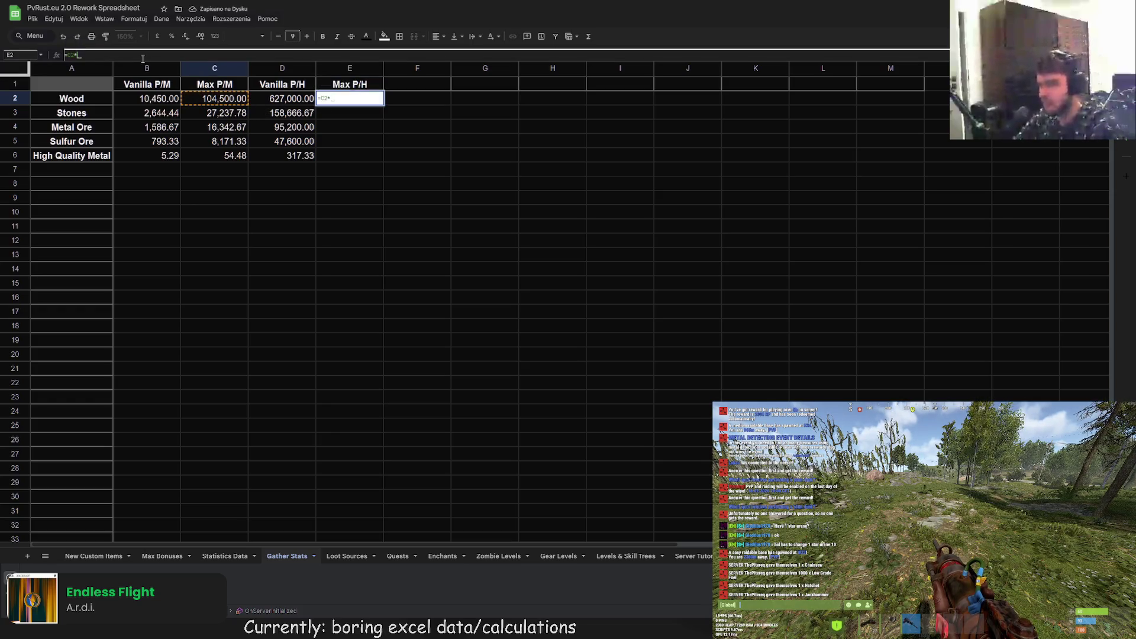
pyautogui.press('Return')
pyautogui.click(394, 181)
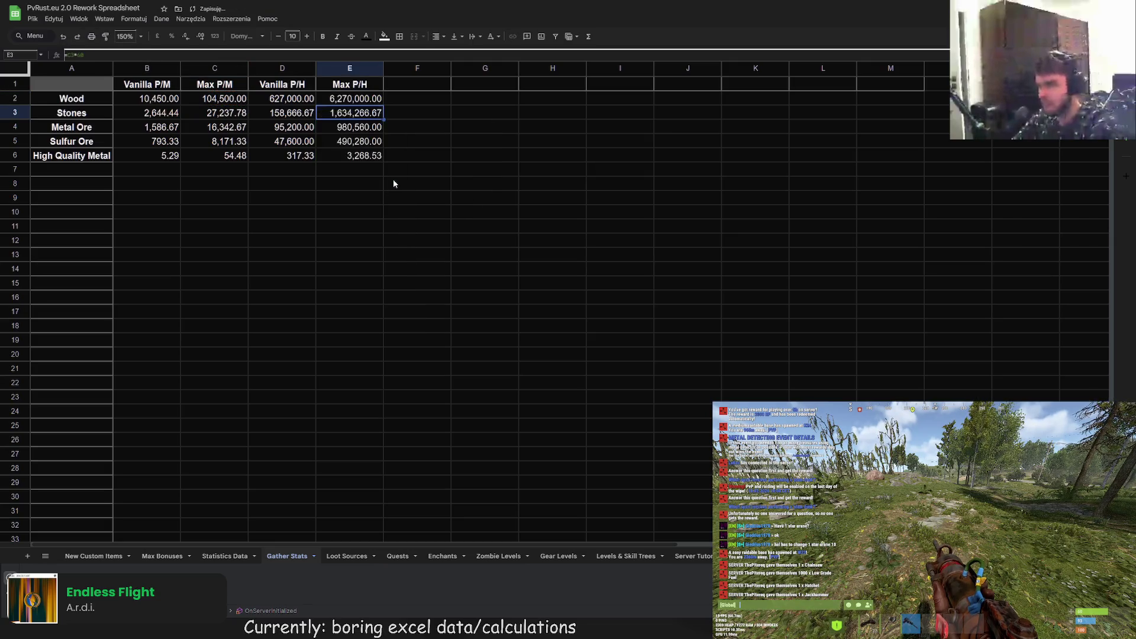
pyautogui.click(398, 198)
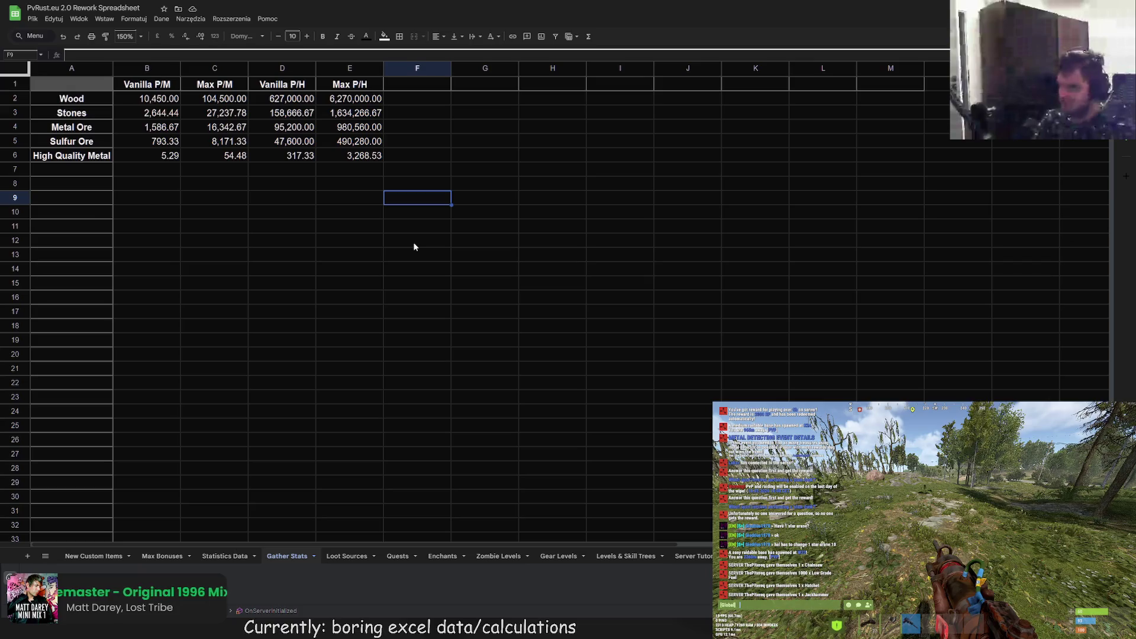
# - Browse the Statistics Data, Max Bonuses, New Custom Items, Gather Stats and Loot Sources sheets, then add a blank sheet
pyautogui.click(225, 557)
pyautogui.scroll(-3, 265, 474)
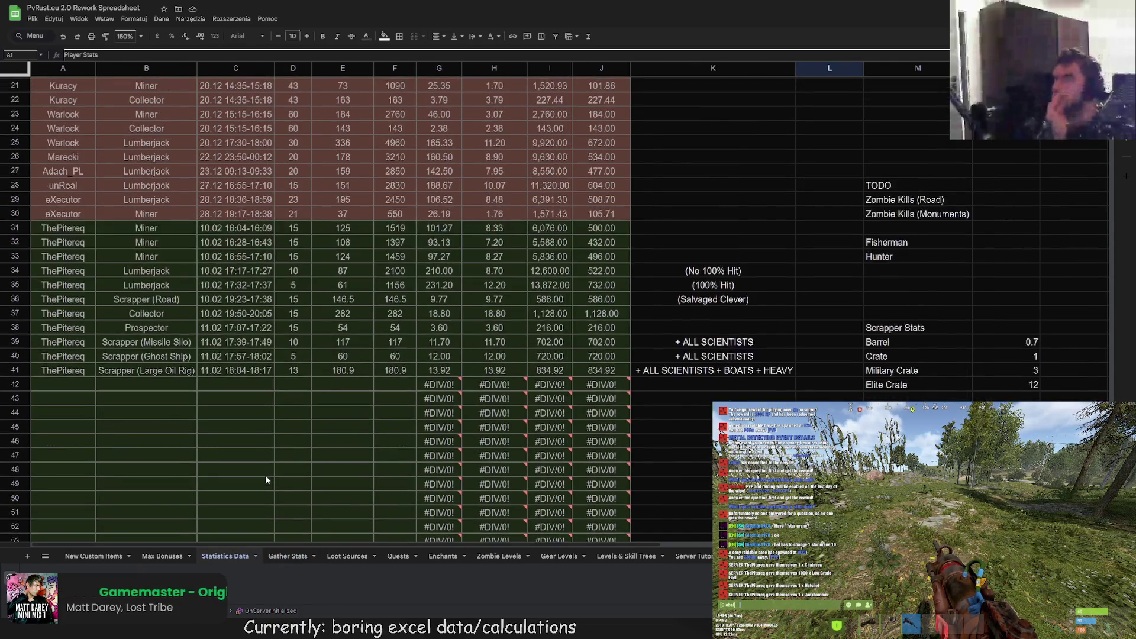
pyautogui.click(158, 559)
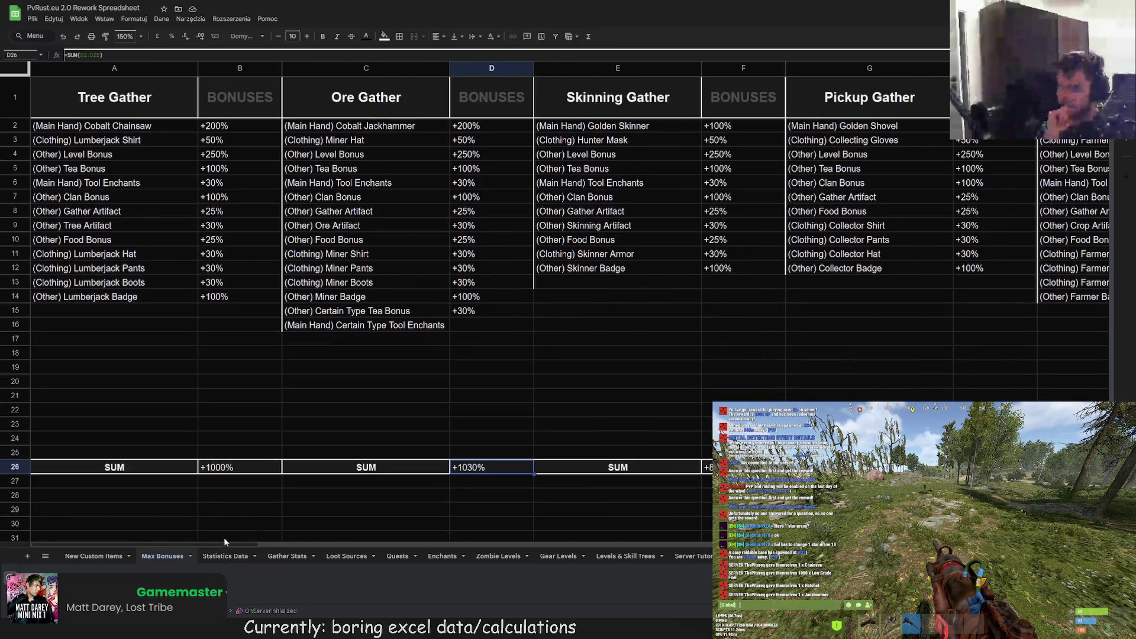
pyautogui.moveTo(207, 548)
pyautogui.mouseDown()
pyautogui.moveTo(229, 549)
pyautogui.moveTo(192, 545)
pyautogui.mouseUp()
pyautogui.click(135, 550)
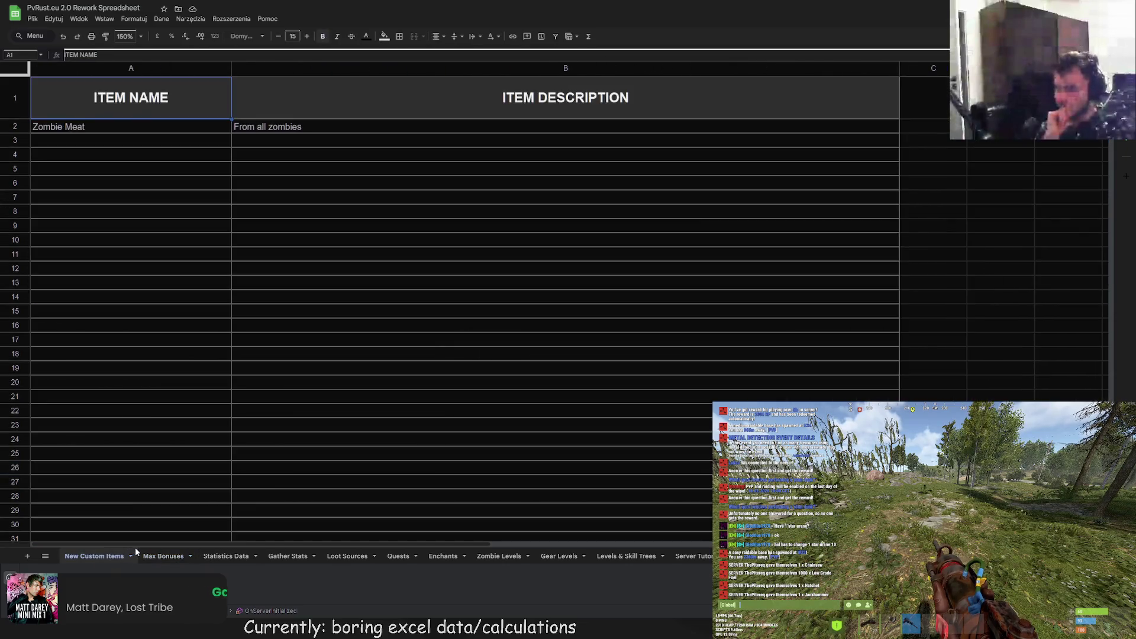
pyautogui.click(225, 556)
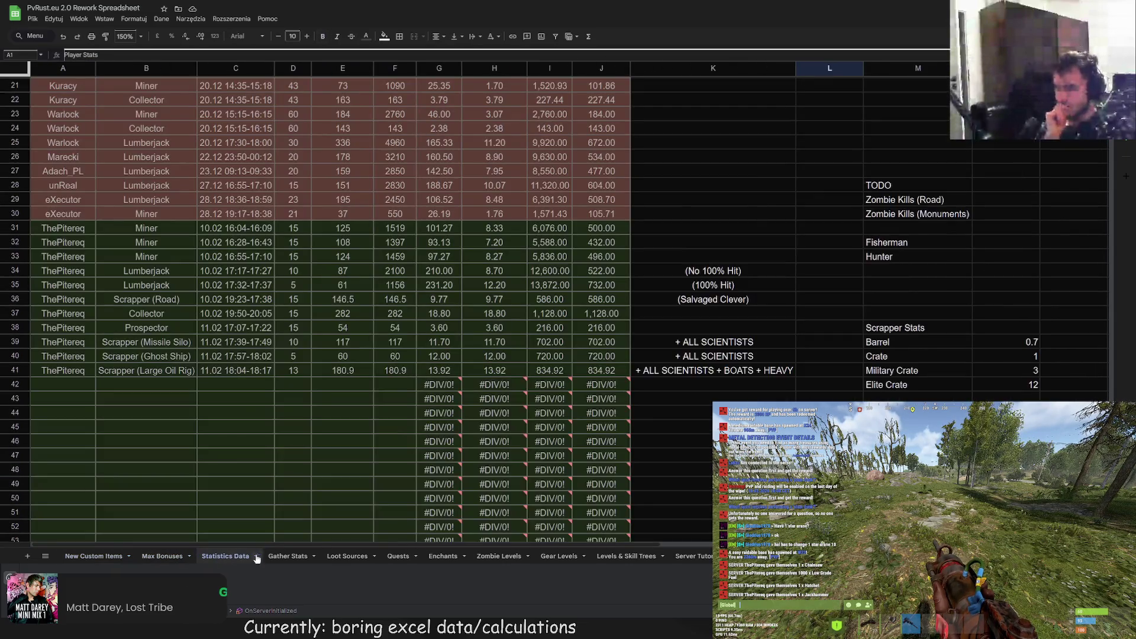
pyautogui.click(285, 557)
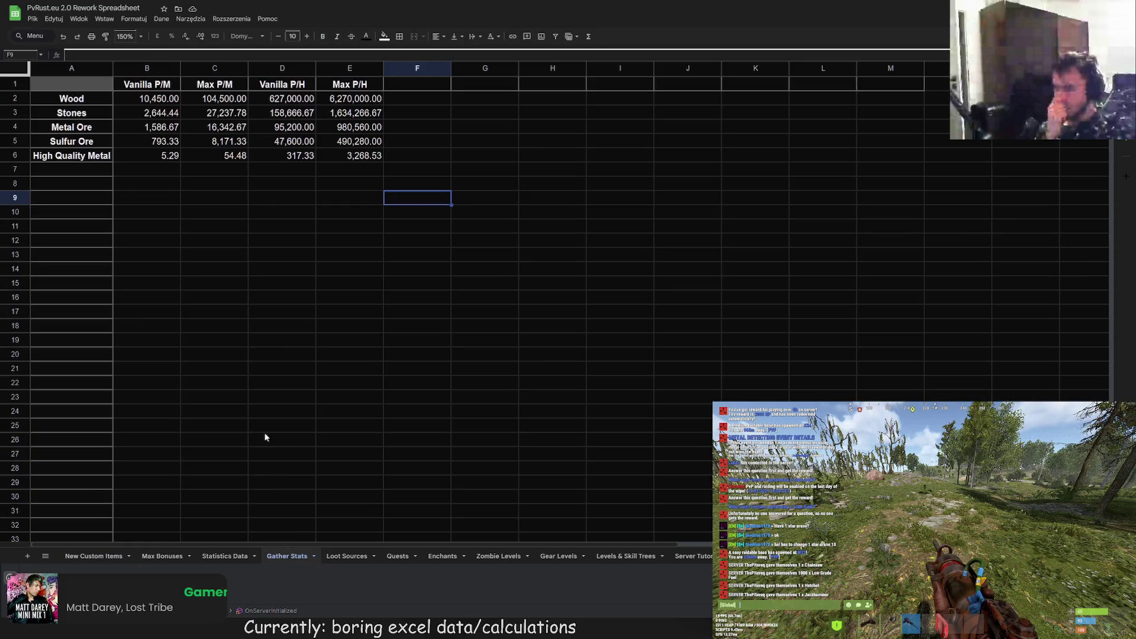
pyautogui.click(342, 557)
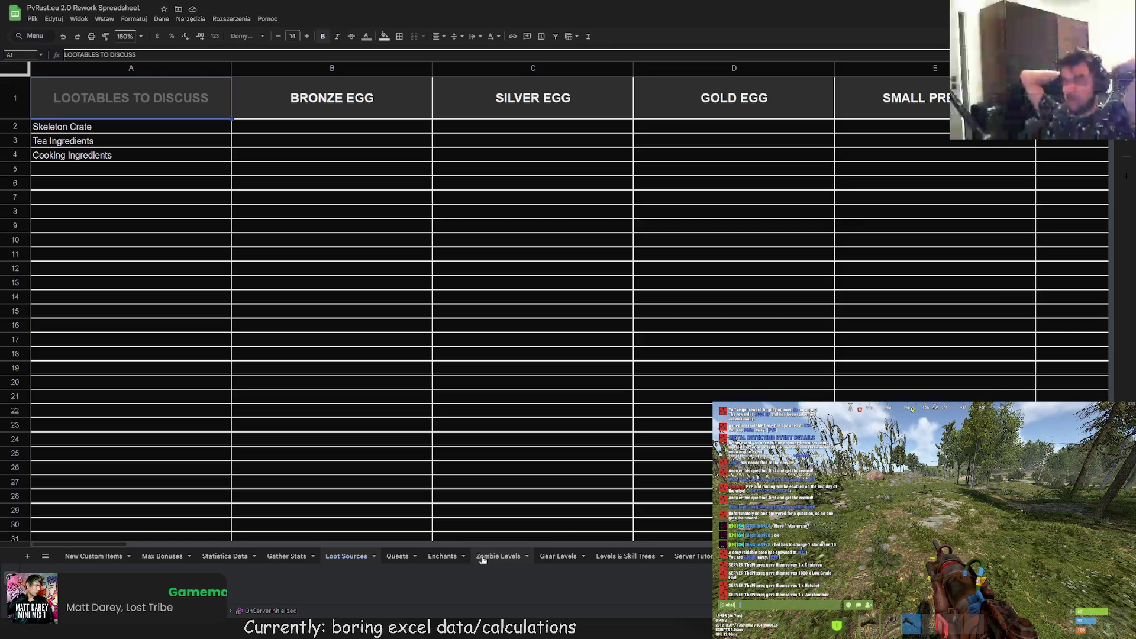
pyautogui.hotkey('shift', 'F11')
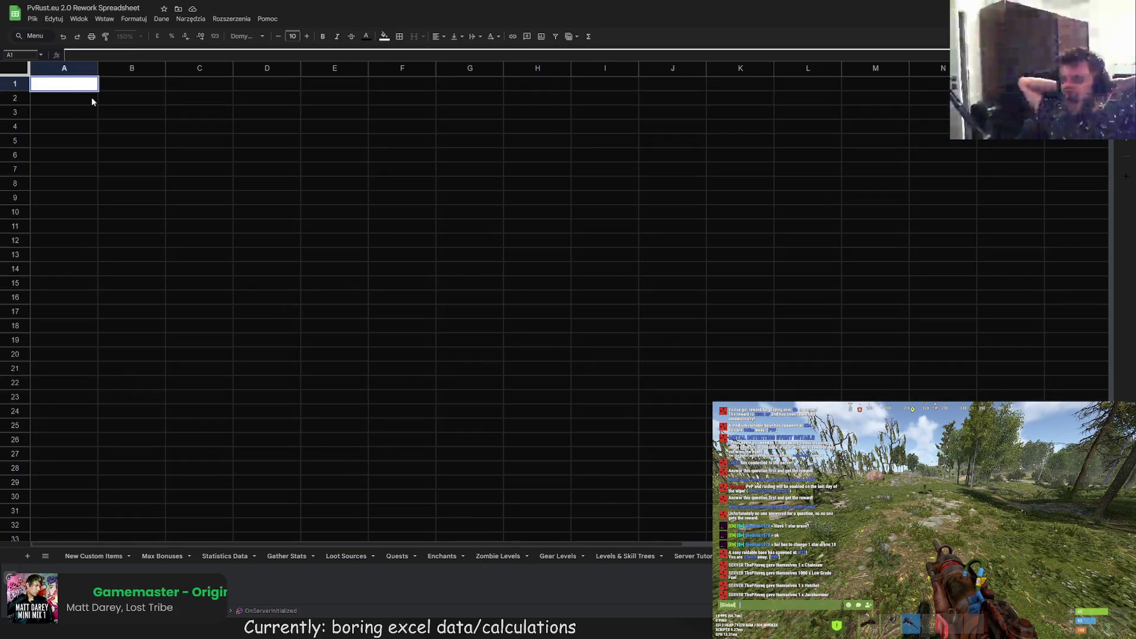
# - Enter 'Item Name' in A1 and 'Item Bonuses' in B1, then return to Gather Stats
pyautogui.write('Item Name')
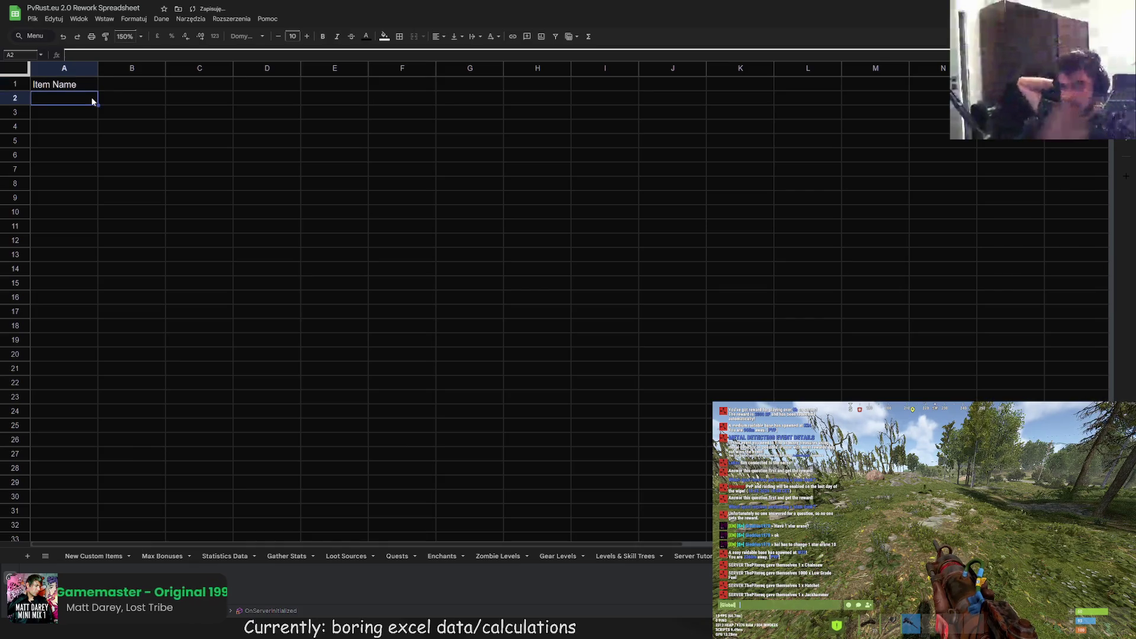
pyautogui.click(122, 84)
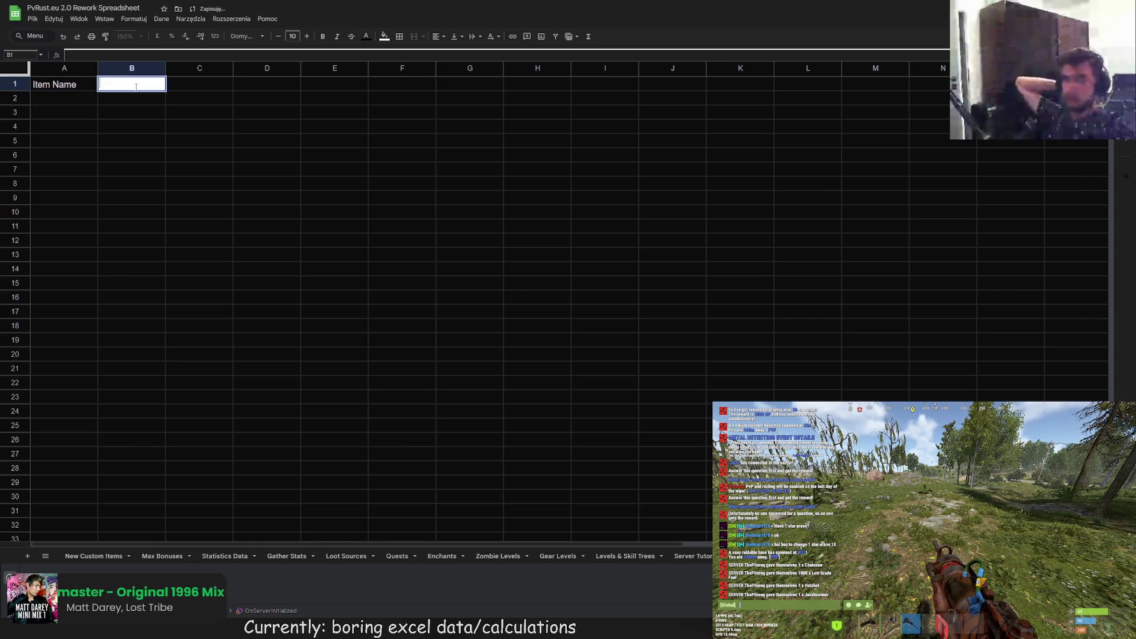
pyautogui.write('Item Bonuses')
pyautogui.press('Return')
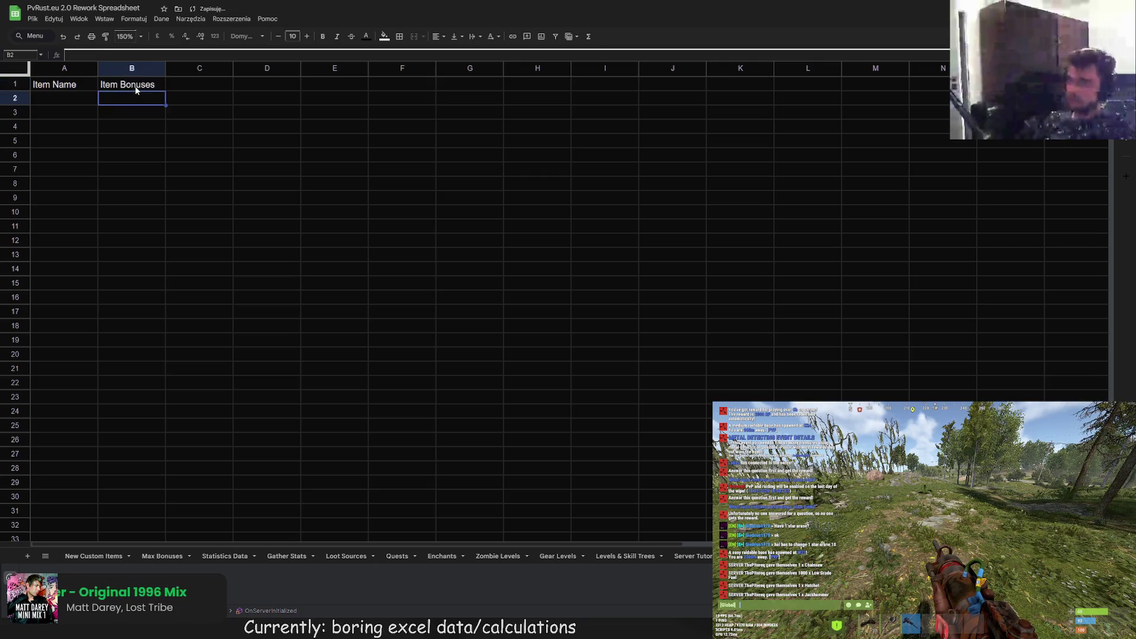
pyautogui.click(281, 557)
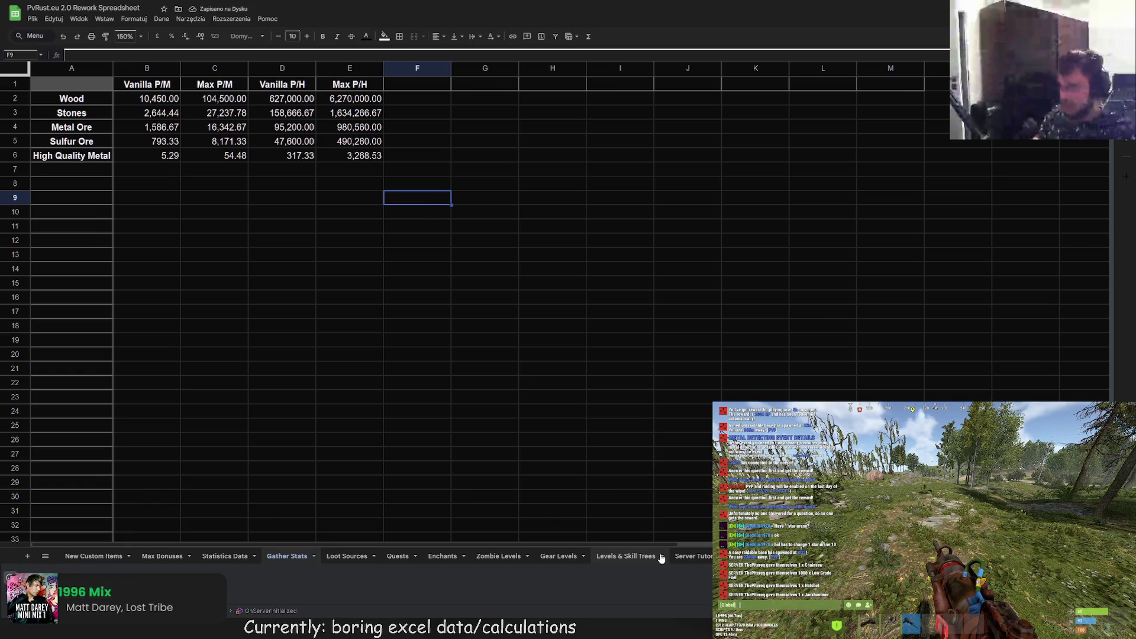
# - Copy the ITEM NAME / ITEM DESCRIPTION block from New Custom Items and paste it into Gear Levels
pyautogui.click(98, 557)
pyautogui.moveTo(93, 96)
pyautogui.mouseDown()
pyautogui.moveTo(385, 133)
pyautogui.moveTo(368, 129)
pyautogui.moveTo(380, 115)
pyautogui.moveTo(379, 141)
pyautogui.mouseUp()
pyautogui.hotkey('ctrl', 'c')
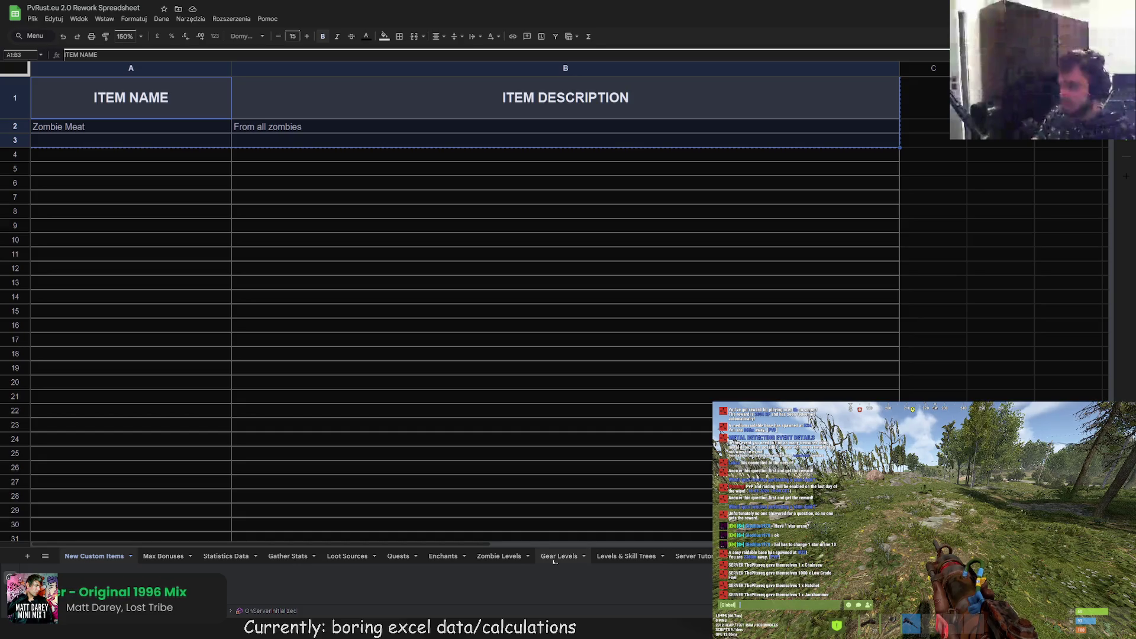
pyautogui.click(554, 558)
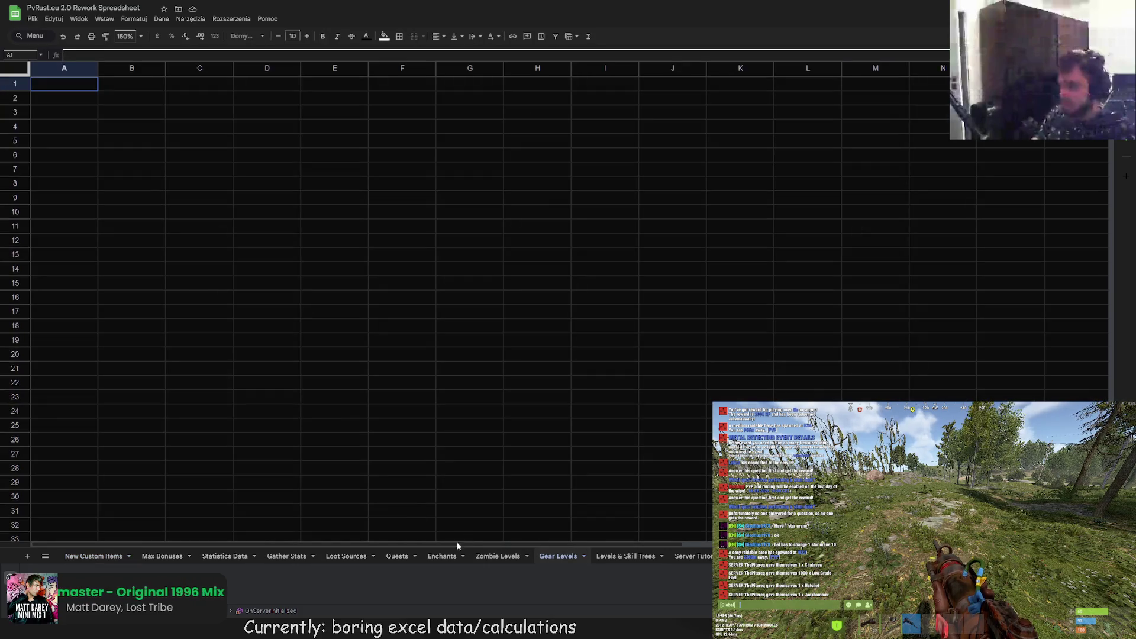
pyautogui.hotkey('ctrl', 'v')
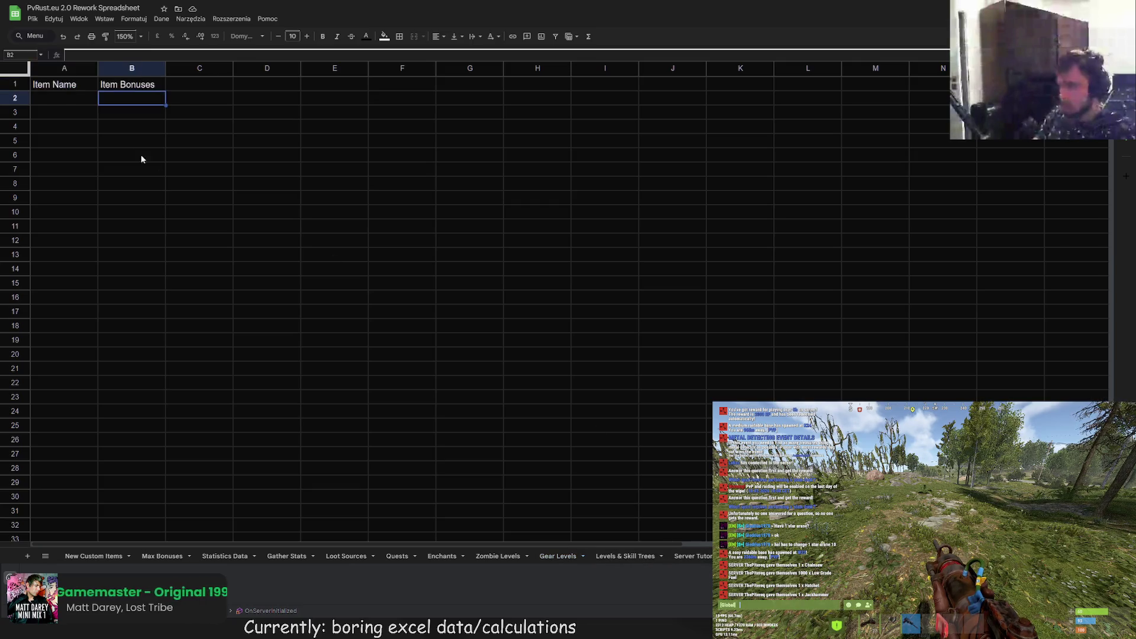
pyautogui.hotkey('ctrl', 'v')
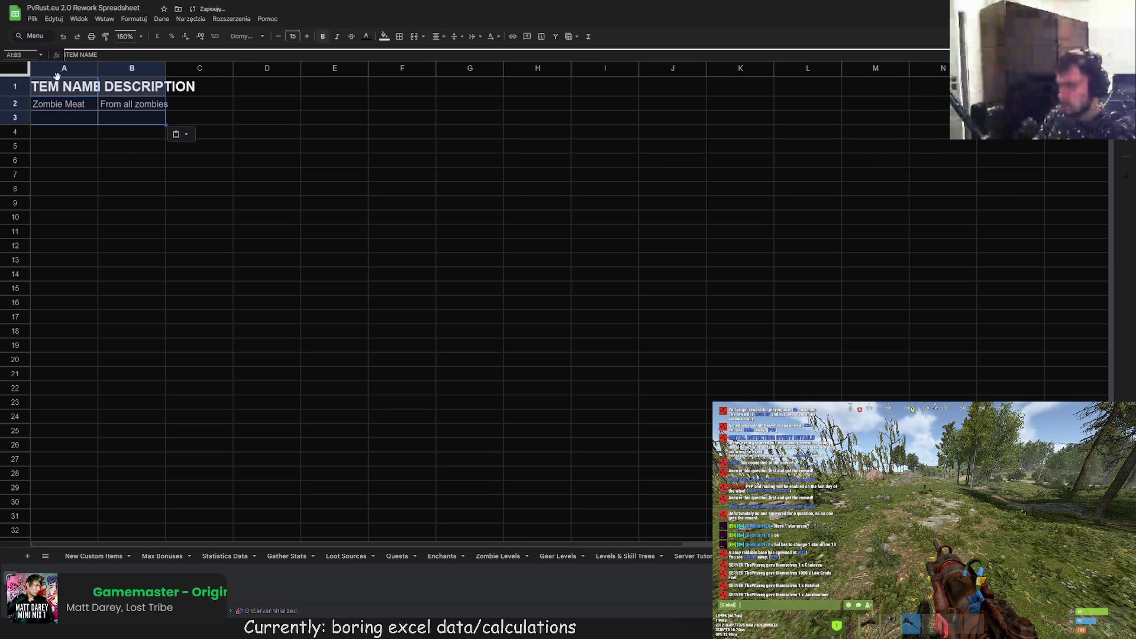
# - Paste only the column widths of the copied block into Gear Levels
pyautogui.rightClick(52, 89)
pyautogui.moveTo(131, 139)
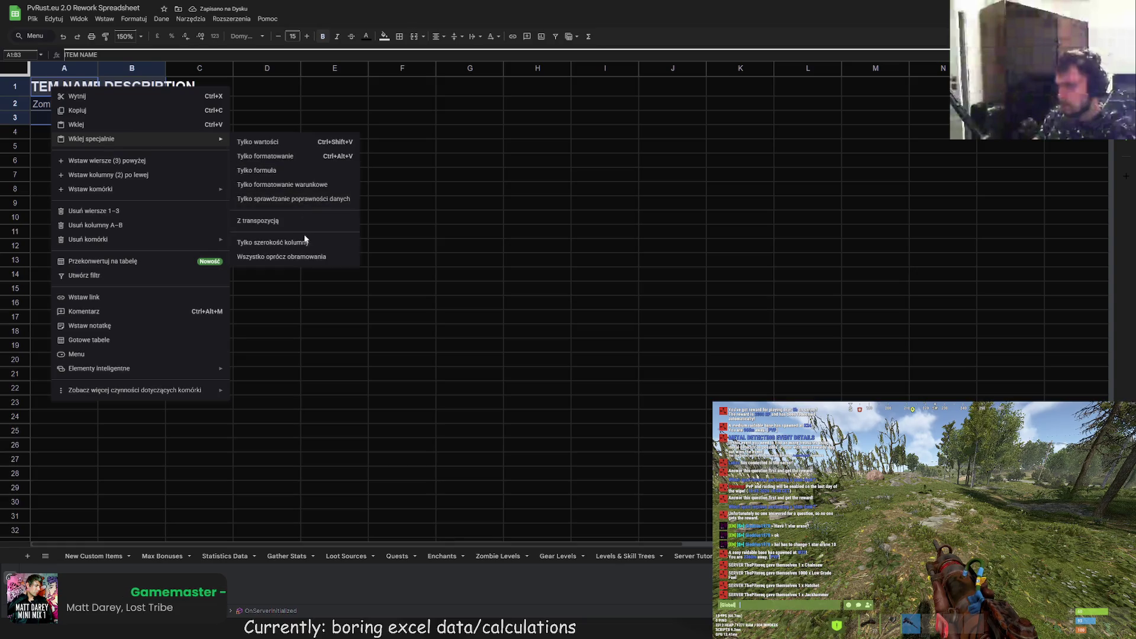
pyautogui.click(302, 243)
pyautogui.click(220, 188)
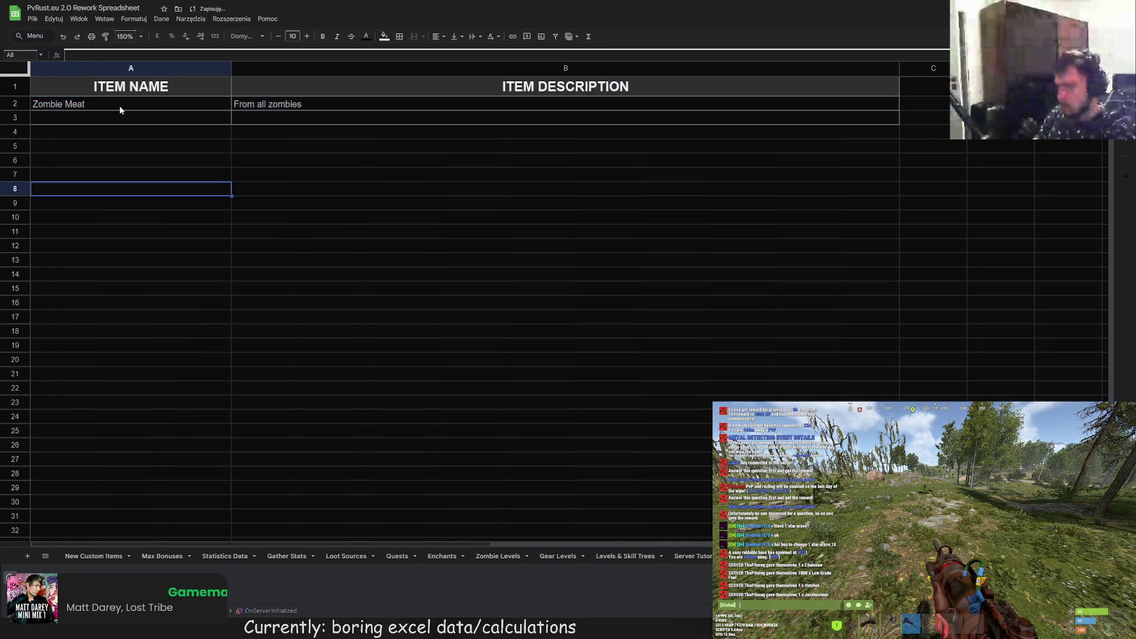
pyautogui.rightClick(51, 84)
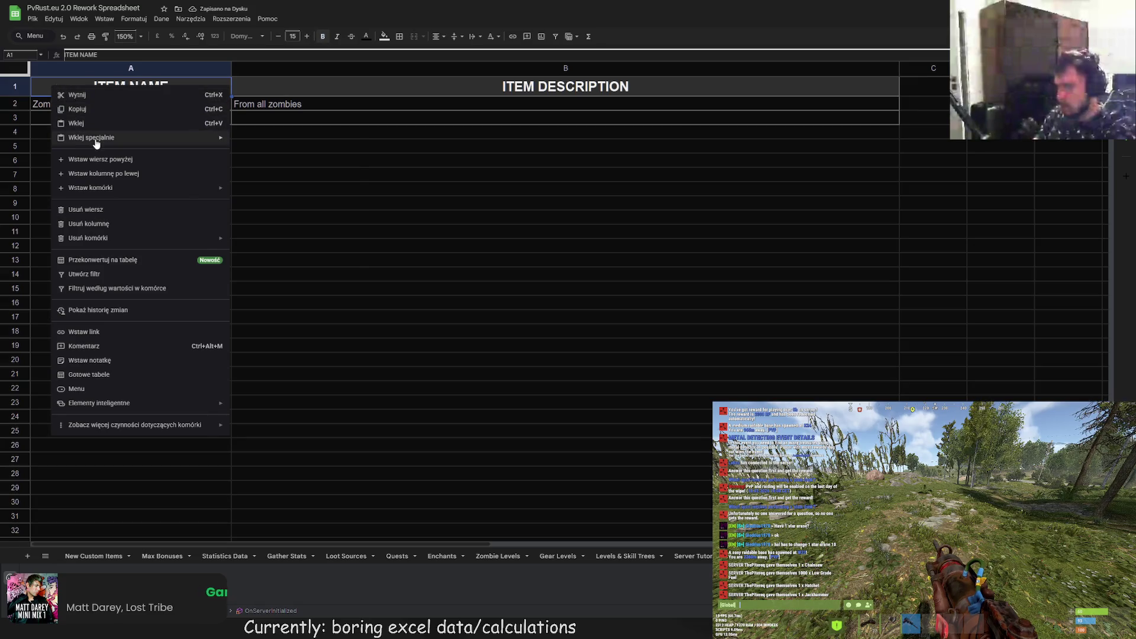
pyautogui.moveTo(96, 142)
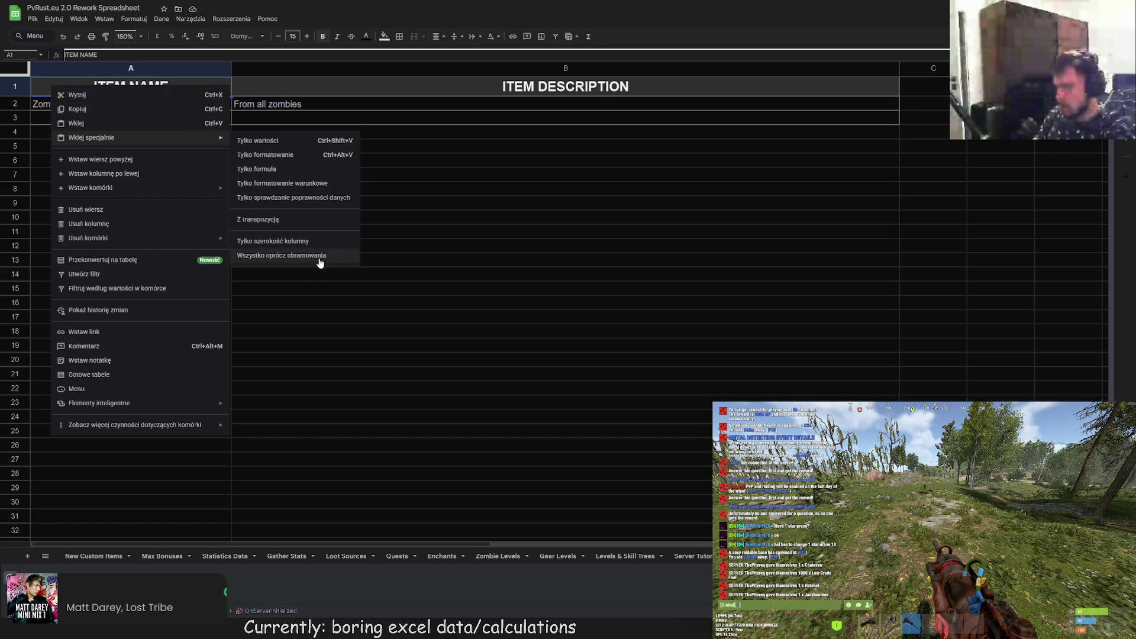
pyautogui.click(25, 93)
# - Paste the copied formatting except borders onto row 1
pyautogui.rightClick(52, 83)
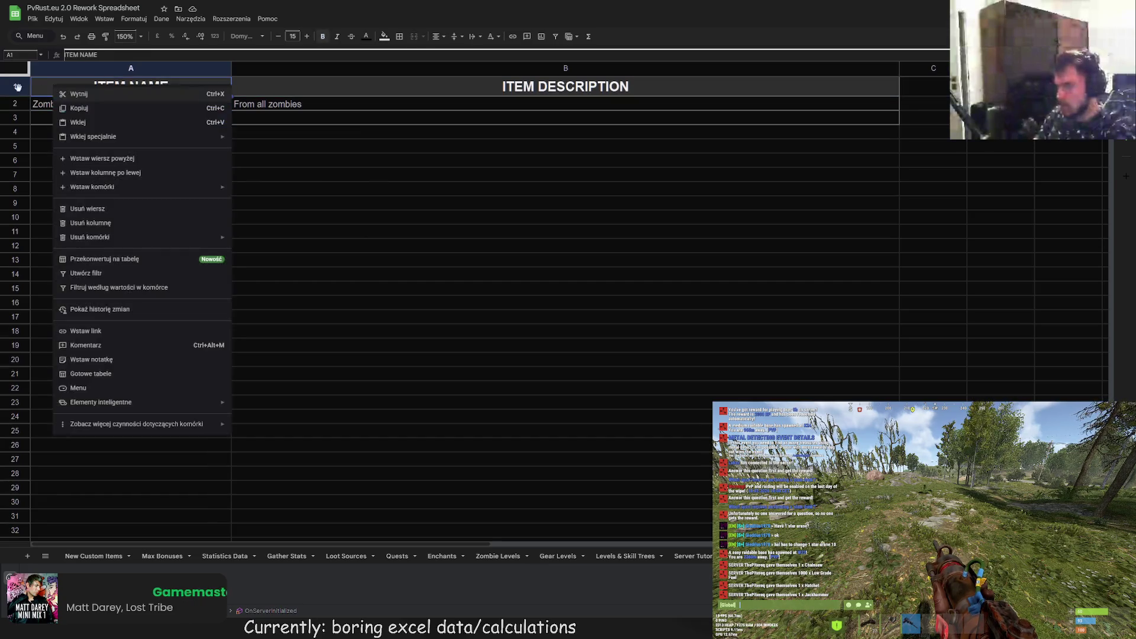
pyautogui.moveTo(108, 146)
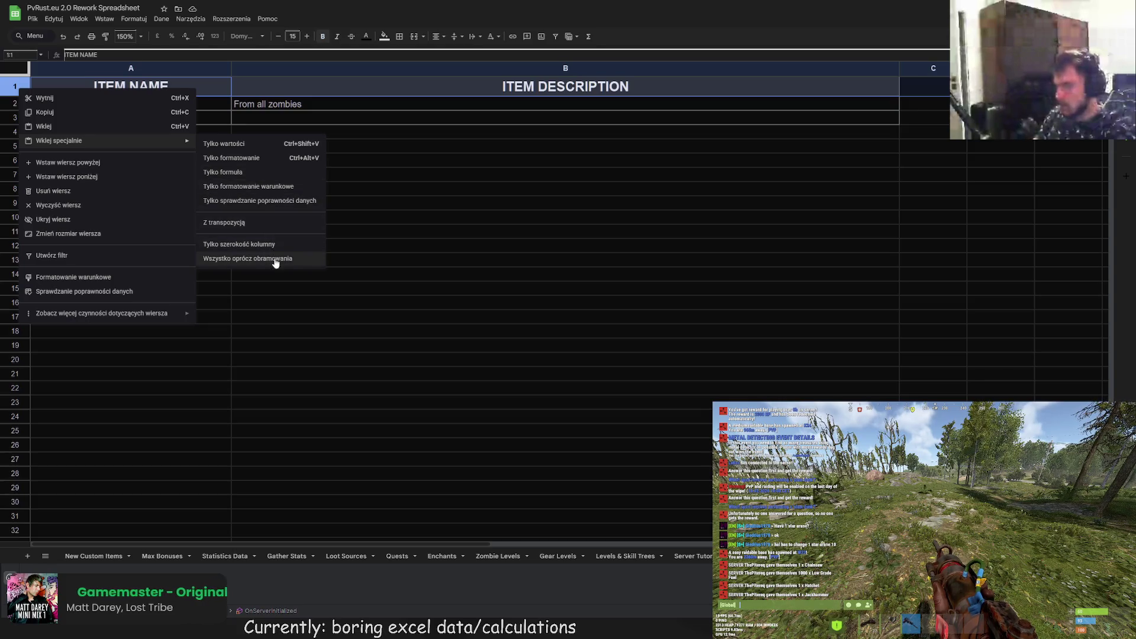
pyautogui.click(252, 245)
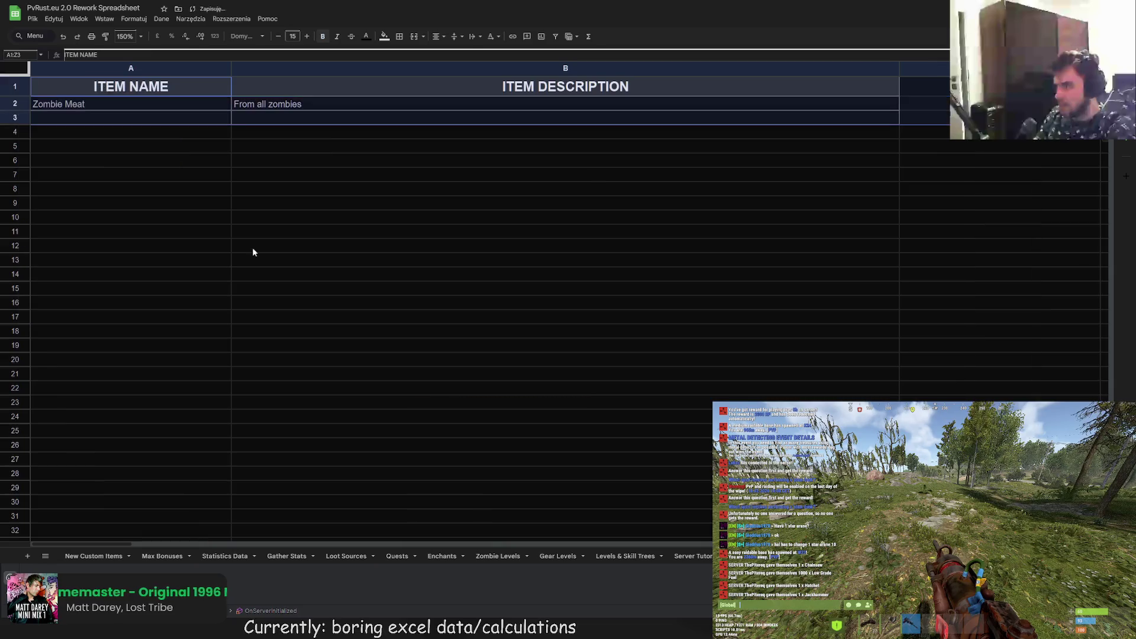
# - Try a transposed paste on row 1 and undo it
pyautogui.rightClick(23, 79)
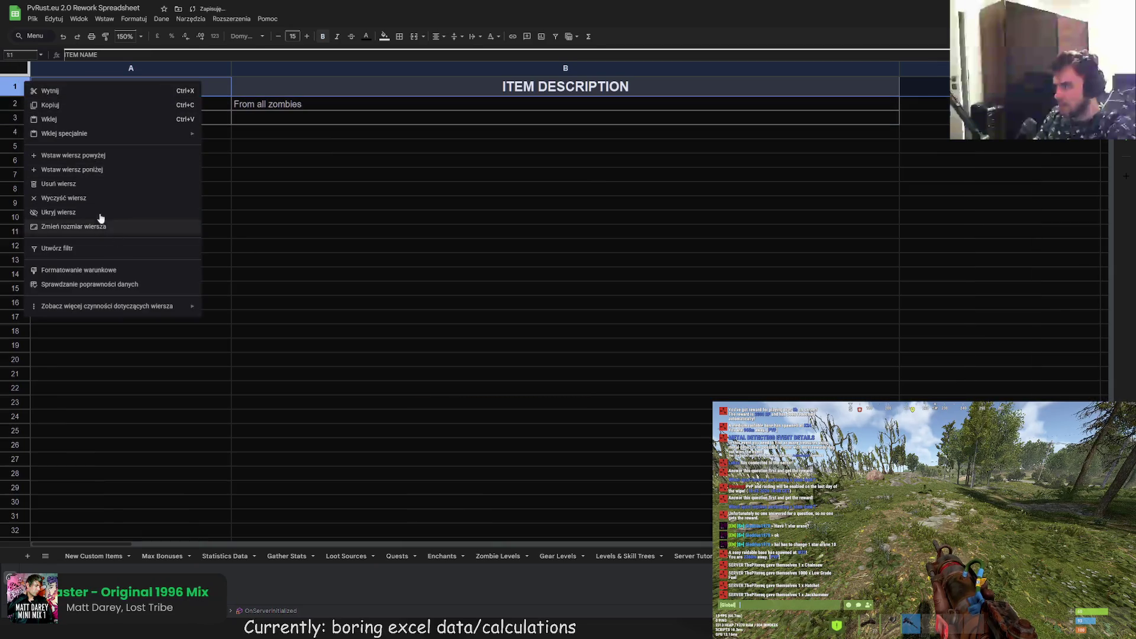
pyautogui.moveTo(91, 137)
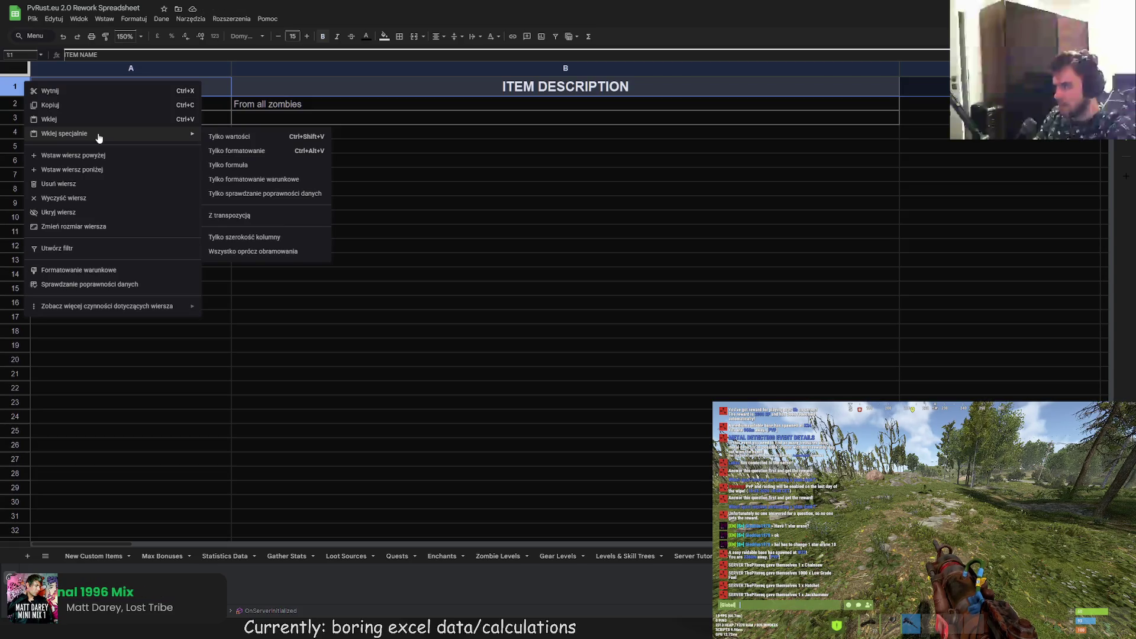
pyautogui.click(233, 215)
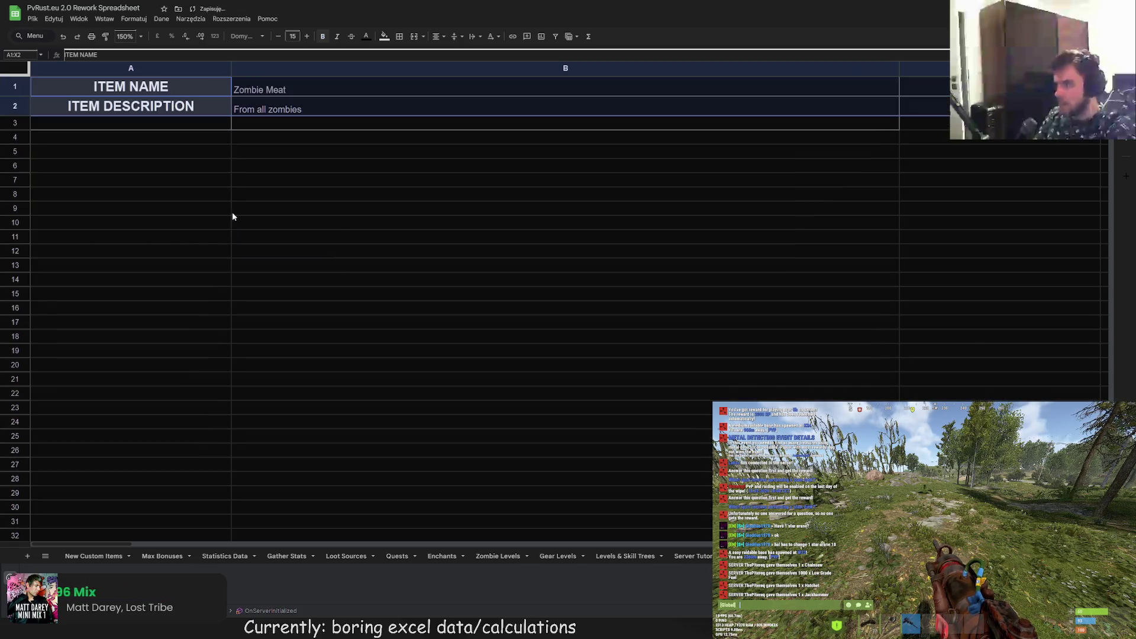
pyautogui.hotkey('ctrl', 'z')
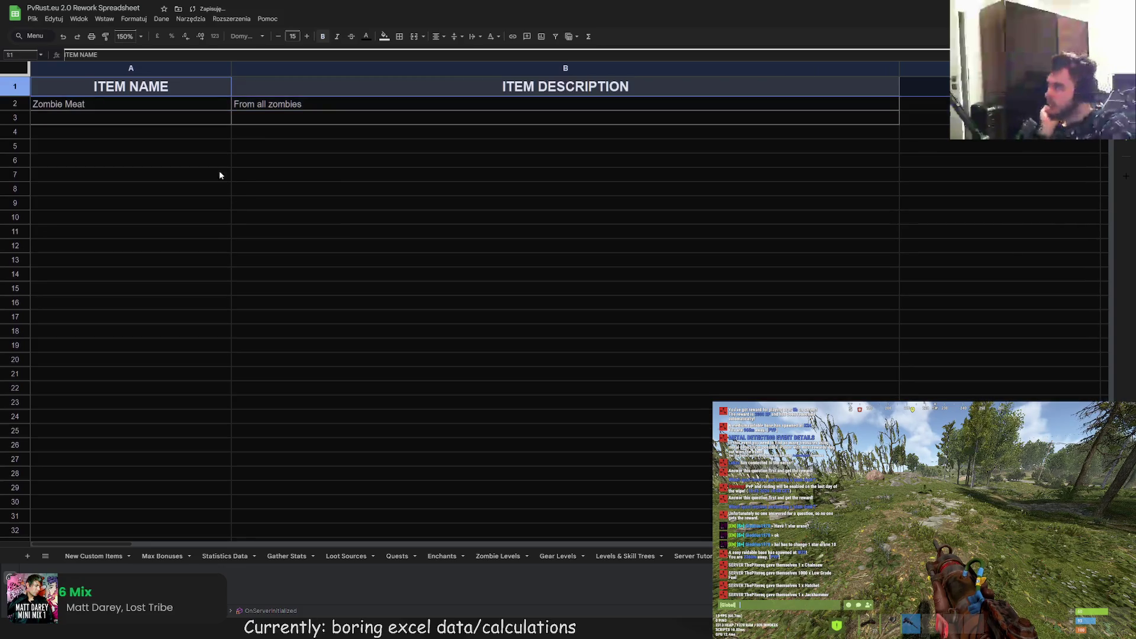
pyautogui.click(204, 160)
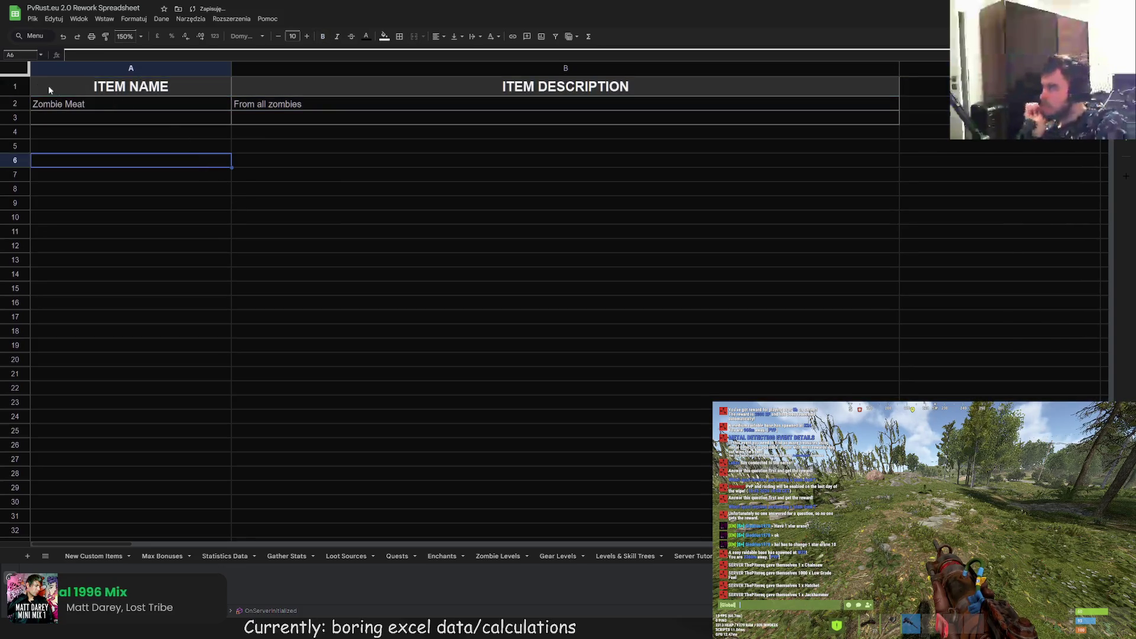
pyautogui.click(104, 555)
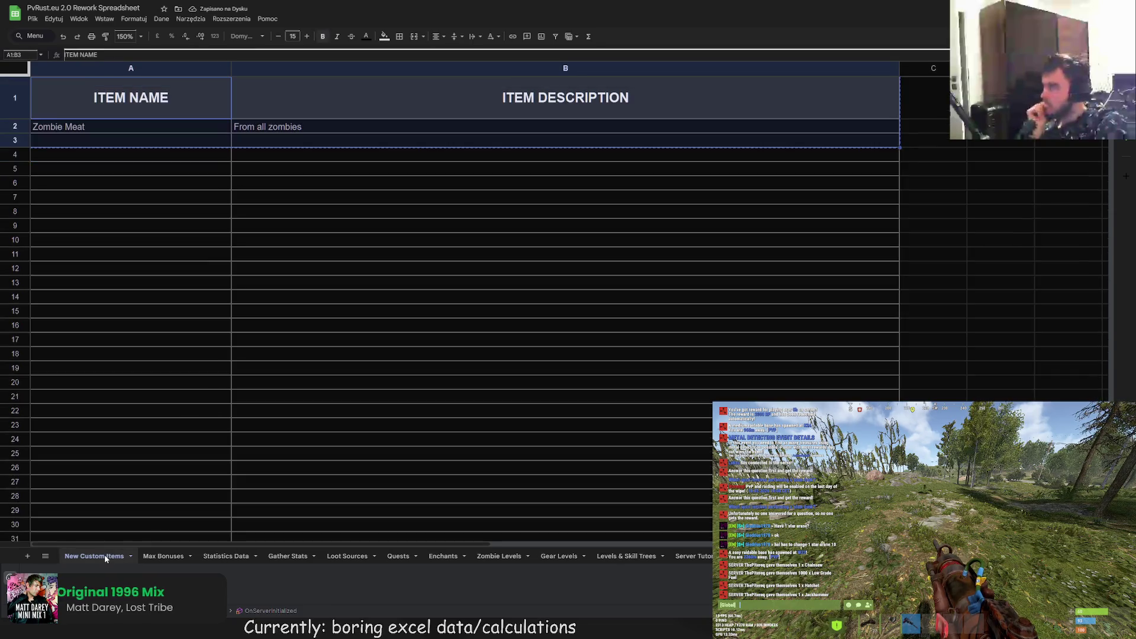
# - Check the header row height on New Custom Items without changing it
pyautogui.rightClick(16, 106)
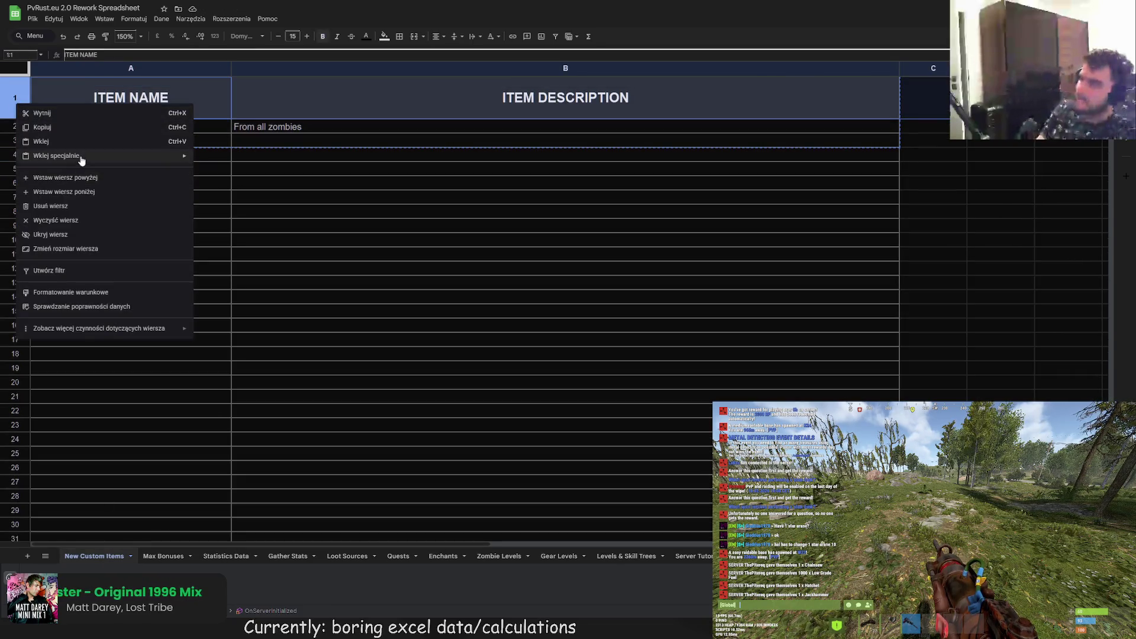
pyautogui.click(94, 253)
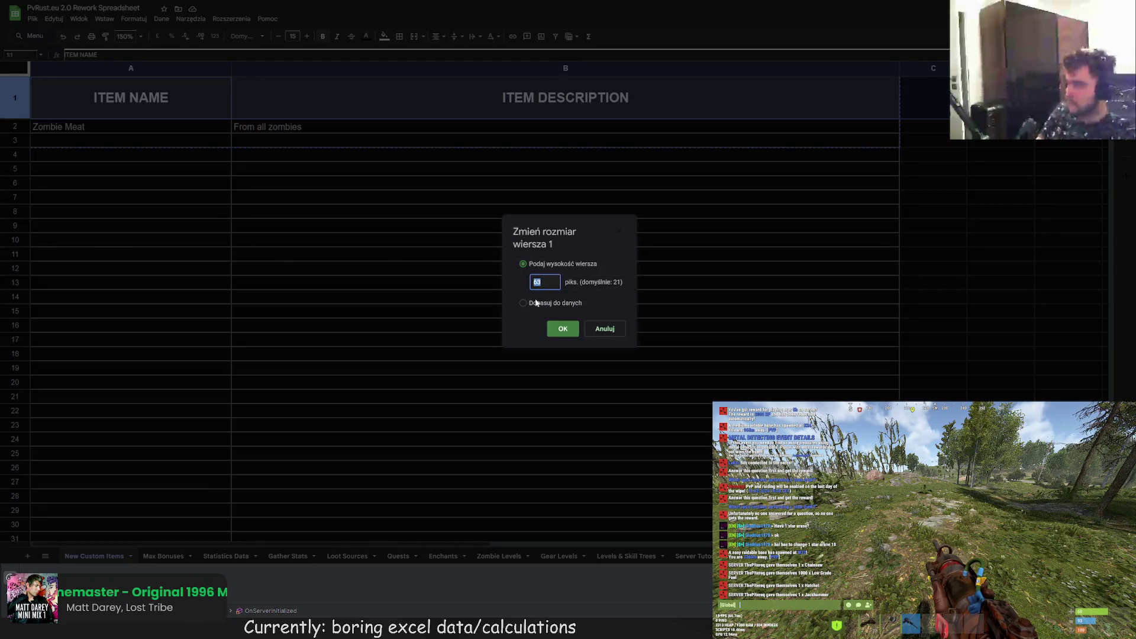
pyautogui.click(604, 329)
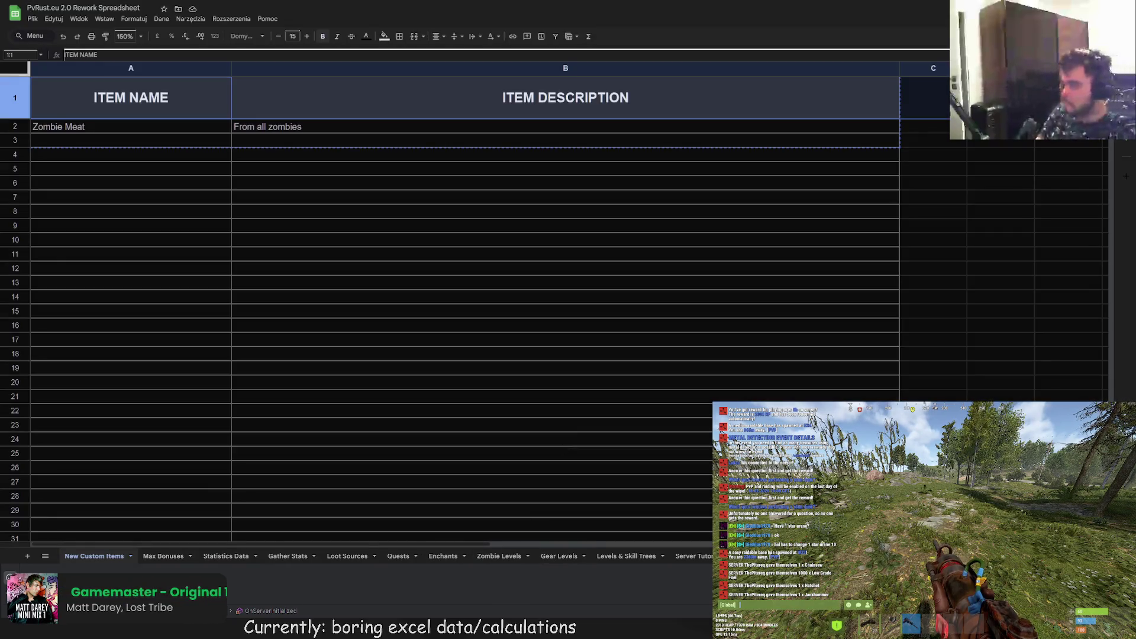
# - Attempt a 63 row height on Gear Levels row 1, undoing the stray 63 typed into A1
pyautogui.click(15, 89)
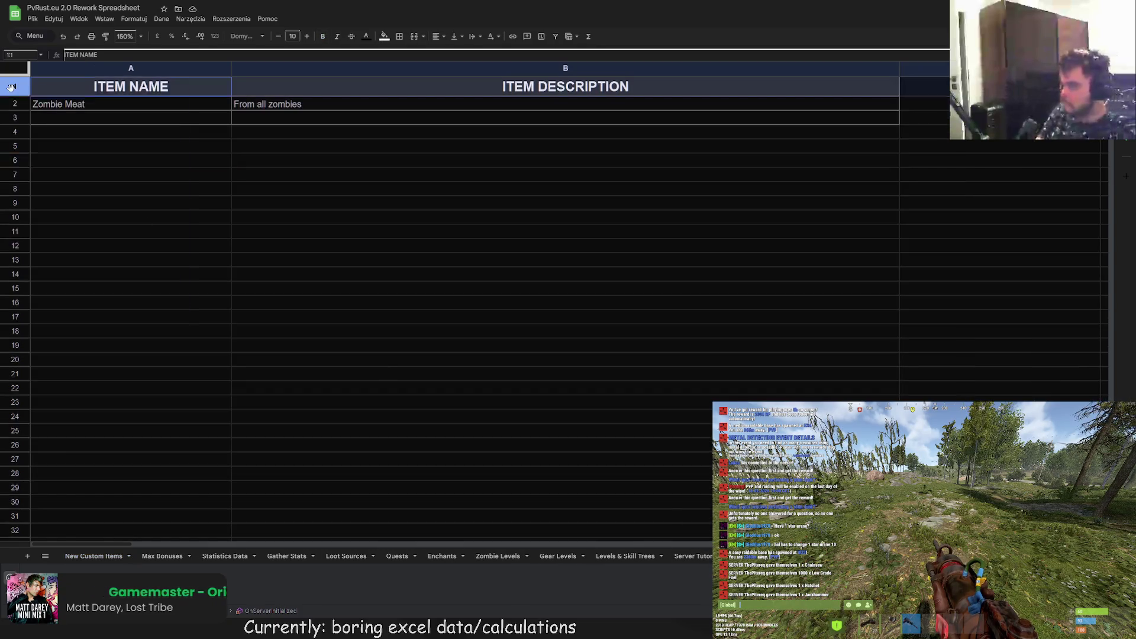
pyautogui.rightClick(15, 89)
pyautogui.moveTo(51, 145)
pyautogui.click(61, 234)
pyautogui.write('63')
pyautogui.click(568, 333)
pyautogui.click(258, 225)
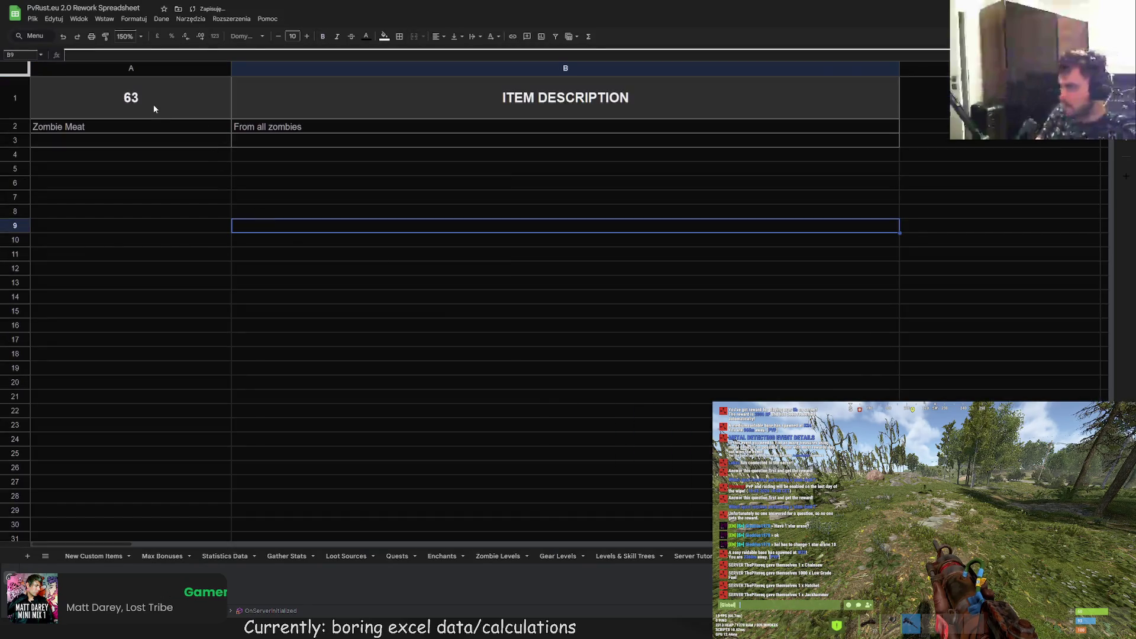
pyautogui.hotkey('ctrl', 'z')
pyautogui.hotkey('ctrl', 'z')
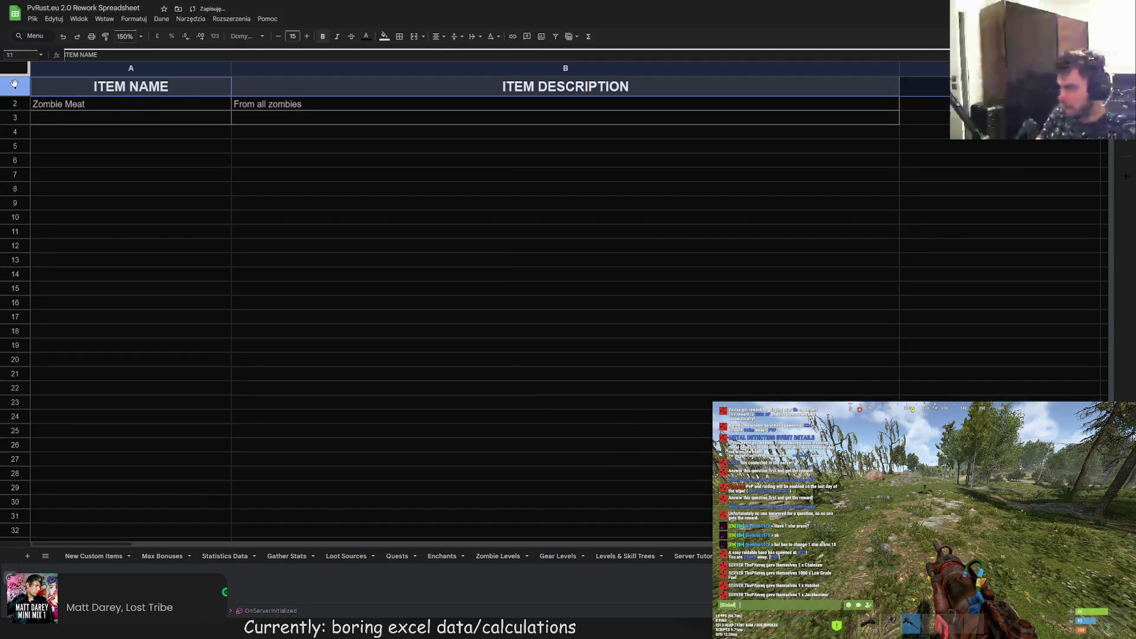
# - Resize Gear Levels row 1 to 63 pixels tall
pyautogui.rightClick(14, 86)
pyautogui.click(65, 229)
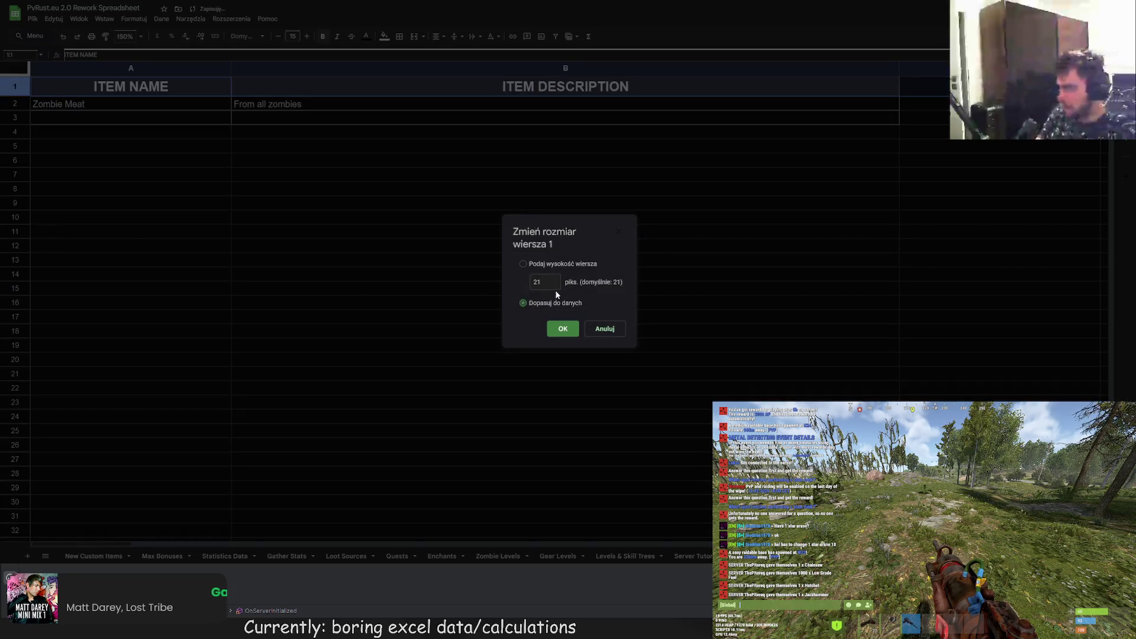
pyautogui.click(569, 341)
pyautogui.click(550, 313)
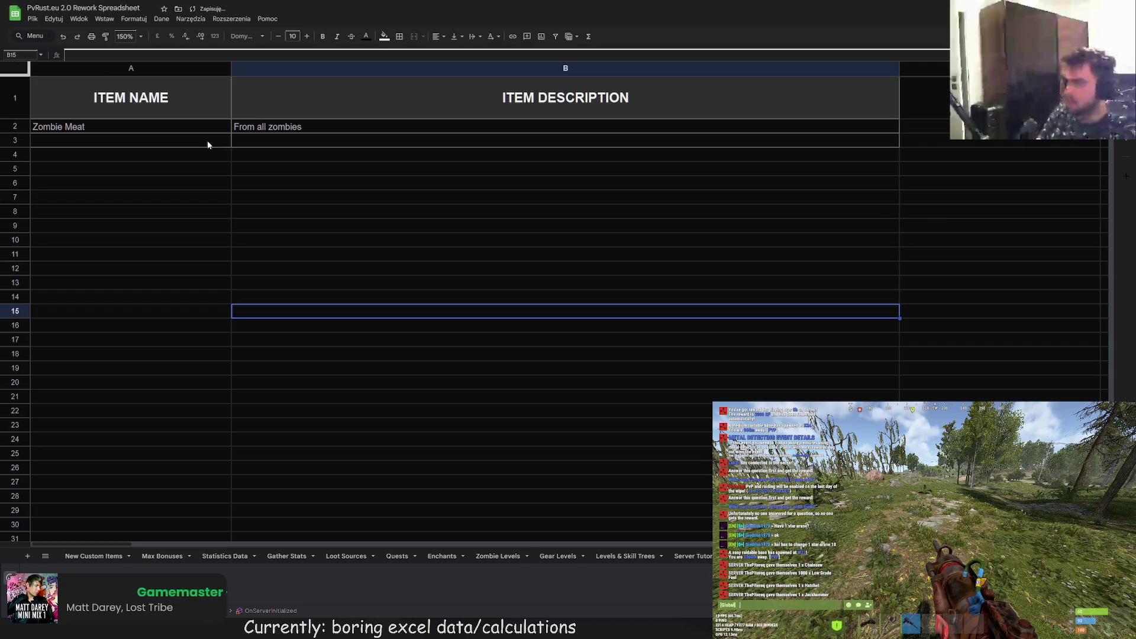
pyautogui.click(145, 128)
pyautogui.click(149, 187)
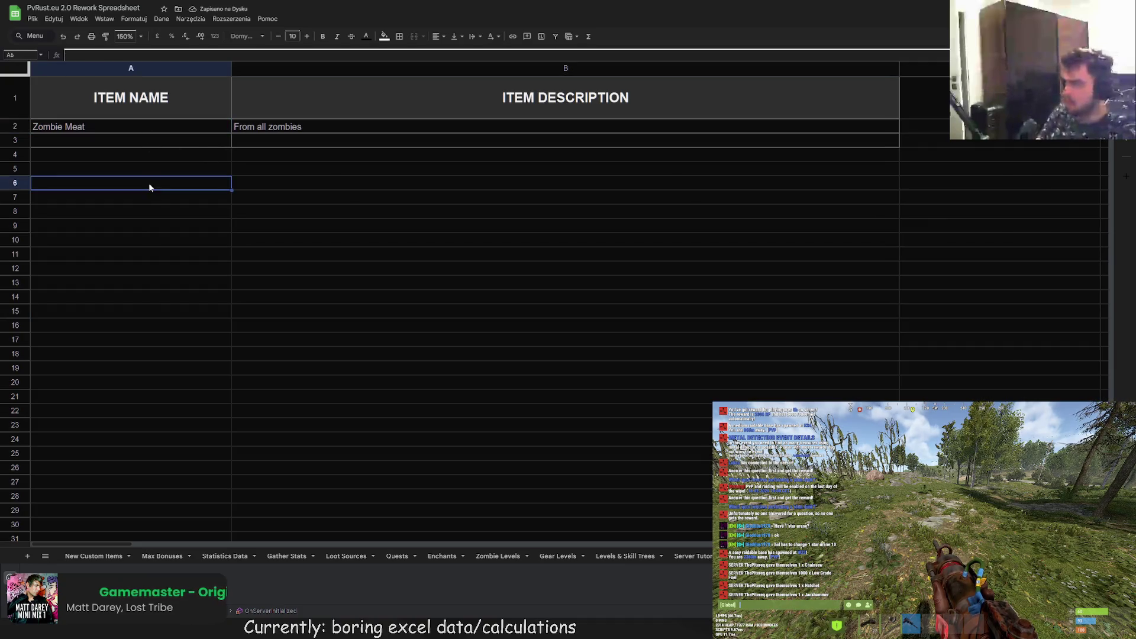
# - Add all borders to A2:B51 and recolour them grey
pyautogui.moveTo(153, 128)
pyautogui.mouseDown()
pyautogui.moveTo(539, 513)
pyautogui.moveTo(539, 550)
pyautogui.moveTo(545, 488)
pyautogui.moveTo(544, 520)
pyautogui.mouseUp()
pyautogui.click(398, 36)
pyautogui.click(404, 55)
pyautogui.moveTo(337, 164); pyautogui.dragTo(337, 178)
pyautogui.scroll(6, 337, 220)
pyautogui.moveTo(147, 127)
pyautogui.mouseDown()
pyautogui.moveTo(447, 322)
pyautogui.moveTo(450, 356)
pyautogui.mouseUp()
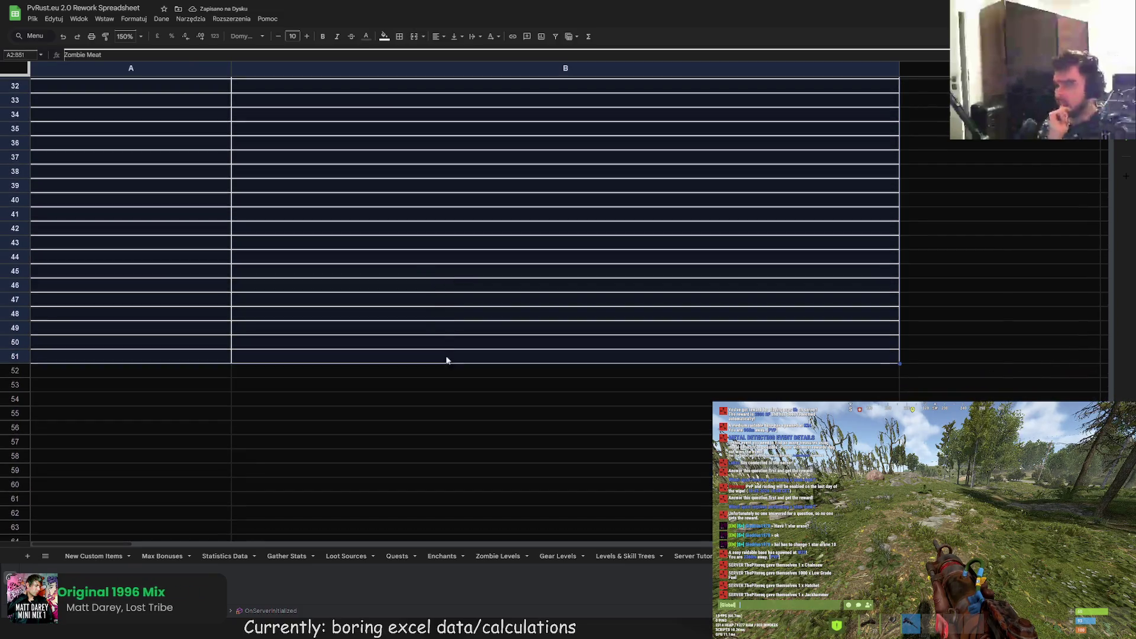
pyautogui.click(399, 36)
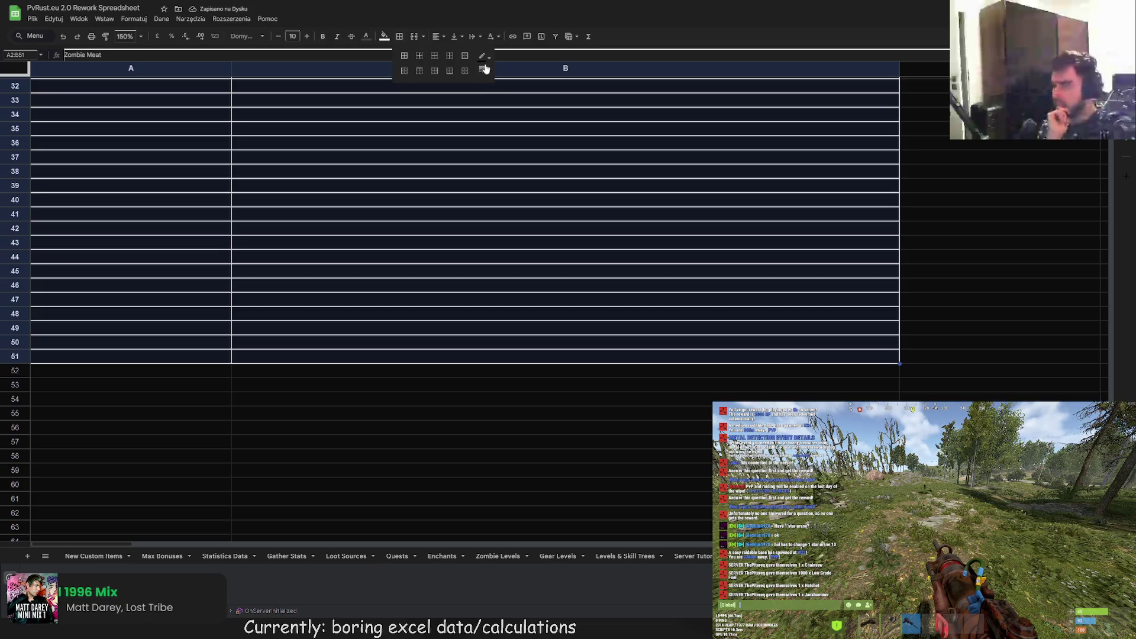
pyautogui.click(483, 60)
pyautogui.click(510, 91)
pyautogui.click(404, 55)
pyautogui.click(374, 271)
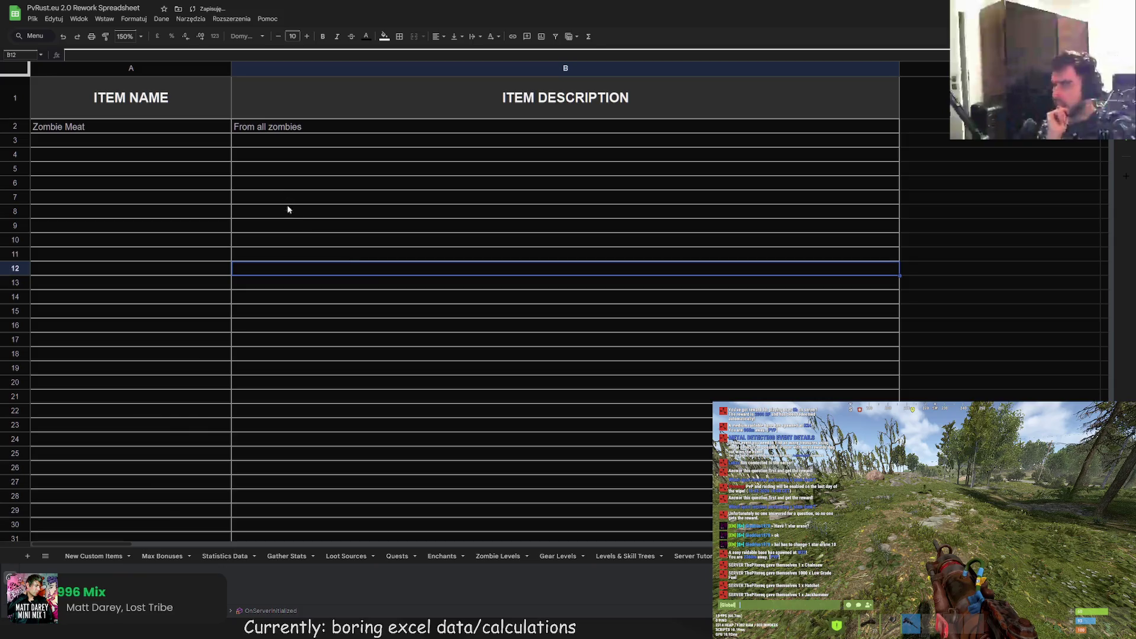
# - Reapply grey borders to every cell of the reselected item range
pyautogui.moveTo(190, 126)
pyautogui.mouseDown()
pyautogui.moveTo(443, 278)
pyautogui.moveTo(407, 495)
pyautogui.mouseUp()
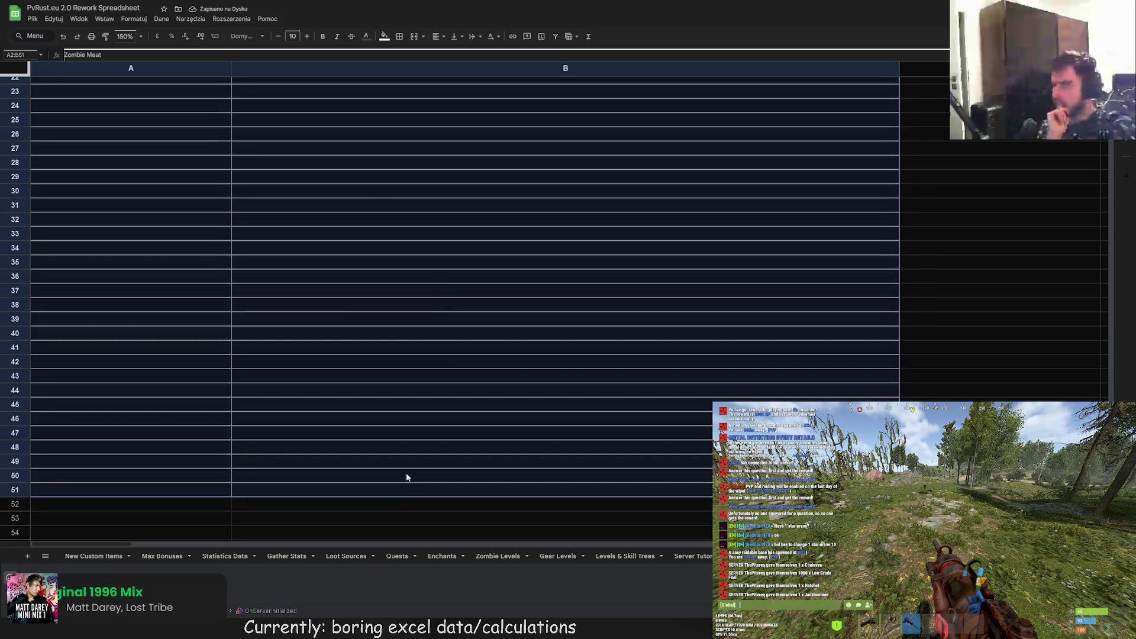
pyautogui.click(400, 37)
pyautogui.click(477, 60)
pyautogui.click(513, 87)
pyautogui.click(407, 56)
pyautogui.scroll(5, 342, 194)
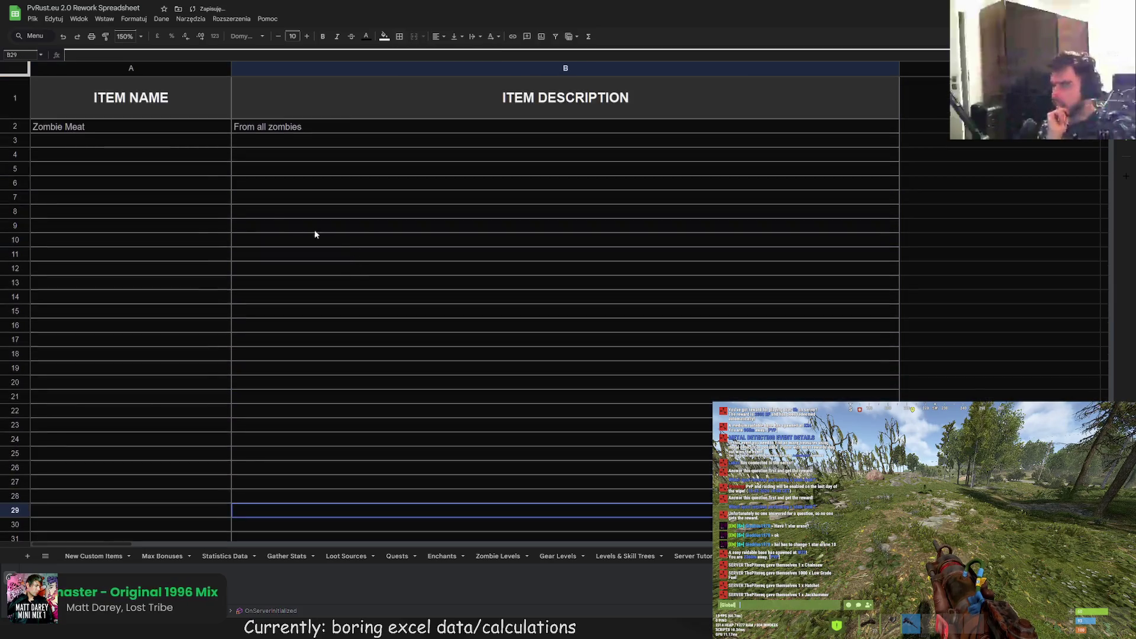
pyautogui.click(137, 152)
# - Inspect the new grid lines around Zombie Meat, From all zombies and the empty rows
pyautogui.click(141, 145)
pyautogui.click(134, 130)
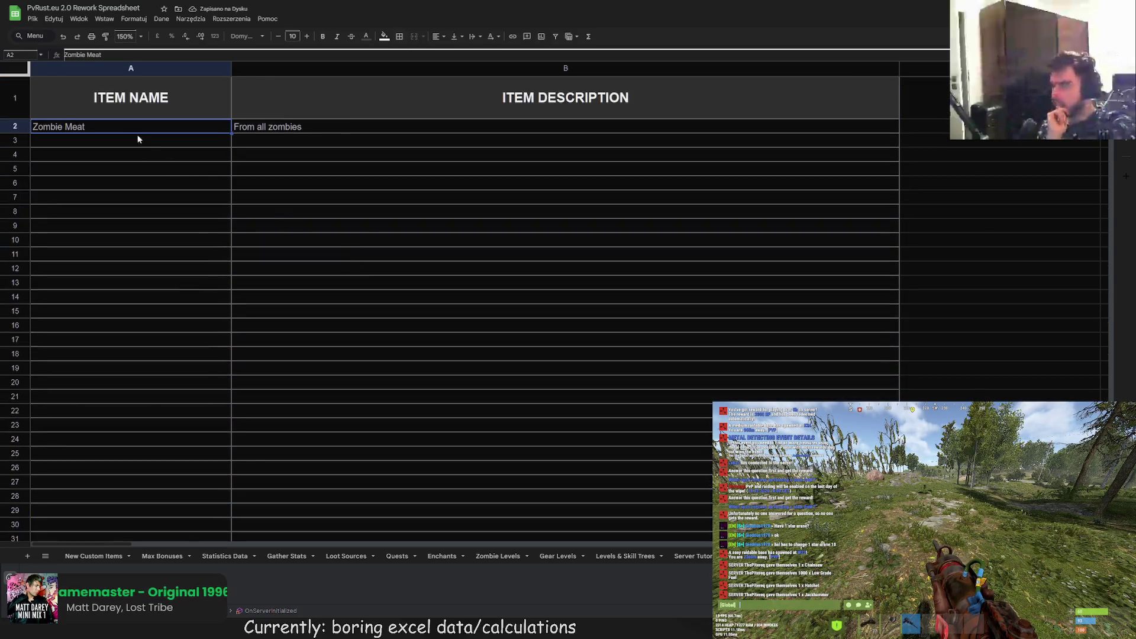
pyautogui.click(336, 126)
pyautogui.click(179, 144)
pyautogui.click(210, 215)
pyautogui.click(190, 151)
pyautogui.click(178, 138)
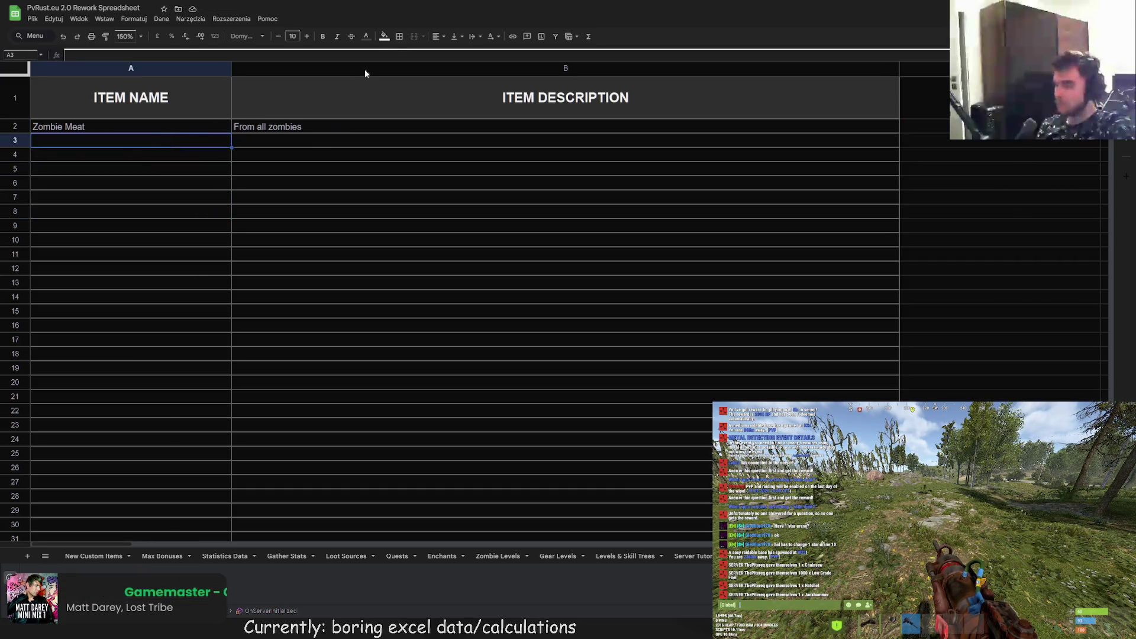
# - Pick a new text colour for the item rows A2:B51
pyautogui.click(366, 37)
pyautogui.moveTo(178, 127)
pyautogui.mouseDown()
pyautogui.moveTo(374, 389)
pyautogui.moveTo(315, 219)
pyautogui.moveTo(308, 156)
pyautogui.mouseUp()
pyautogui.click(367, 38)
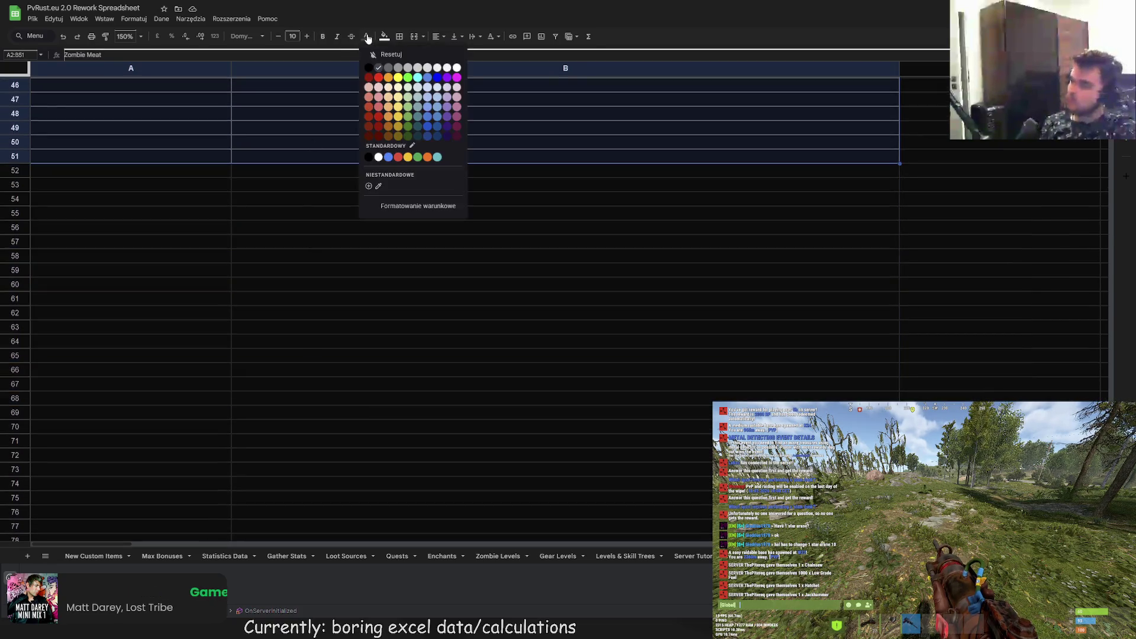
pyautogui.click(379, 72)
pyautogui.scroll(10, 317, 231)
pyautogui.click(300, 223)
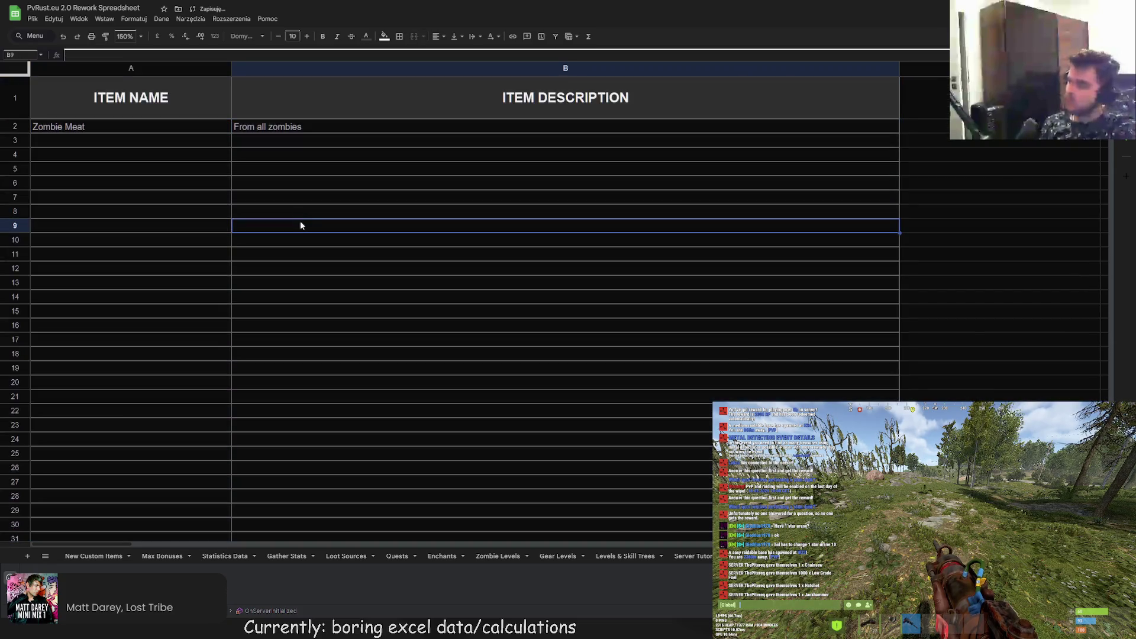
pyautogui.click(116, 145)
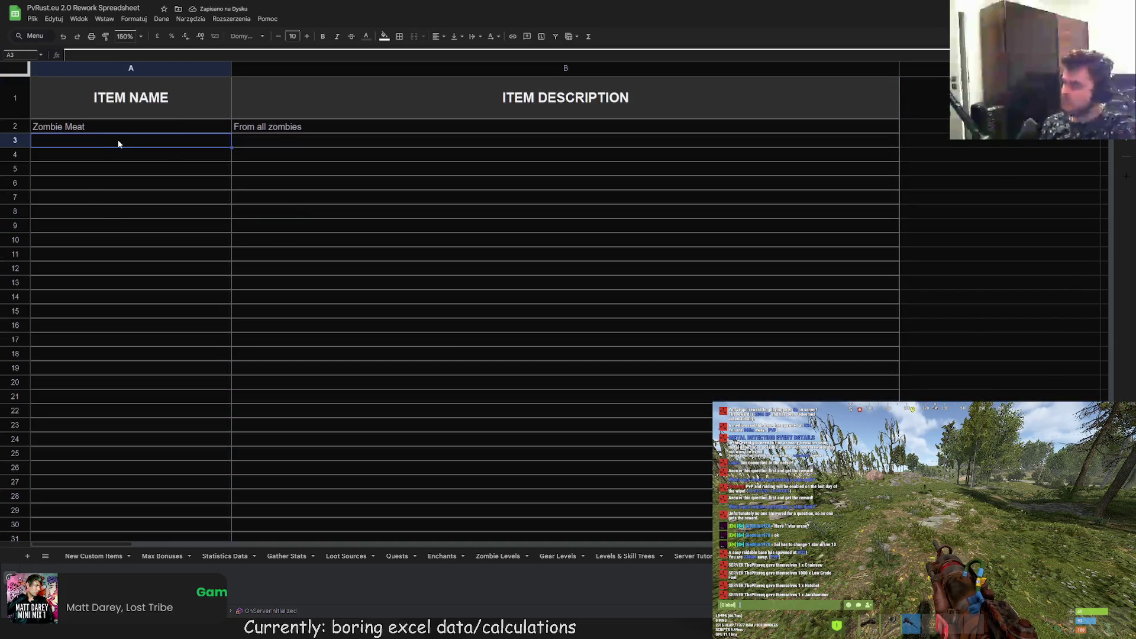
# - Change B1 from ITEM DESCRIPTION to ITEM PERKS, then select the Zombie Meat text in A2
pyautogui.doubleClick(496, 110)
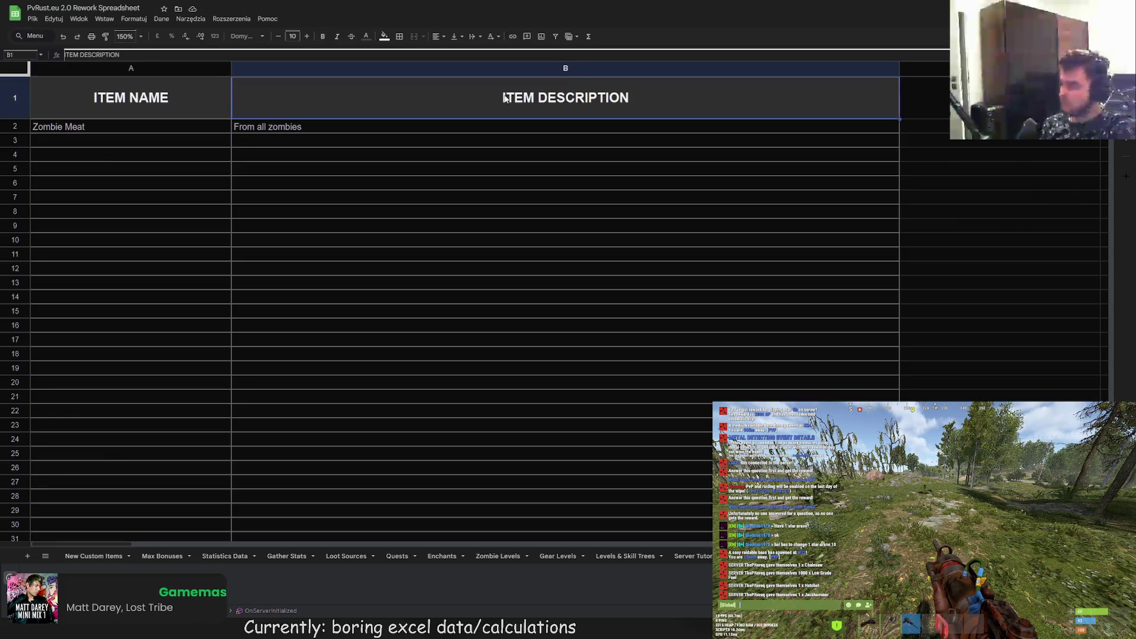
pyautogui.moveTo(485, 81); pyautogui.dragTo(645, 80)
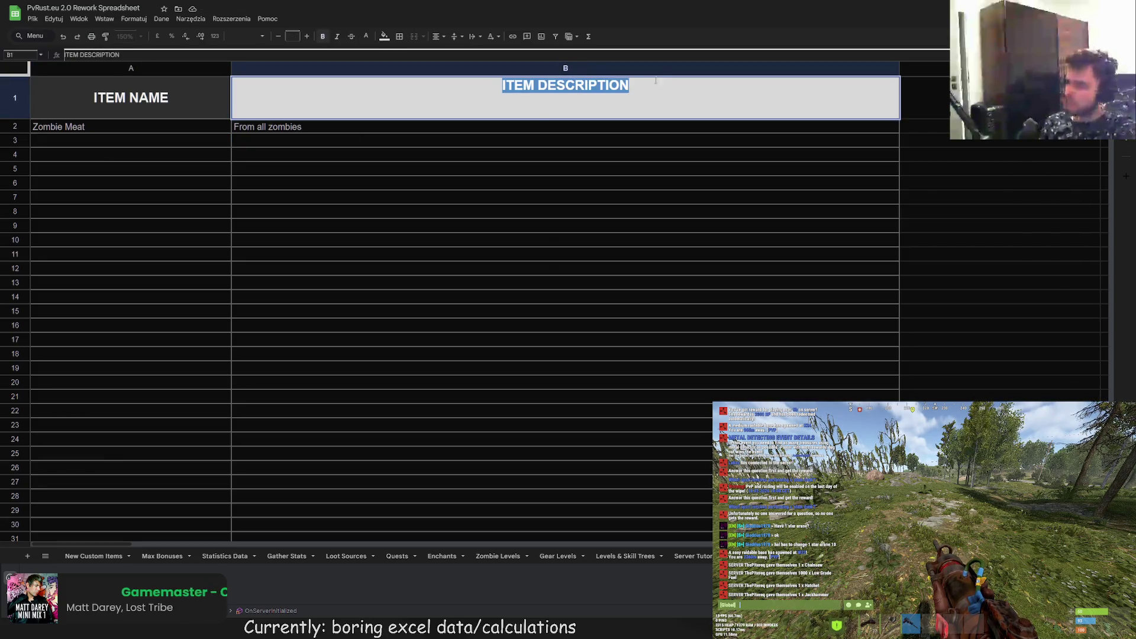
pyautogui.write('ITEM PERKS')
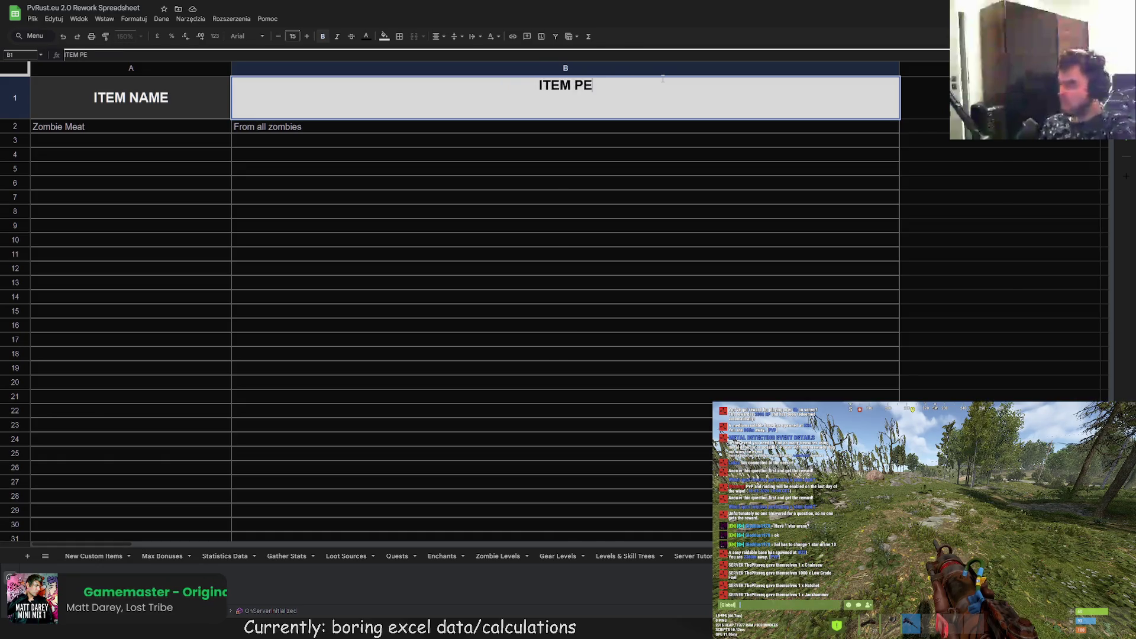
pyautogui.press('Return')
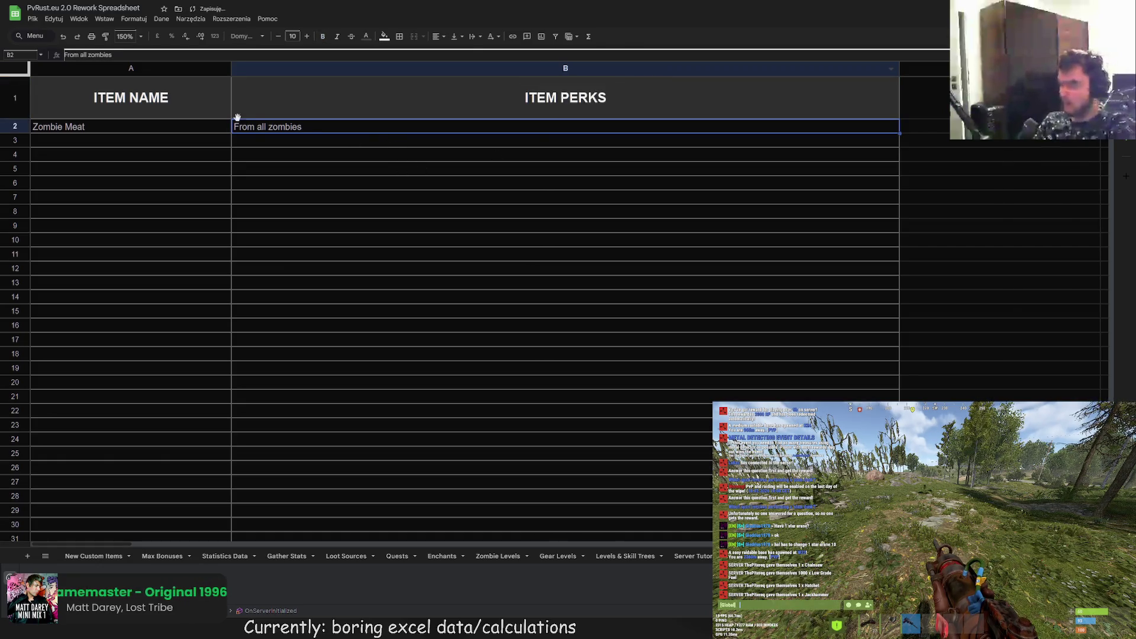
pyautogui.doubleClick(110, 136)
pyautogui.moveTo(110, 136); pyautogui.dragTo(12, 126)
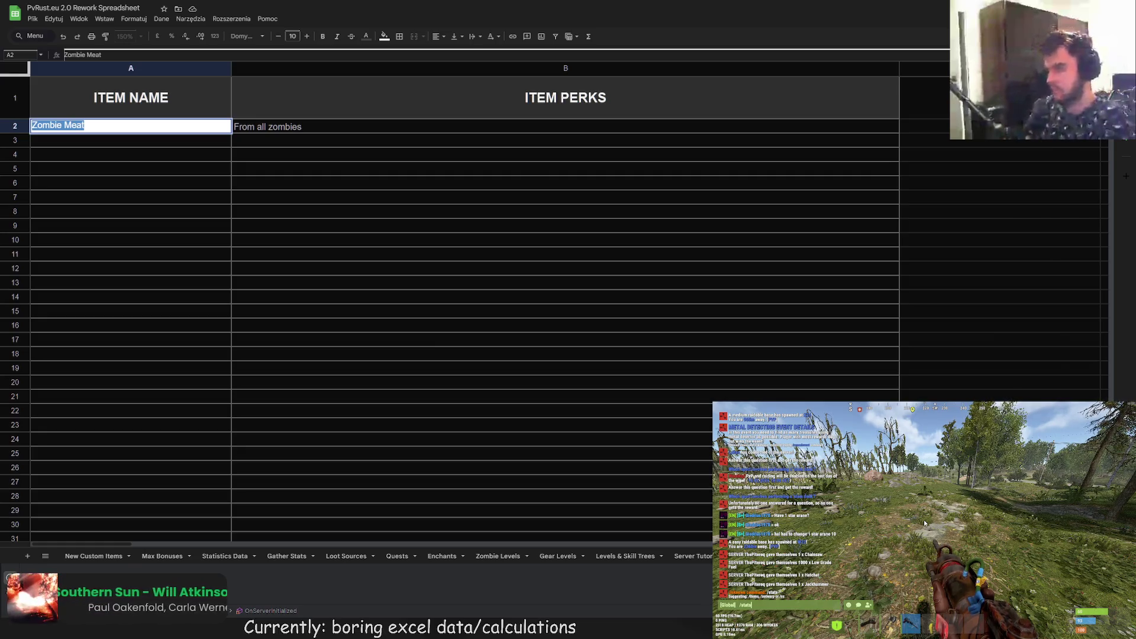
# - Untick Hide Zeros and scroll the Your Bonuses list through the damage bonuses, all at +0%
pyautogui.click(963, 446)
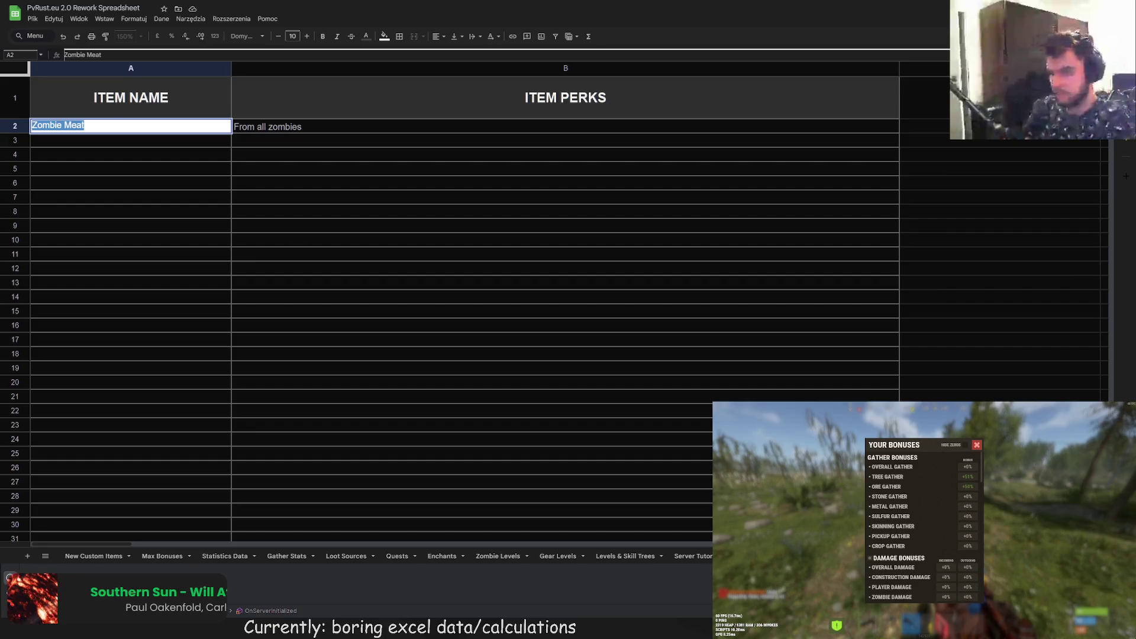
pyautogui.scroll(-3, 760, 371)
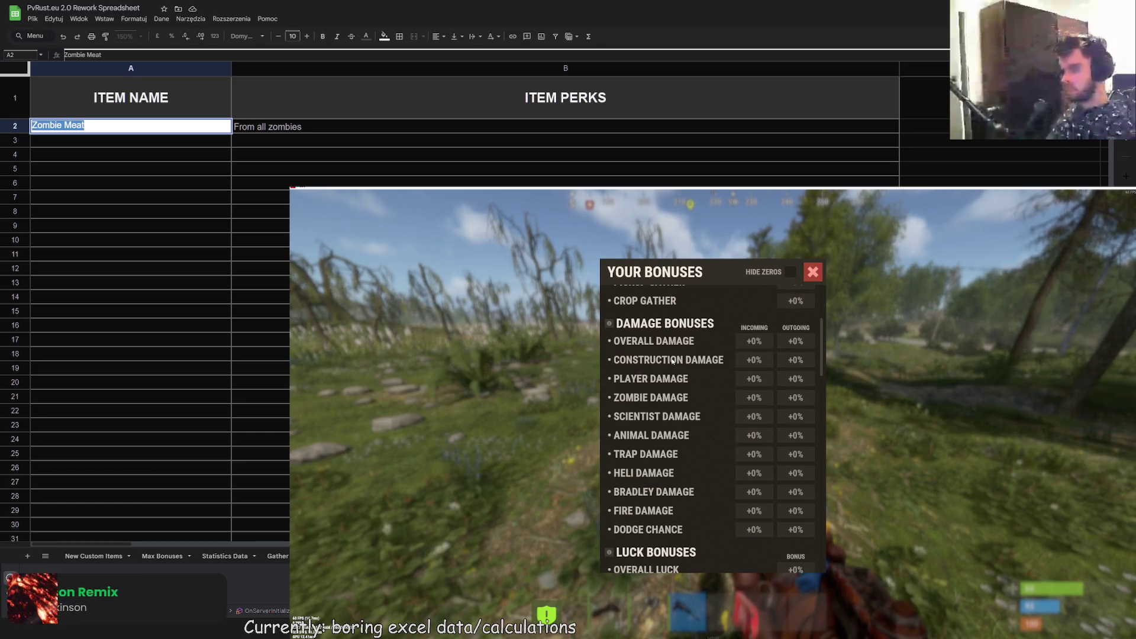
pyautogui.scroll(-15, 673, 361)
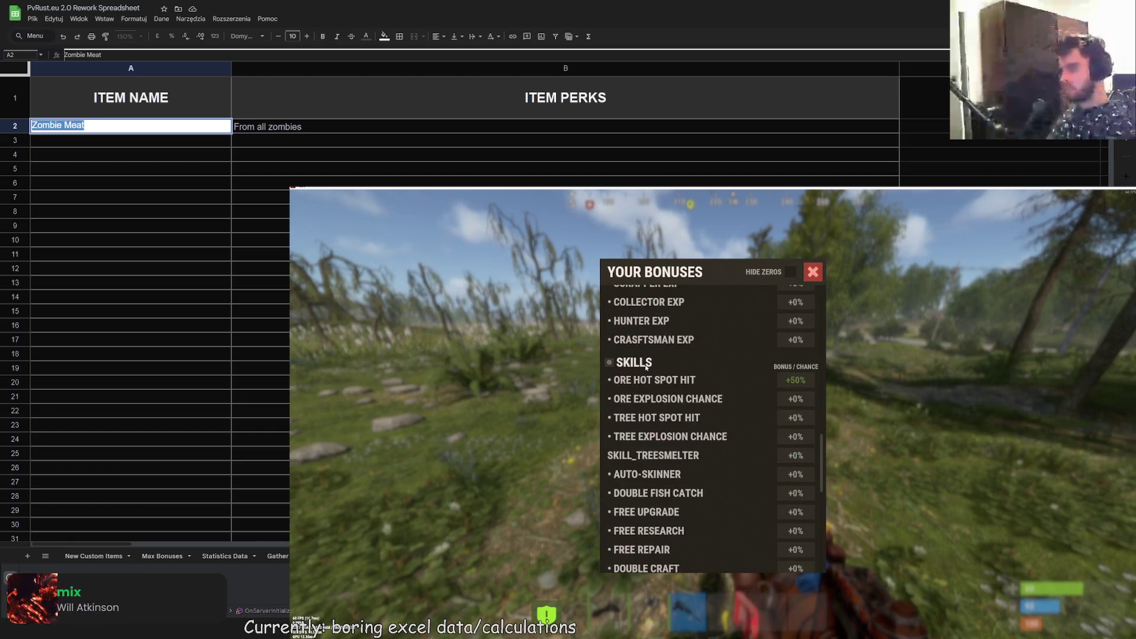
pyautogui.scroll(-2, 720, 444)
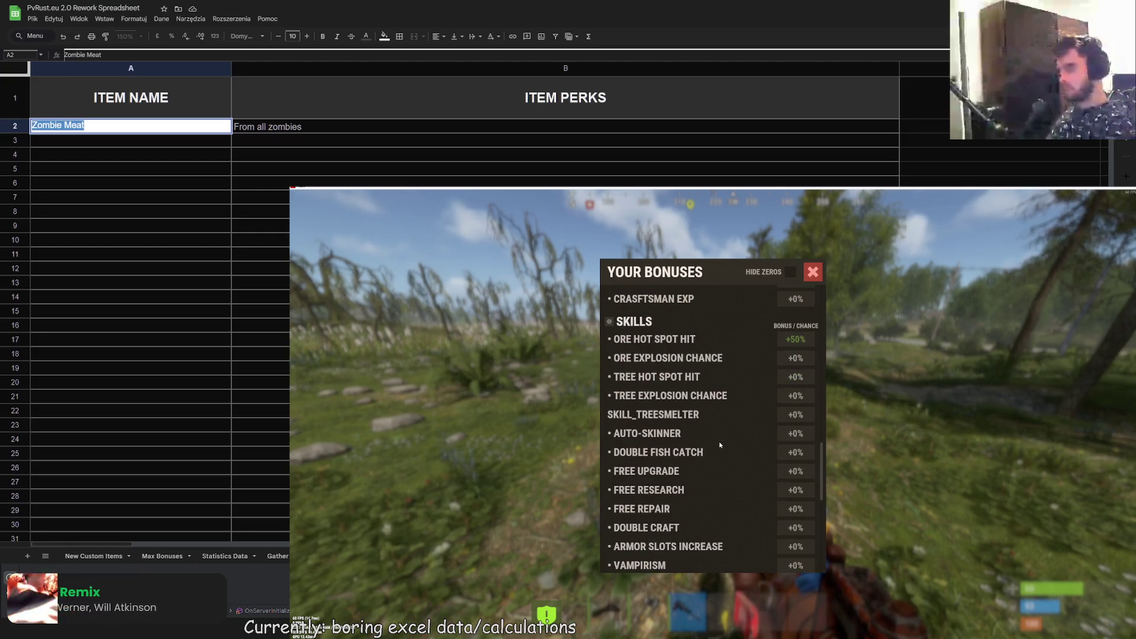
pyautogui.scroll(-14, 719, 444)
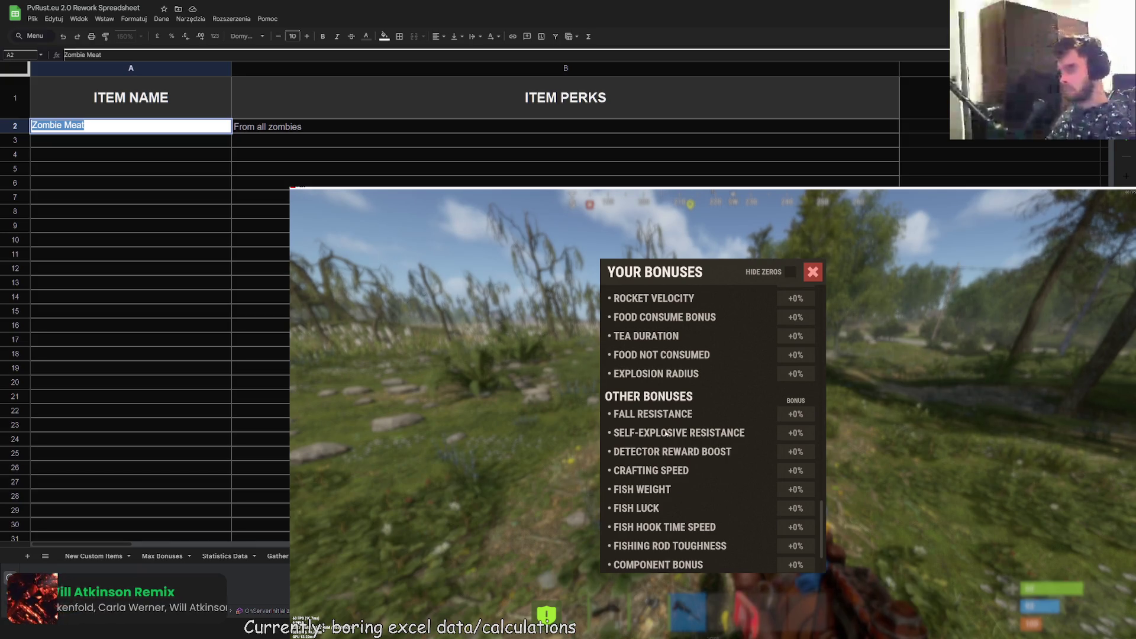
pyautogui.scroll(20, 666, 433)
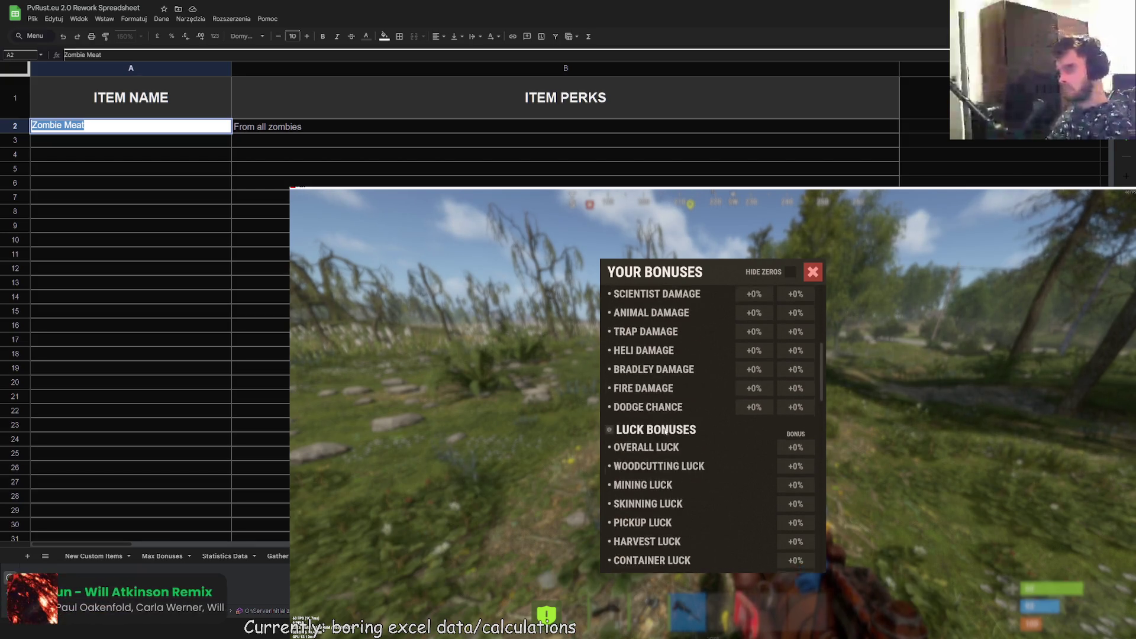
pyautogui.scroll(-2, 665, 431)
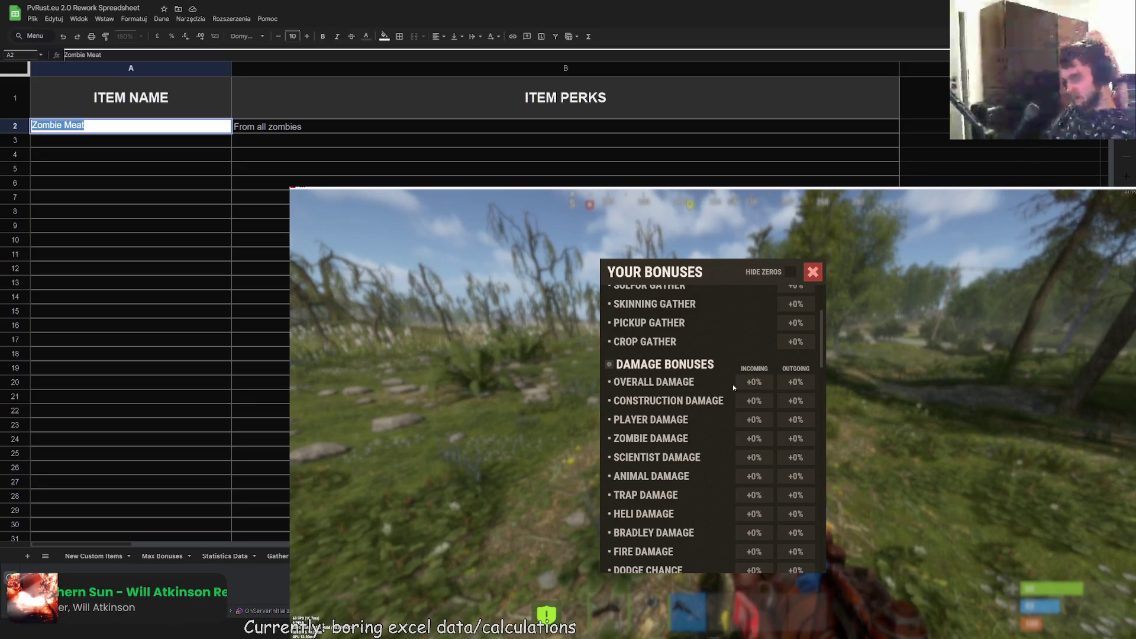
pyautogui.scroll(-1, 731, 389)
pyautogui.scroll(-1, 731, 392)
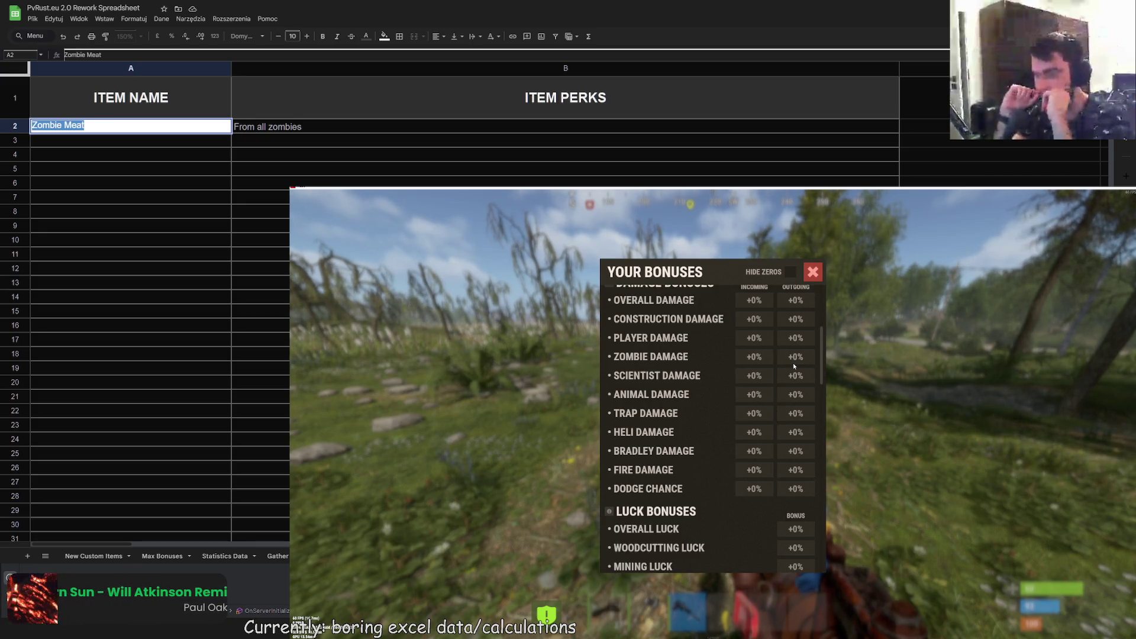
pyautogui.scroll(2, 793, 363)
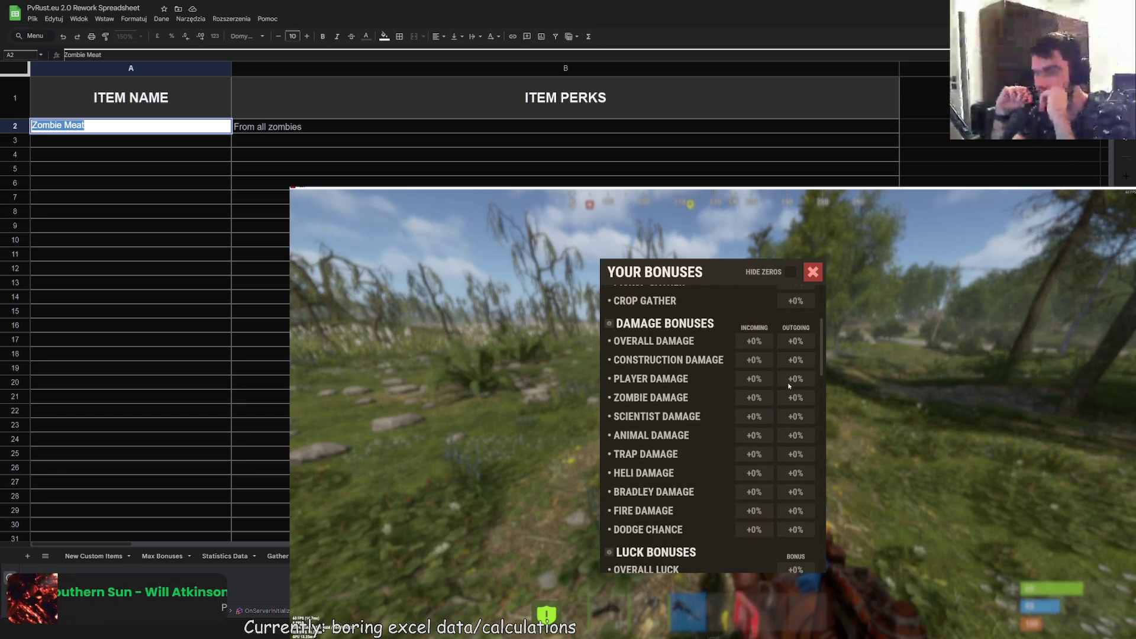
pyautogui.moveTo(819, 341); pyautogui.dragTo(817, 348)
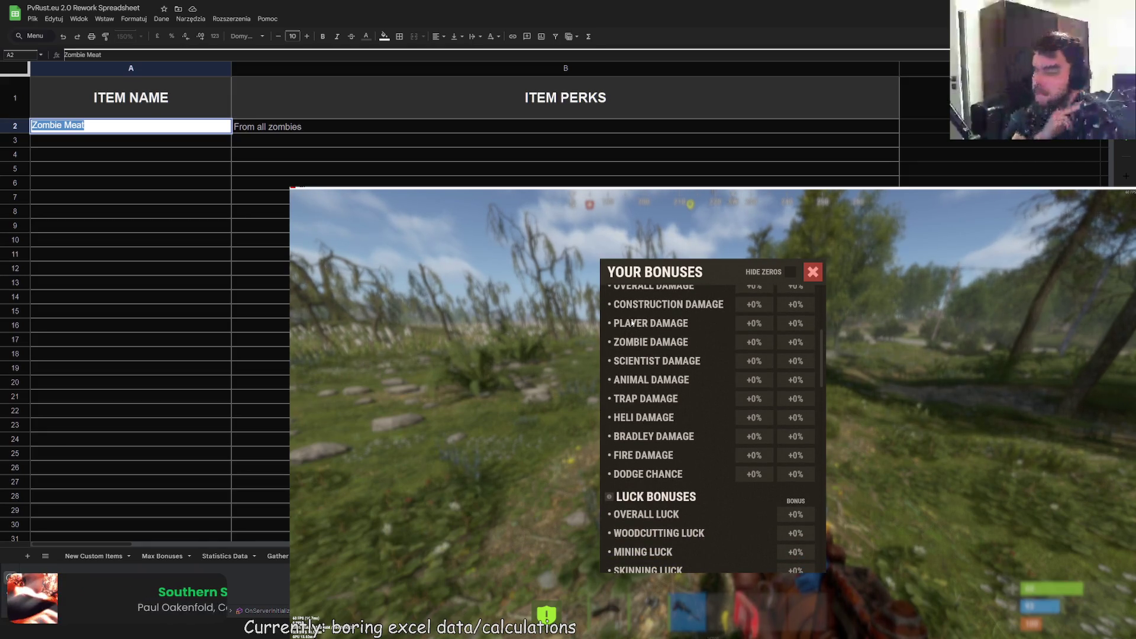
pyautogui.scroll(1, 704, 325)
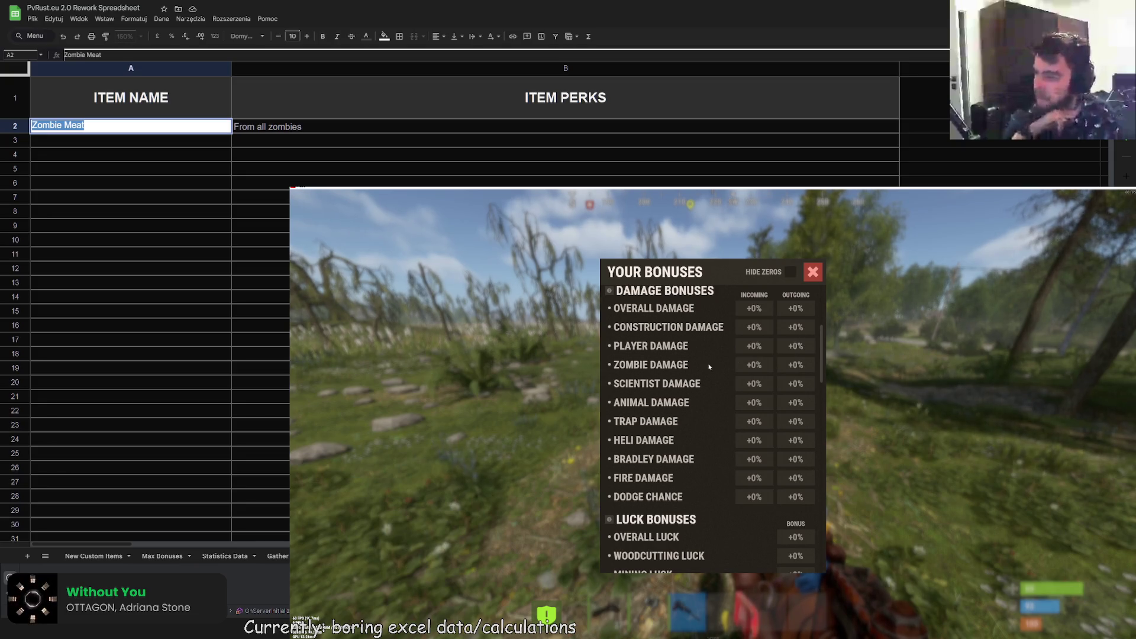
pyautogui.scroll(-1, 754, 361)
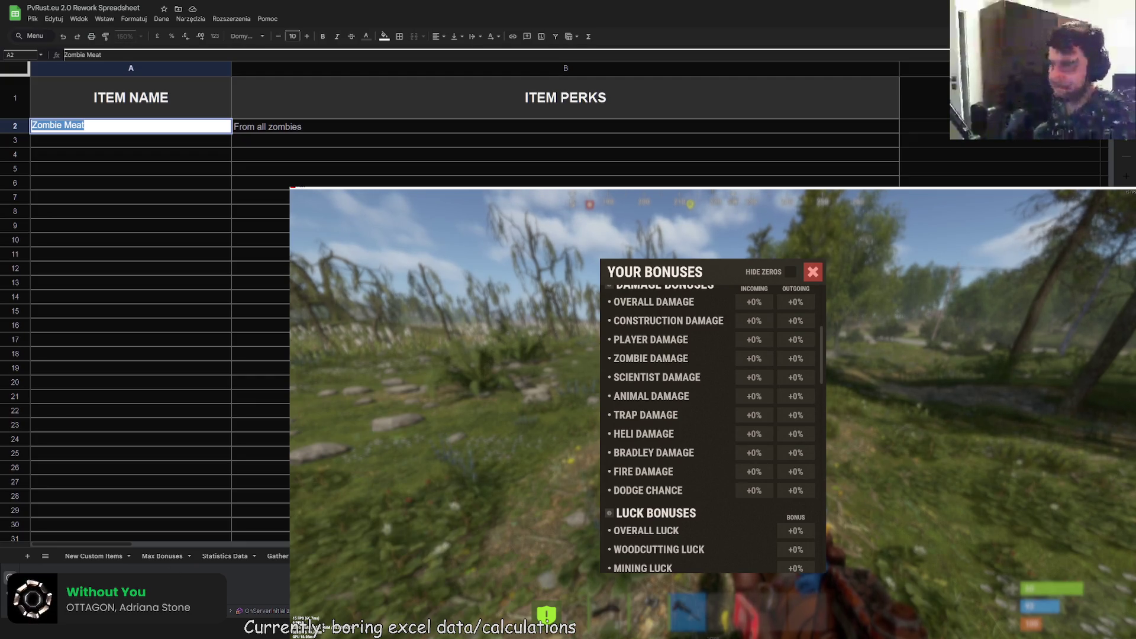
pyautogui.click(111, 122)
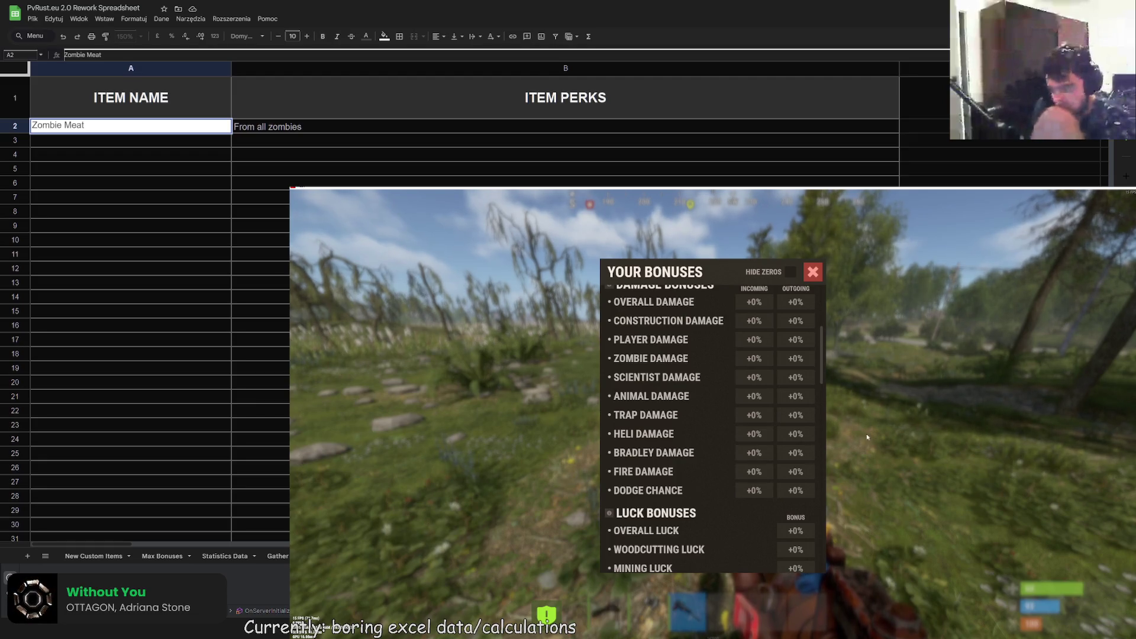
pyautogui.click(813, 271)
# - Open the F1 console's spawnable items list on the Attire category
pyautogui.press('F1')
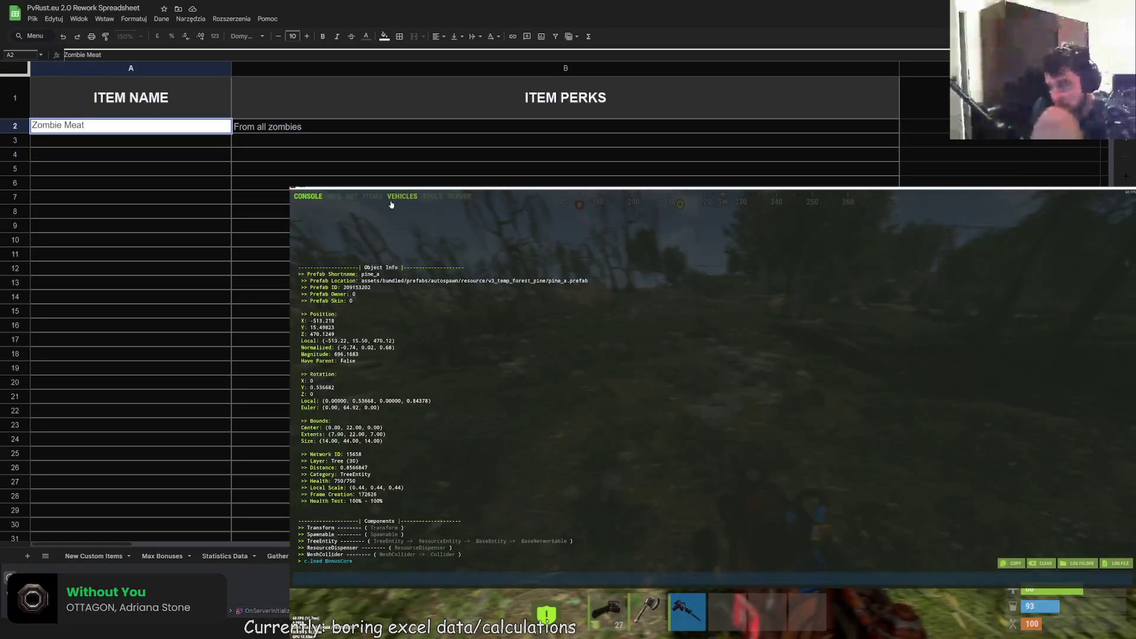
pyautogui.click(372, 196)
pyautogui.click(562, 211)
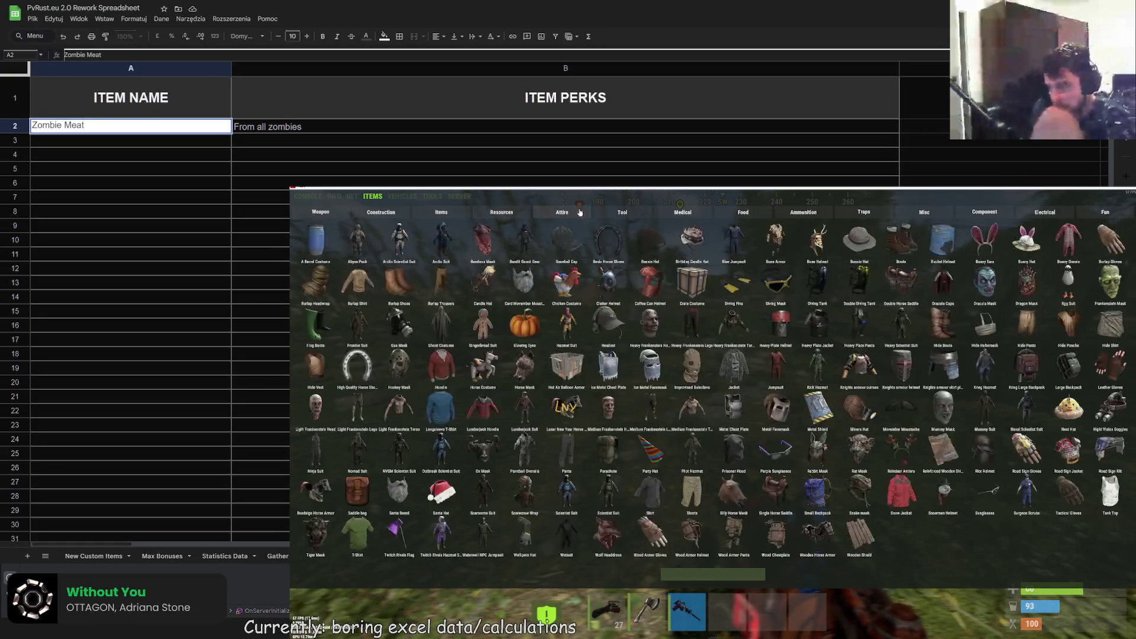
pyautogui.click(623, 212)
pyautogui.click(502, 212)
pyautogui.click(549, 213)
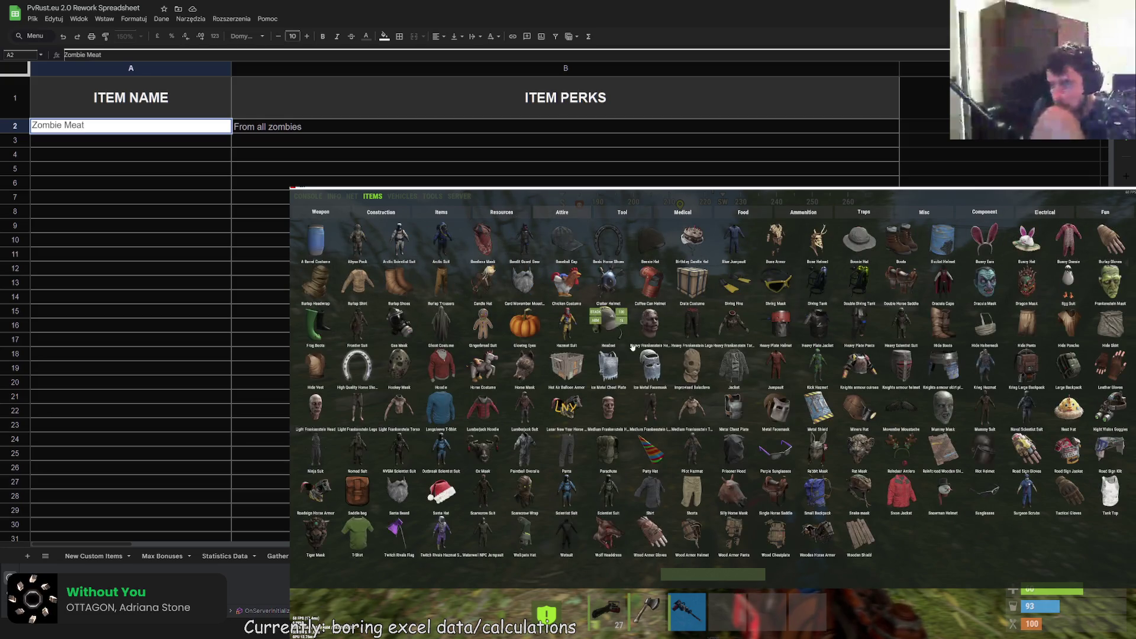
# - Spawn the Wood Armor helmet, chestplate, pants and gloves and view them in the inventory
pyautogui.click(693, 497)
pyautogui.click(733, 497)
pyautogui.click(776, 497)
pyautogui.click(651, 497)
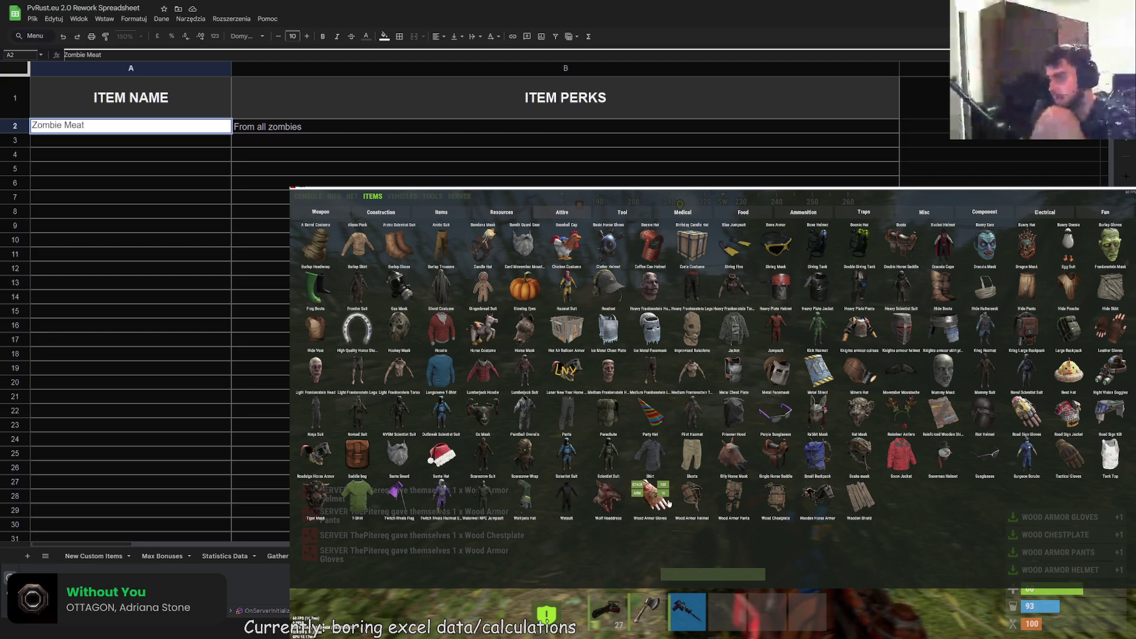
pyautogui.press('F1')
pyautogui.press('Tab')
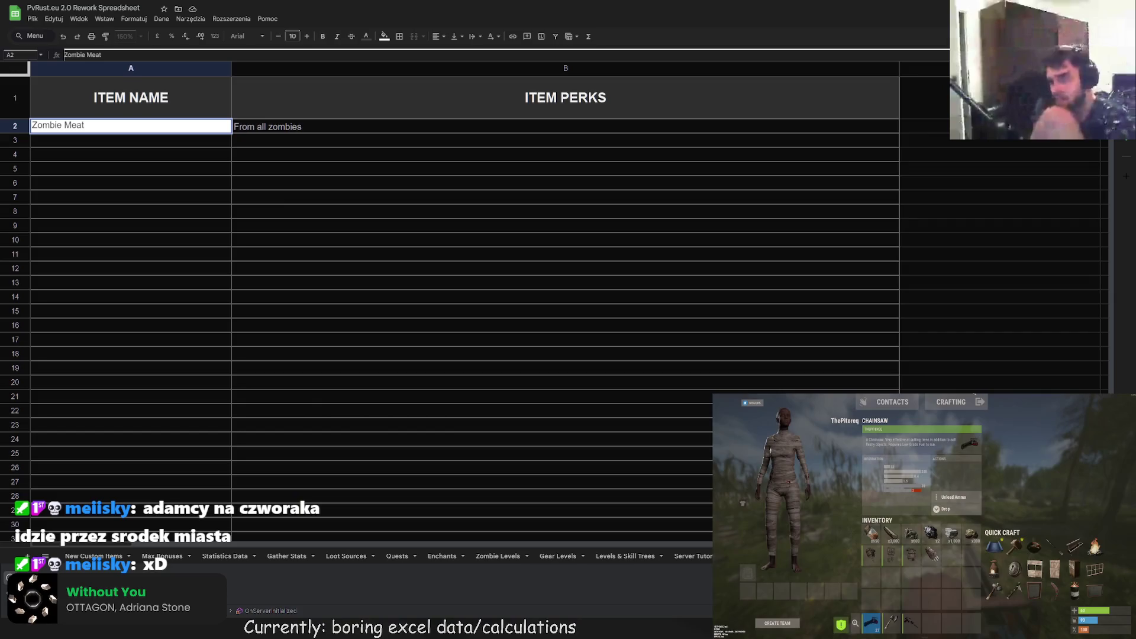
pyautogui.tripleClick(145, 129)
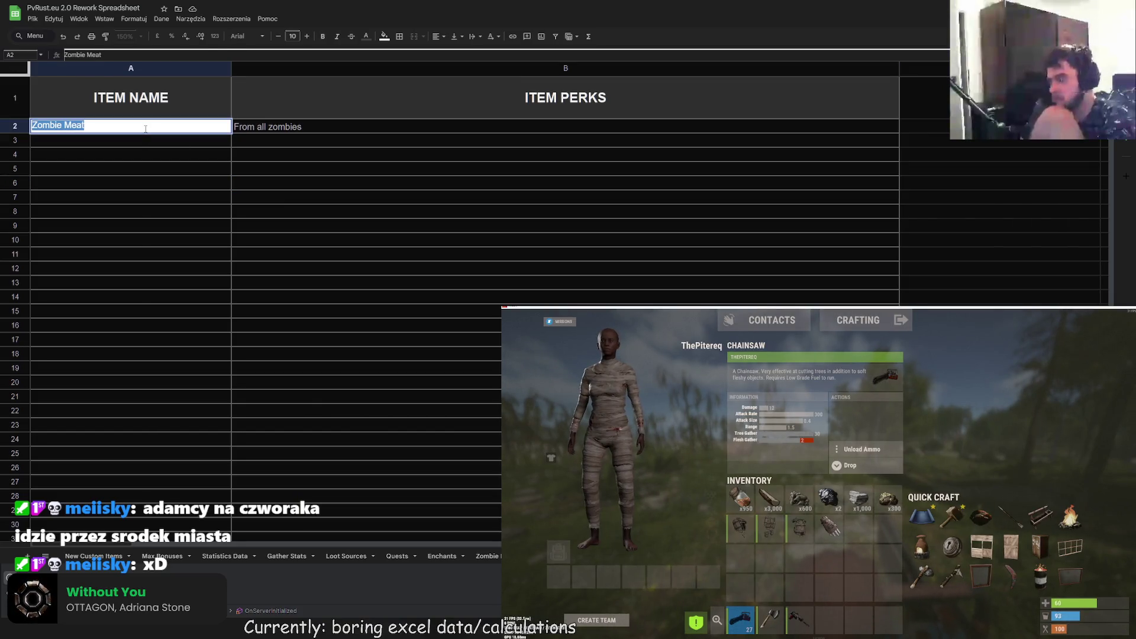
# - Enter Infested Wooden Helmet, Chestplate, Leggings and Gloves into A2 through A5
pyautogui.write('Zombi')
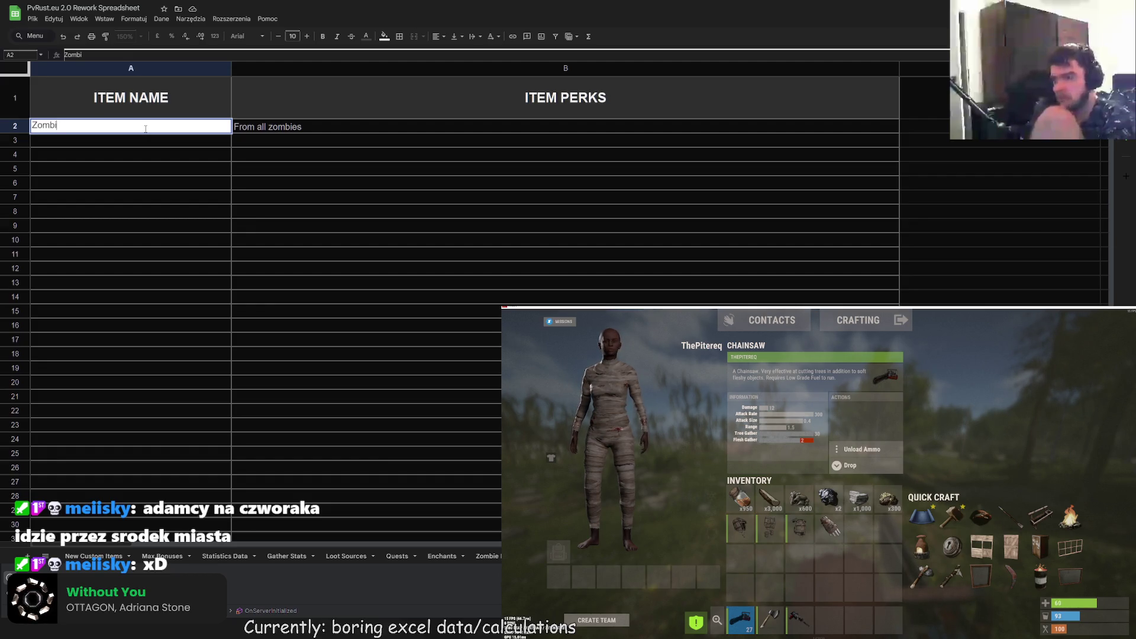
pyautogui.press('BackSpace')
pyautogui.press('BackSpace')
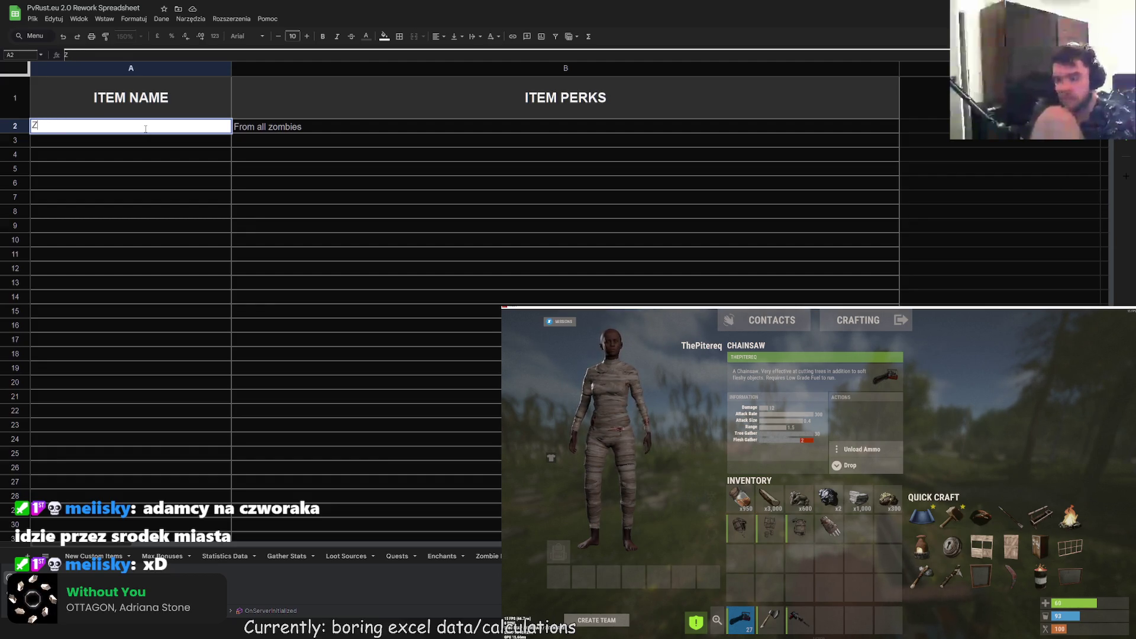
pyautogui.write('Infested Wooden Helmet')
pyautogui.press('Return')
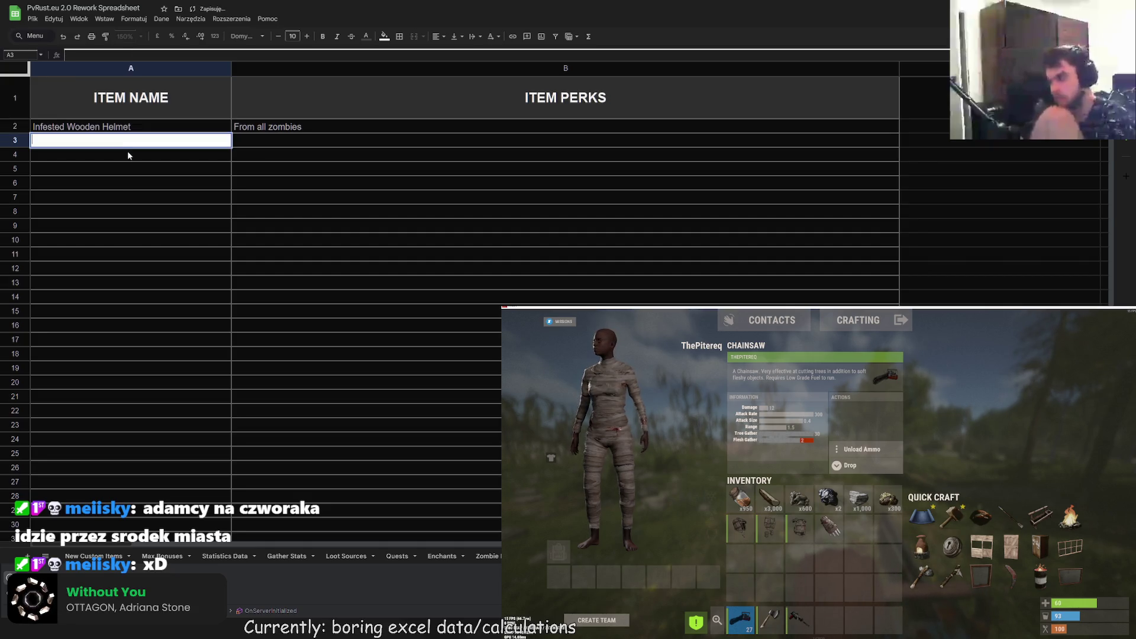
pyautogui.write('Infested ')
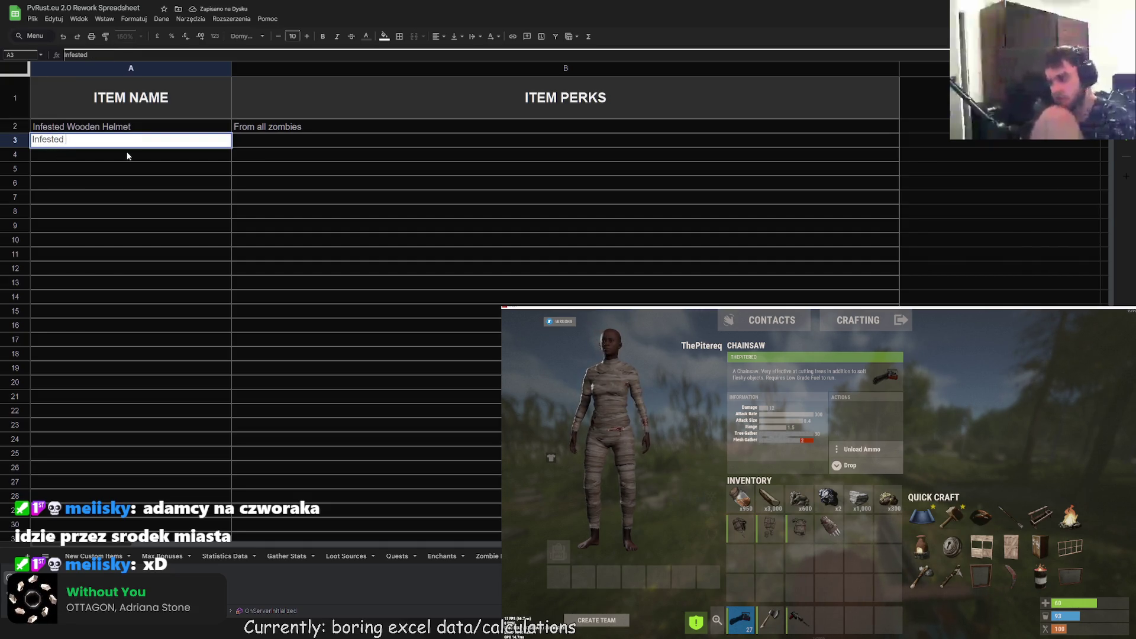
pyautogui.write('Wooden Chest')
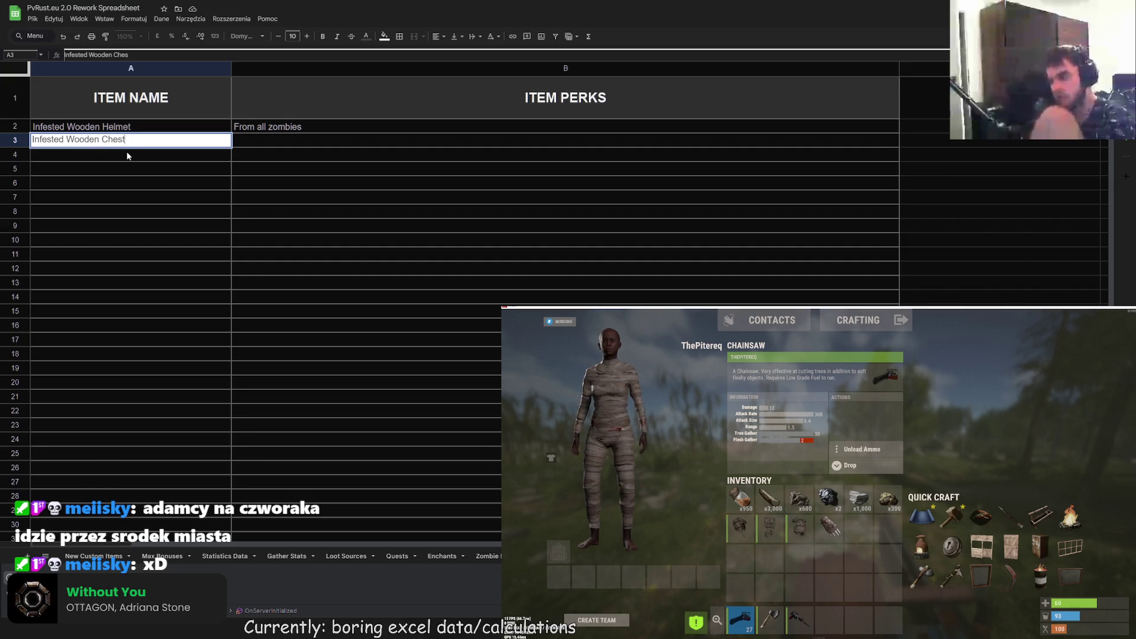
pyautogui.write('plate')
pyautogui.press('Return')
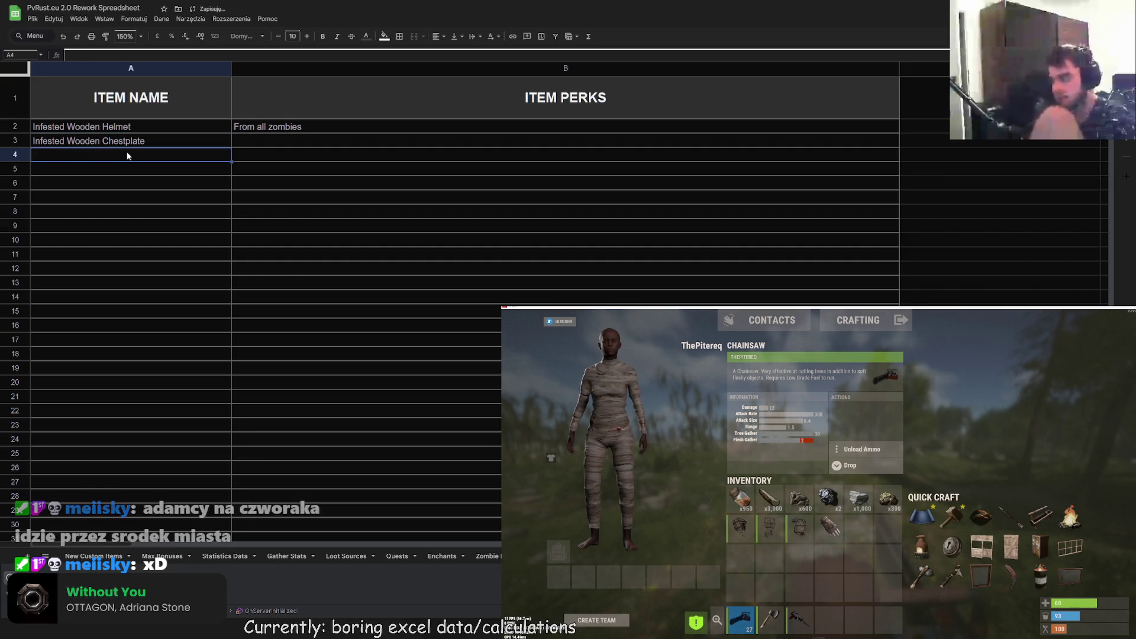
pyautogui.write('Infested Wooden ')
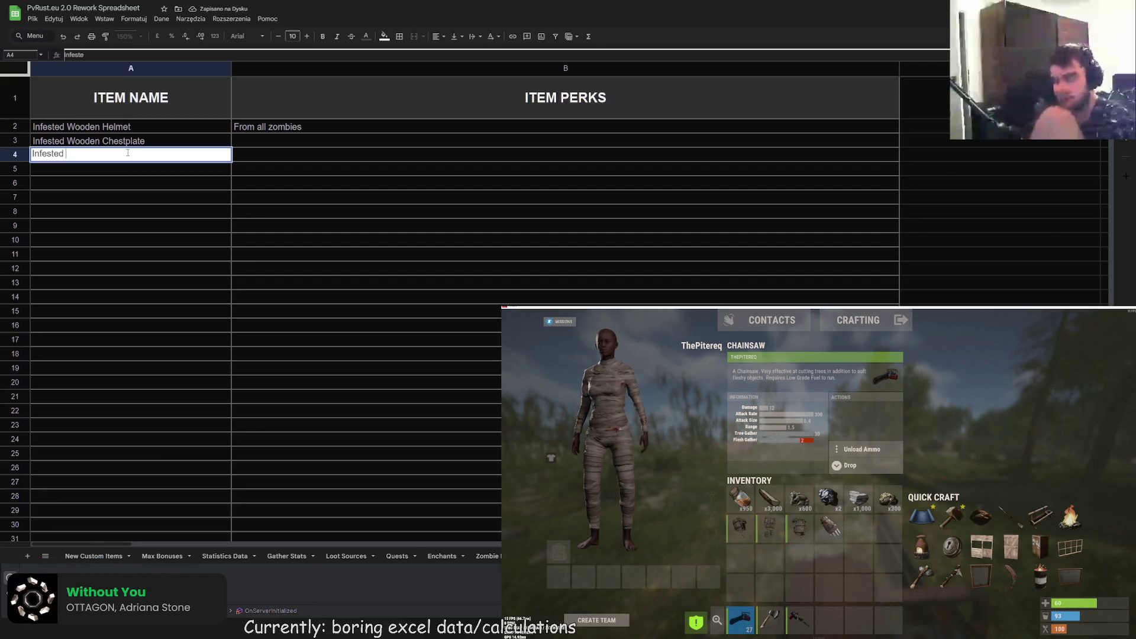
pyautogui.write('Leggings')
pyautogui.press('Return')
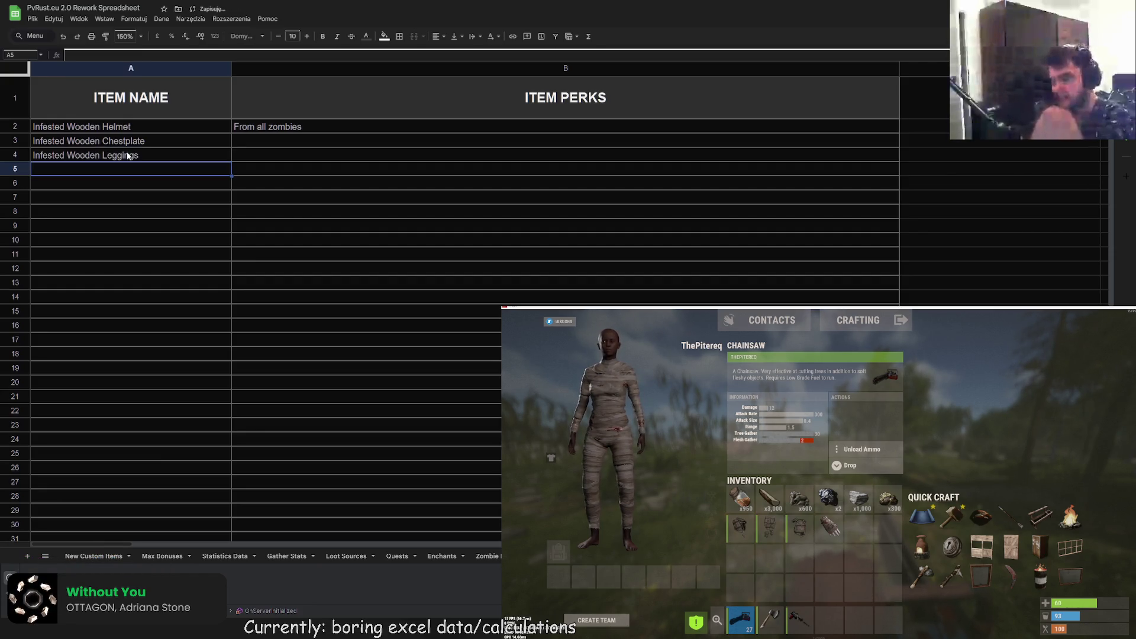
pyautogui.write('Infes')
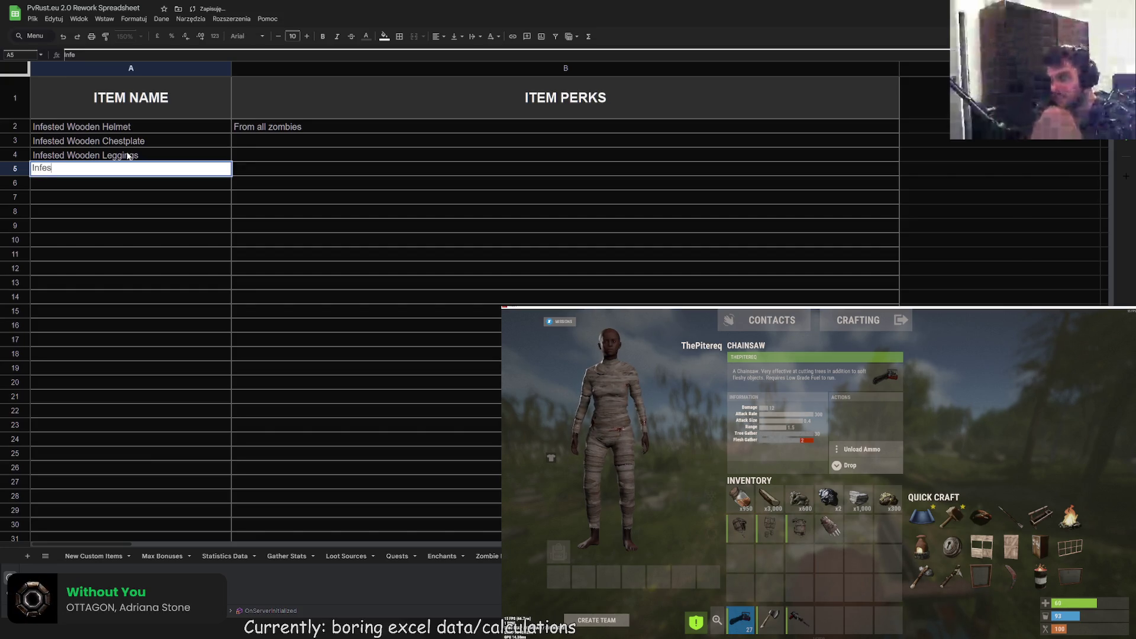
pyautogui.write('ted Wooden Gloves')
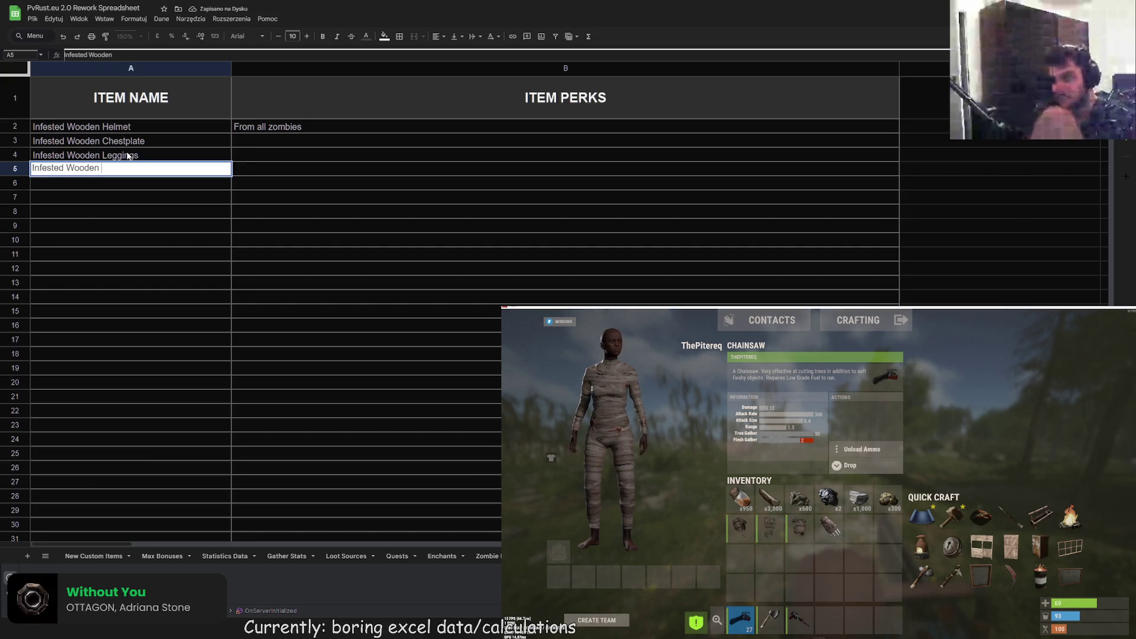
pyautogui.press('Return')
pyautogui.doubleClick(271, 129)
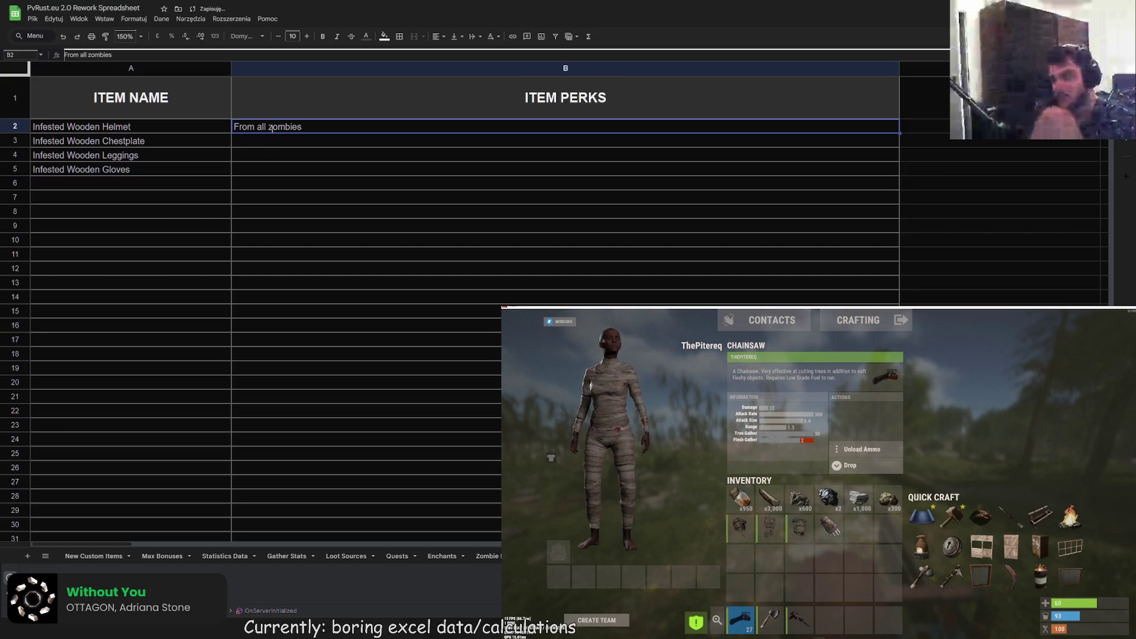
# - Replace B2's perk text with '-10% Zombie Incoming Damage'
pyautogui.moveTo(302, 126); pyautogui.dragTo(235, 128)
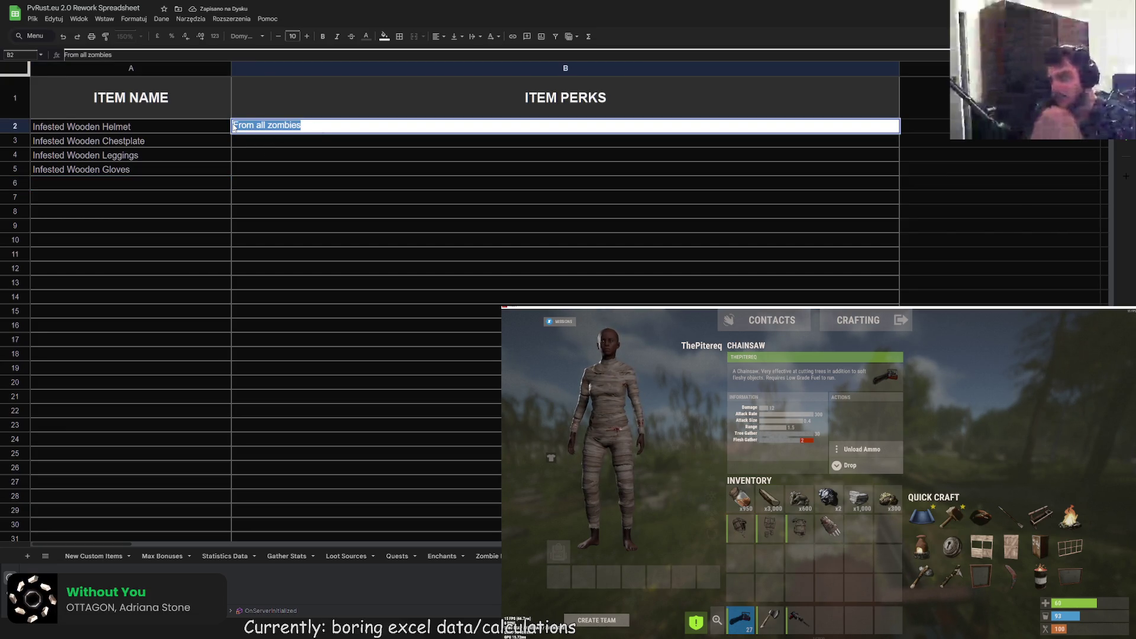
pyautogui.press('BackSpace')
pyautogui.write('10')
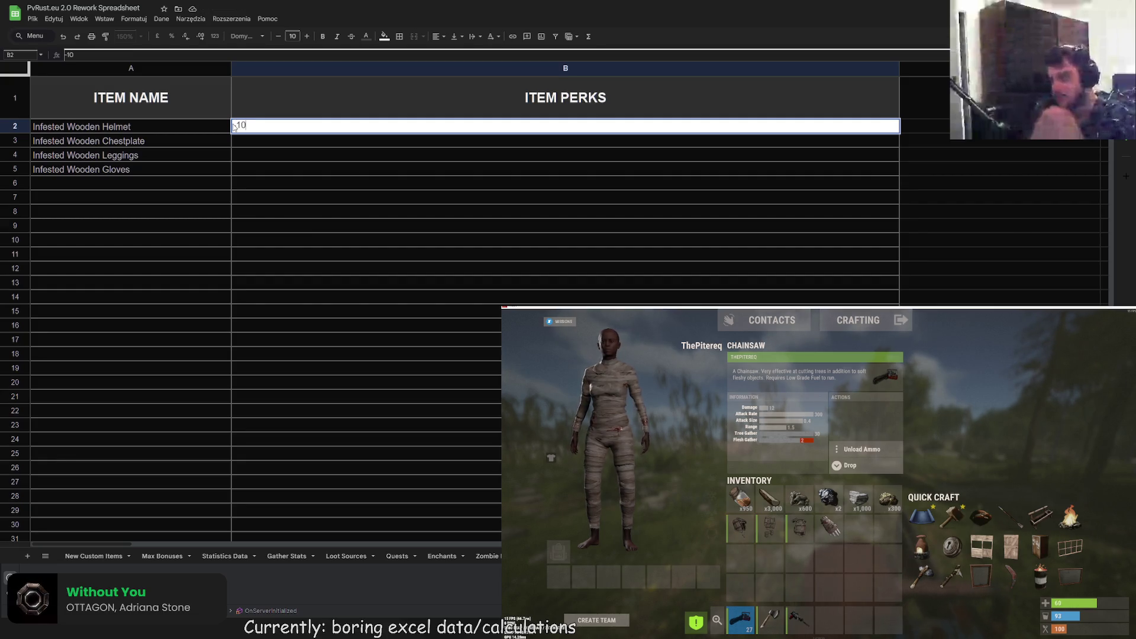
pyautogui.write('% Zombie Incoming Damag')
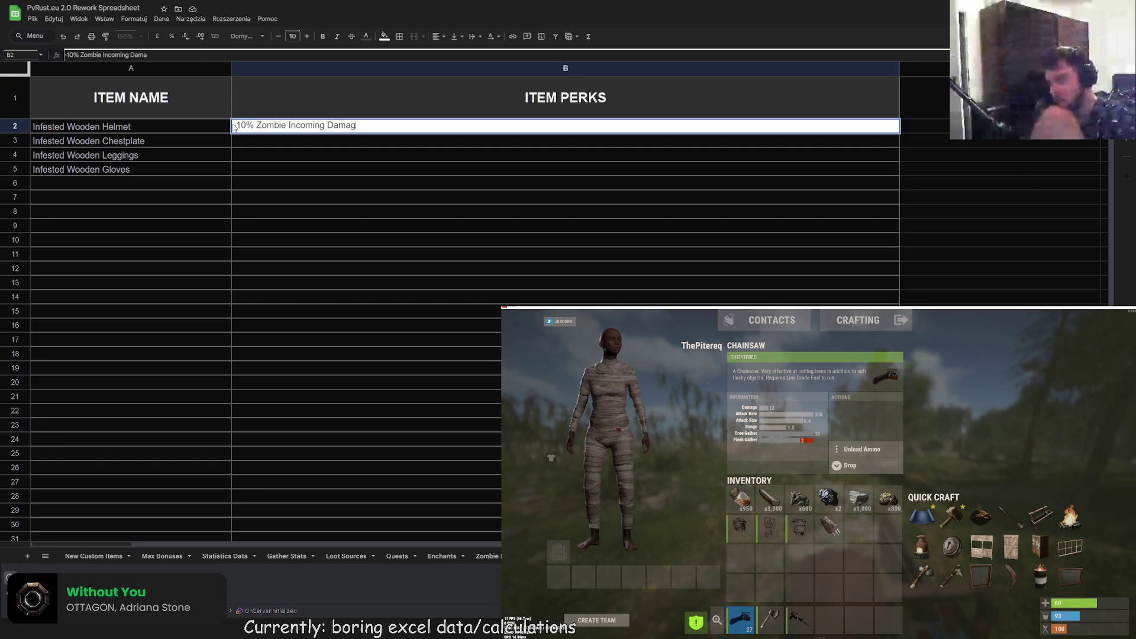
pyautogui.write('e')
pyautogui.press('Return')
# - Fill the B2 perk down through B5, clearing the surplus copy in B6
pyautogui.click(306, 130)
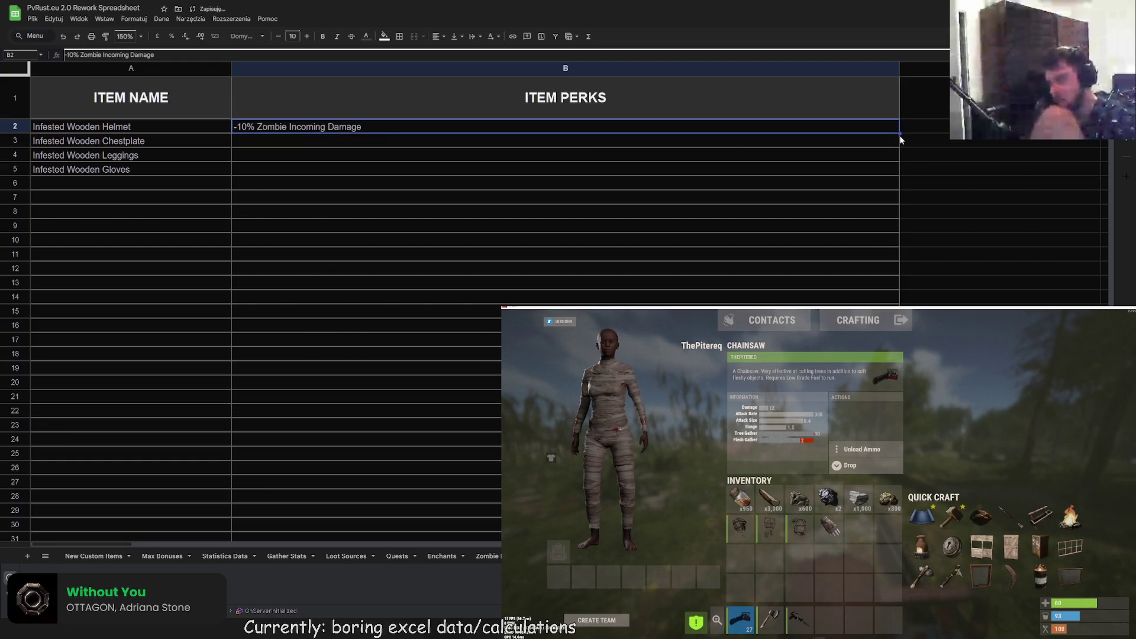
pyautogui.moveTo(899, 132); pyautogui.dragTo(898, 185)
pyautogui.click(400, 187)
pyautogui.press('Delete')
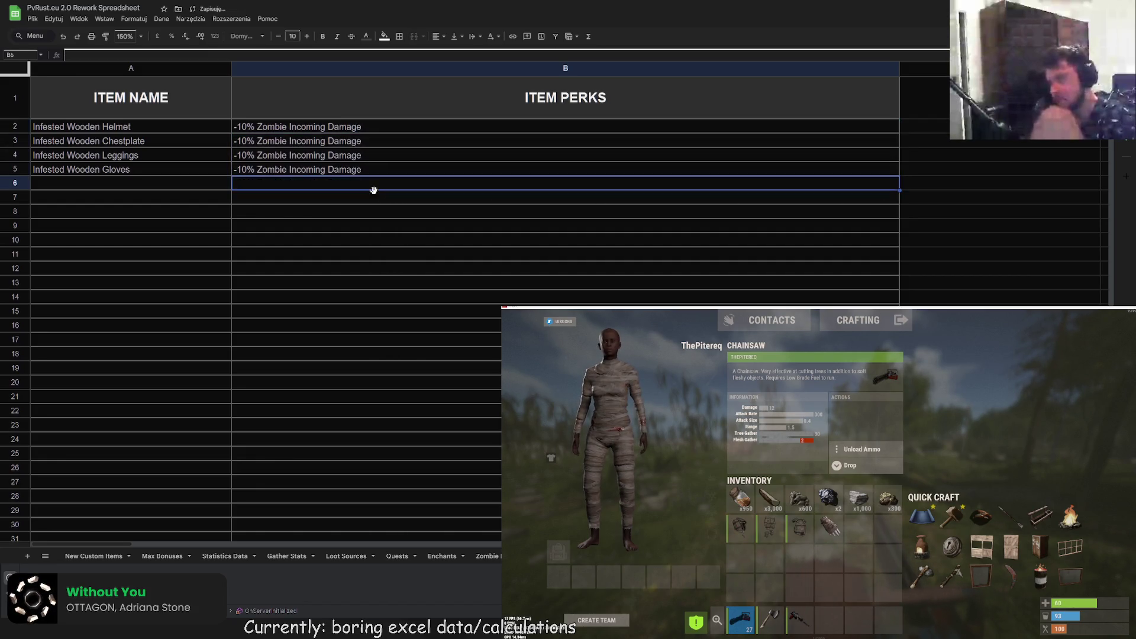
pyautogui.click(361, 225)
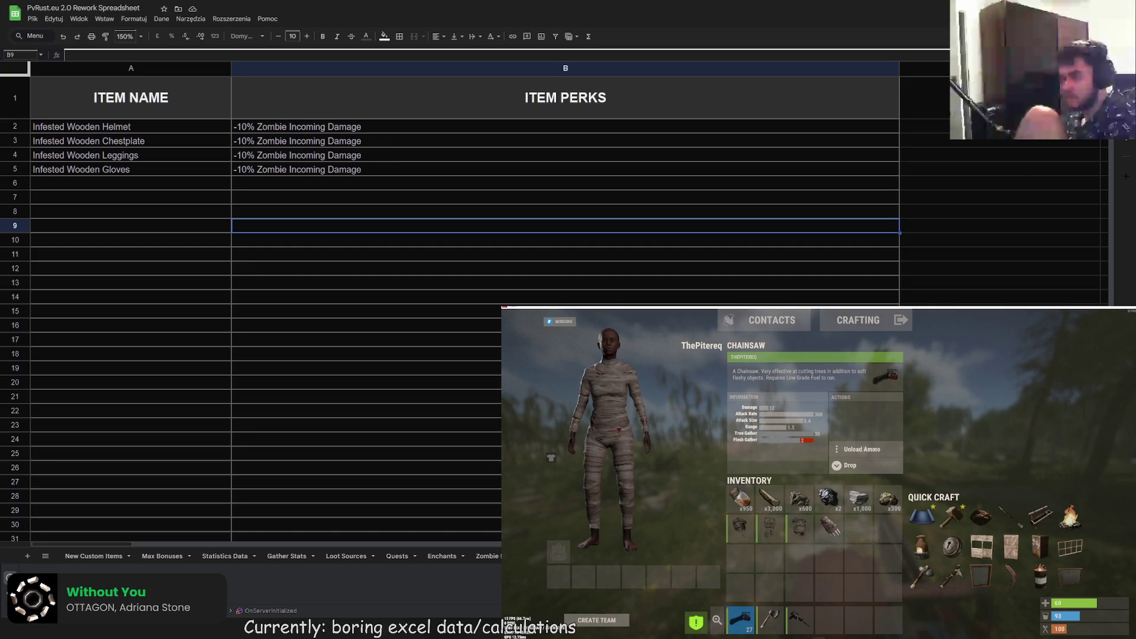
pyautogui.click(157, 188)
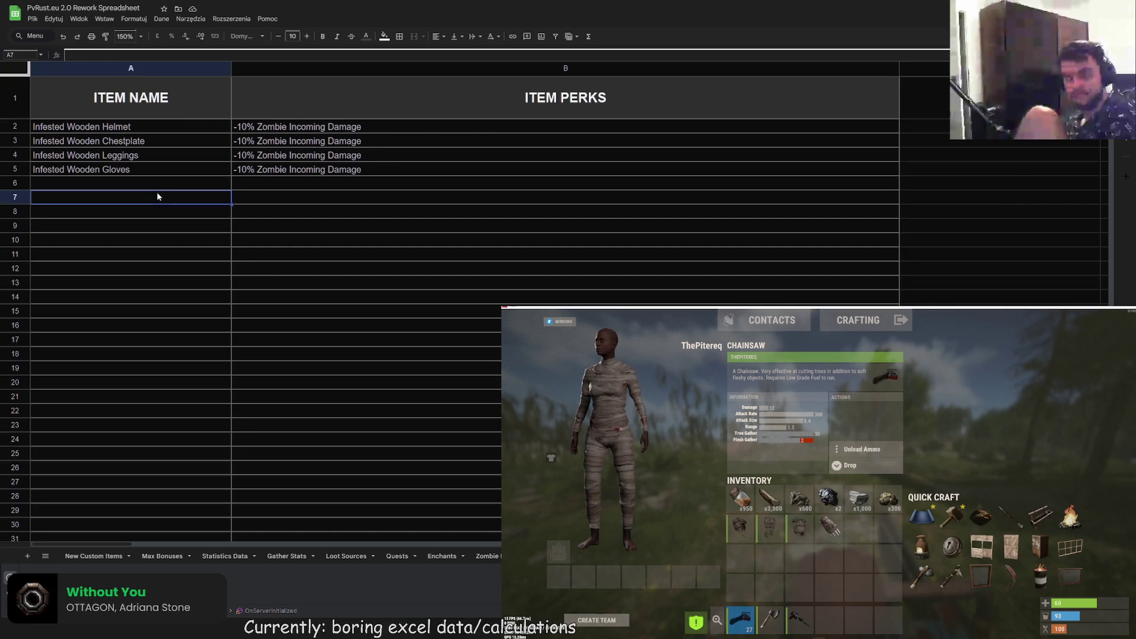
pyautogui.doubleClick(135, 188)
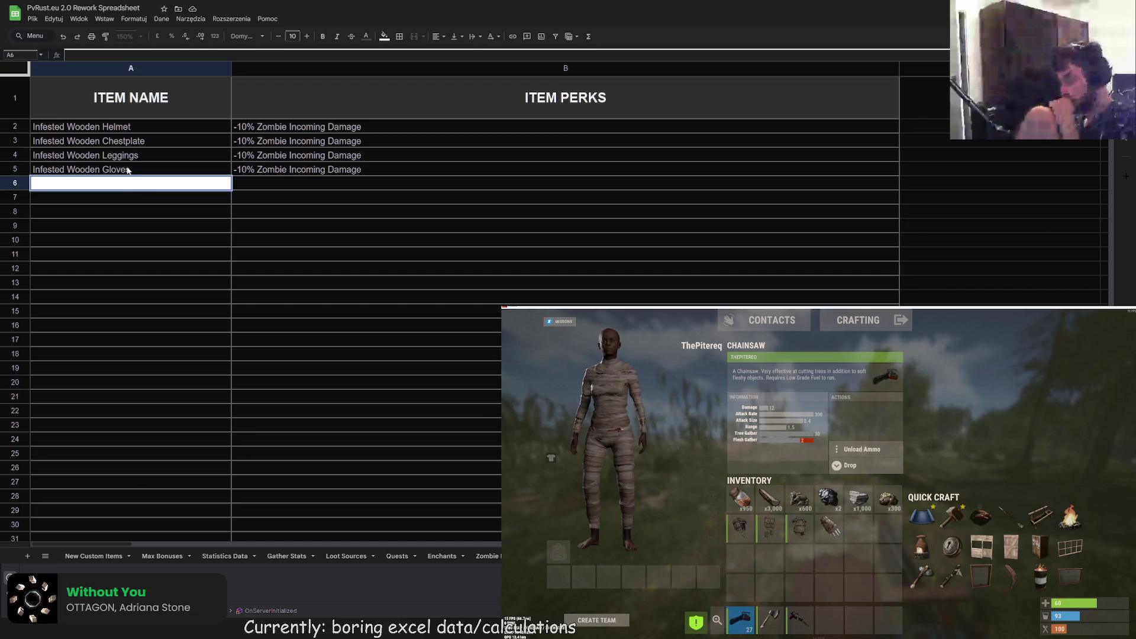
# - Enter Undead Bow in A6 and its perk +100% Zombie Outgoing Damage in B6
pyautogui.write('Undead Bow')
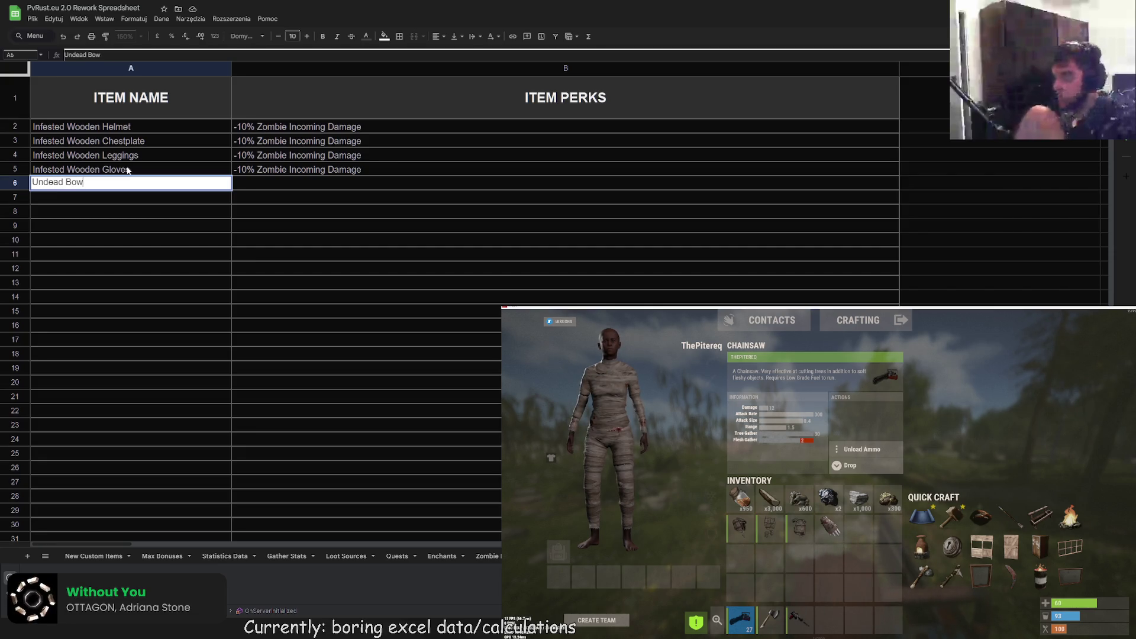
pyautogui.click(306, 180)
pyautogui.doubleClick(308, 181)
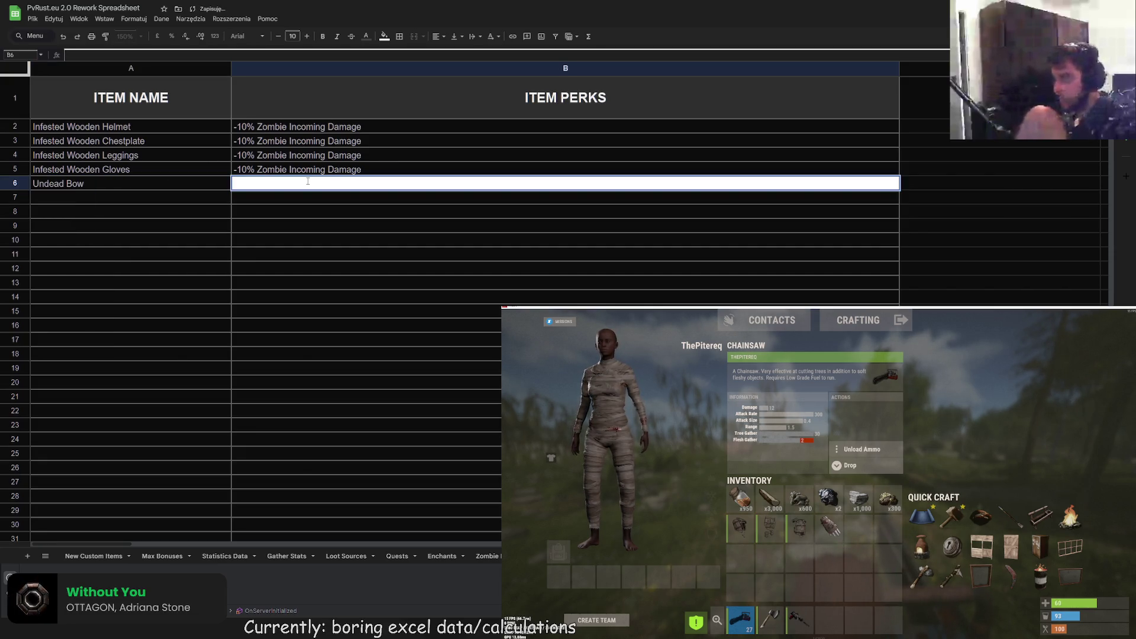
pyautogui.write('+100%')
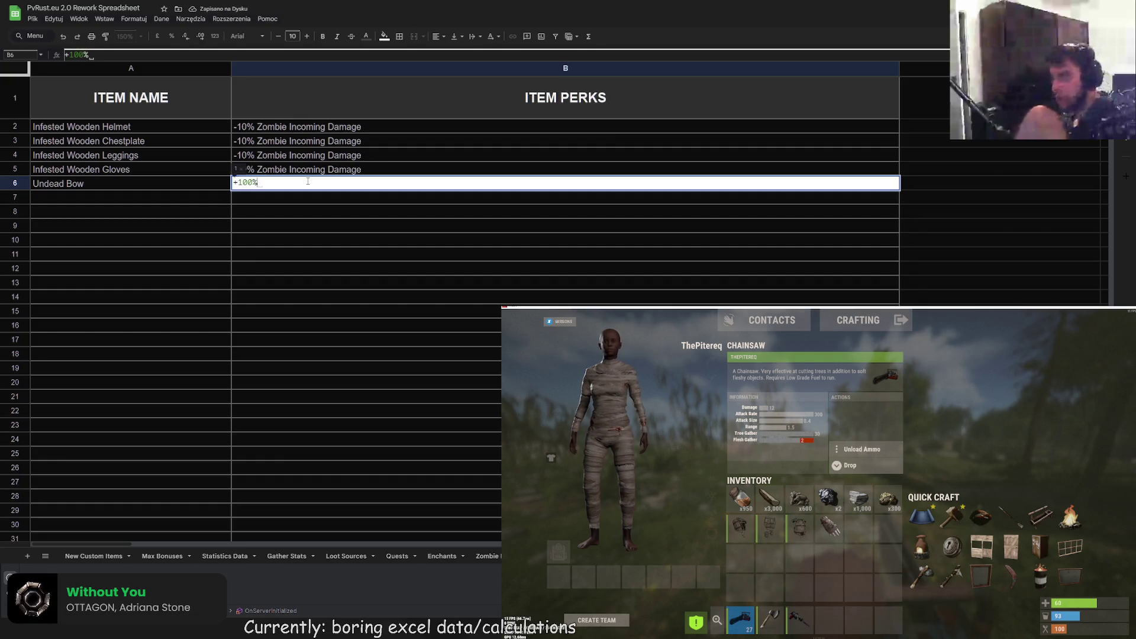
pyautogui.press('Left')
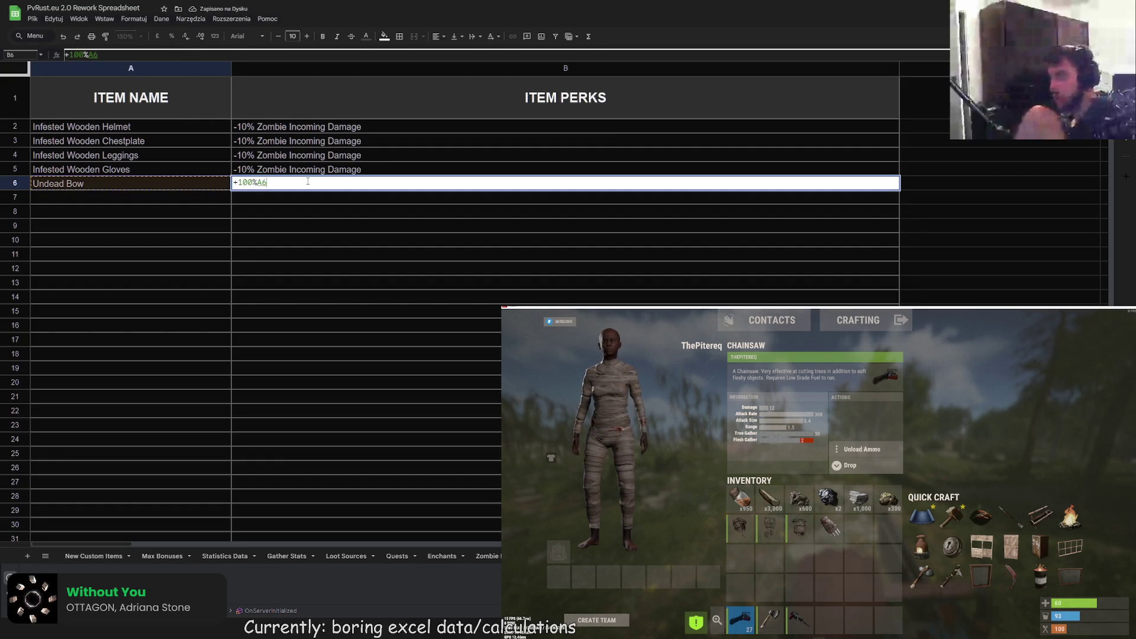
pyautogui.press('BackSpace')
pyautogui.write('Zombie Outgoing Damage')
pyautogui.press('Return')
# - Remove the leading equals sign Sheets added to the B6 perk entry
pyautogui.click(304, 183)
pyautogui.press('Return')
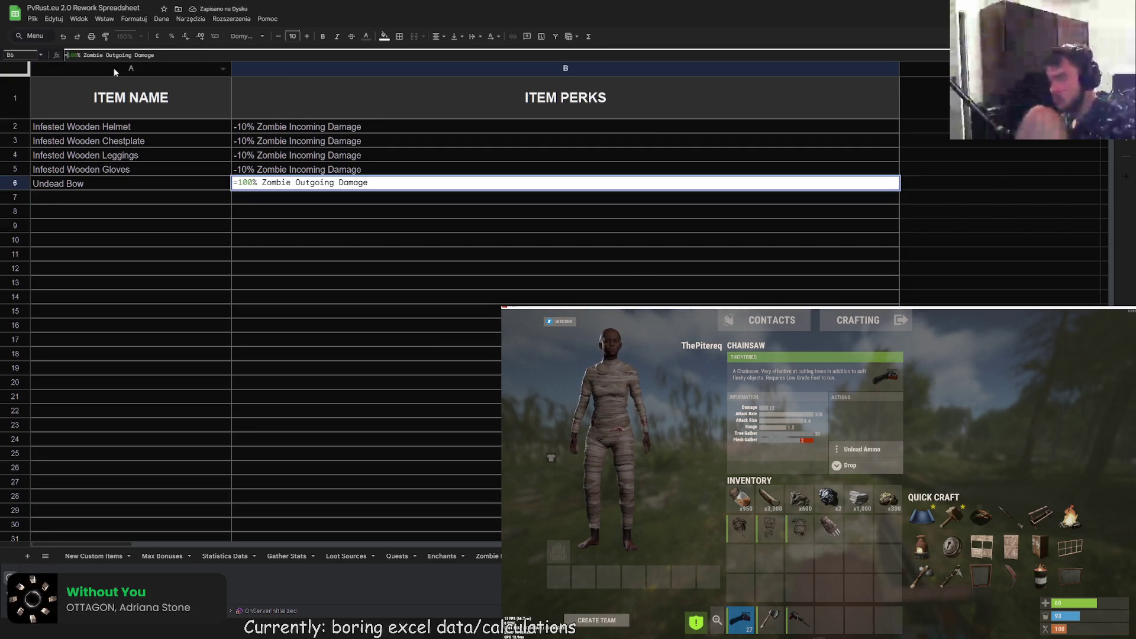
pyautogui.press('Home')
pyautogui.press('Delete')
pyautogui.write('+')
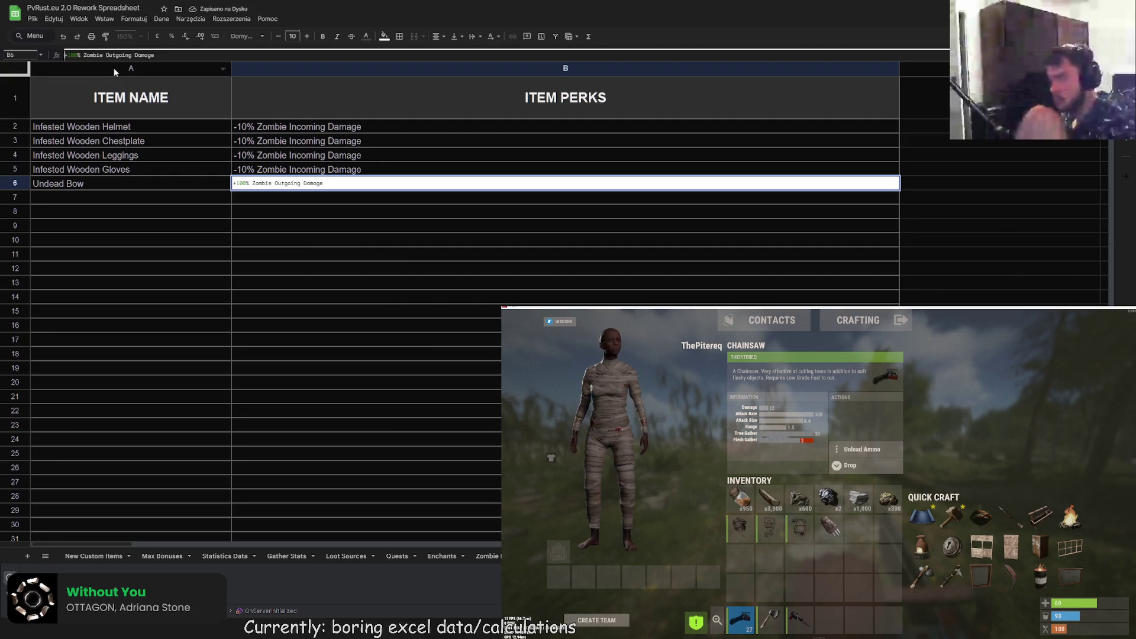
pyautogui.press('Return')
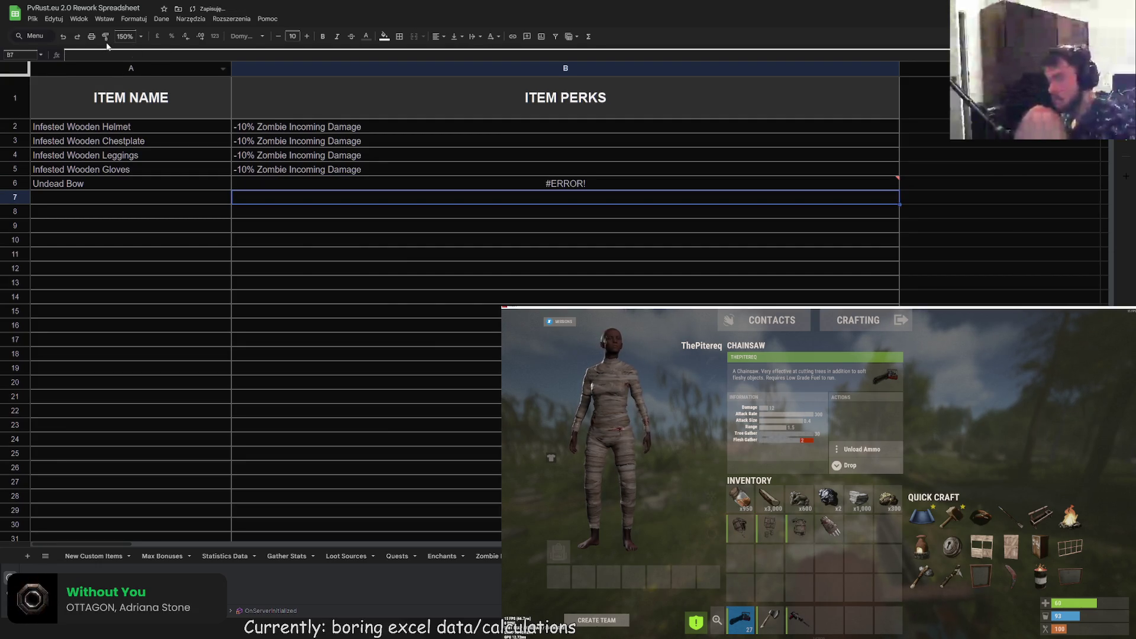
# - Prefix B6's perk with an apostrophe in the formula bar so it stays plain text
pyautogui.click(275, 185)
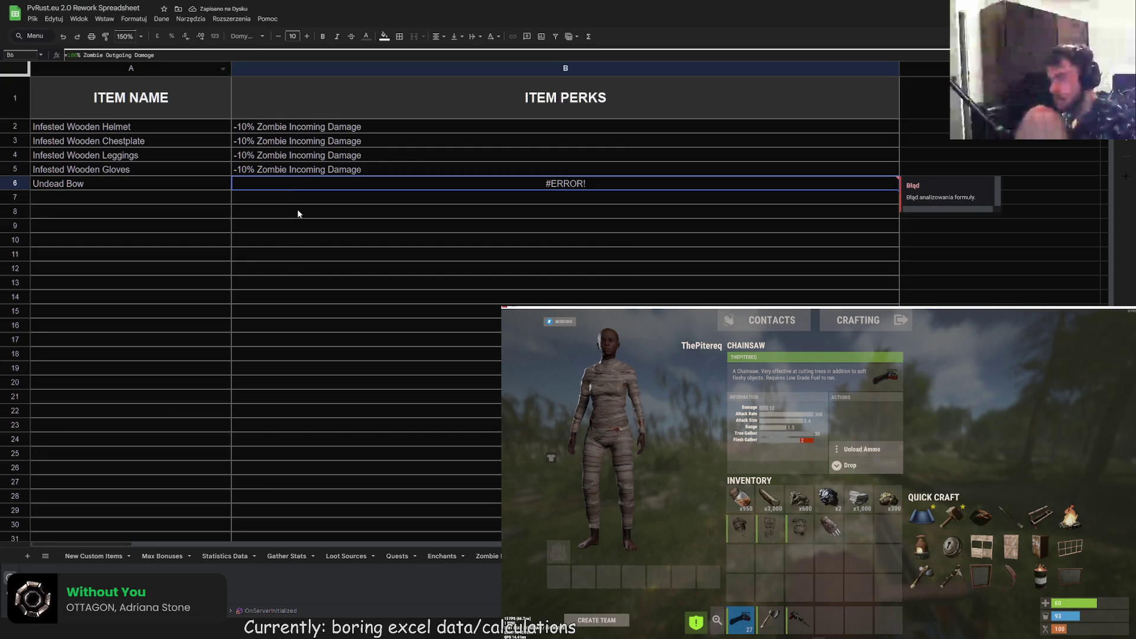
pyautogui.click(67, 55)
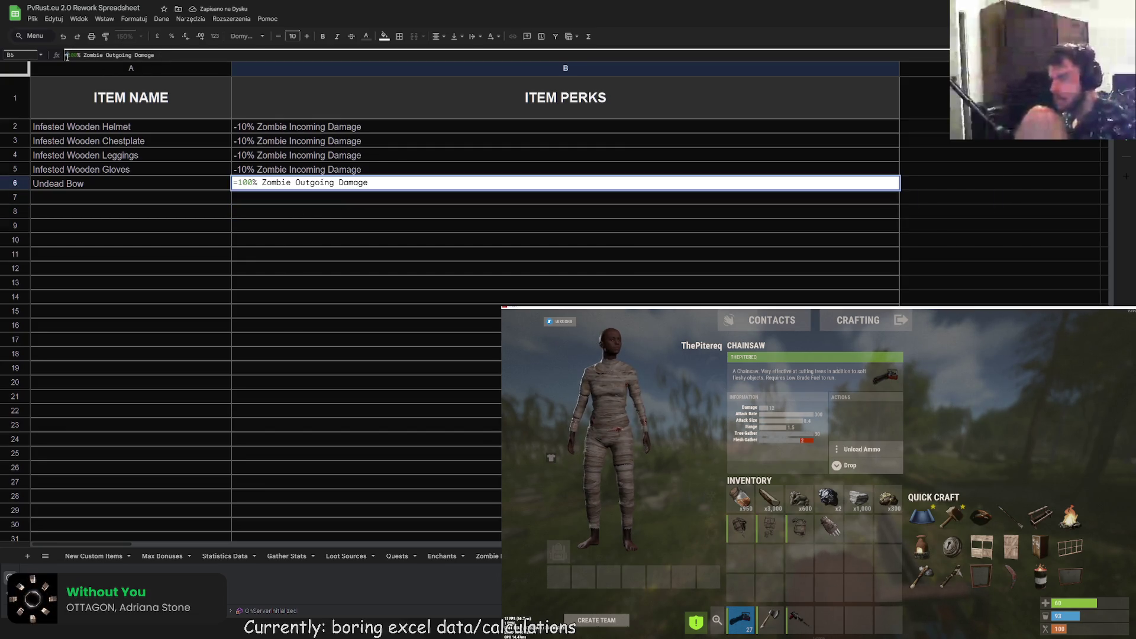
pyautogui.press('BackSpace')
pyautogui.write('+')
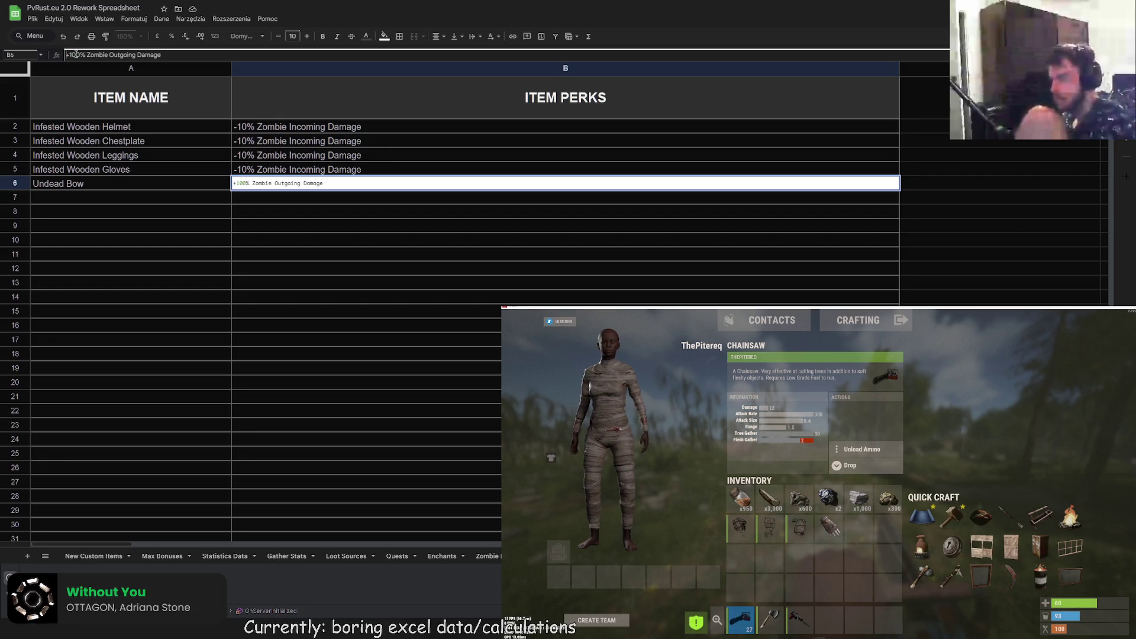
pyautogui.write("'")
pyautogui.press('BackSpace')
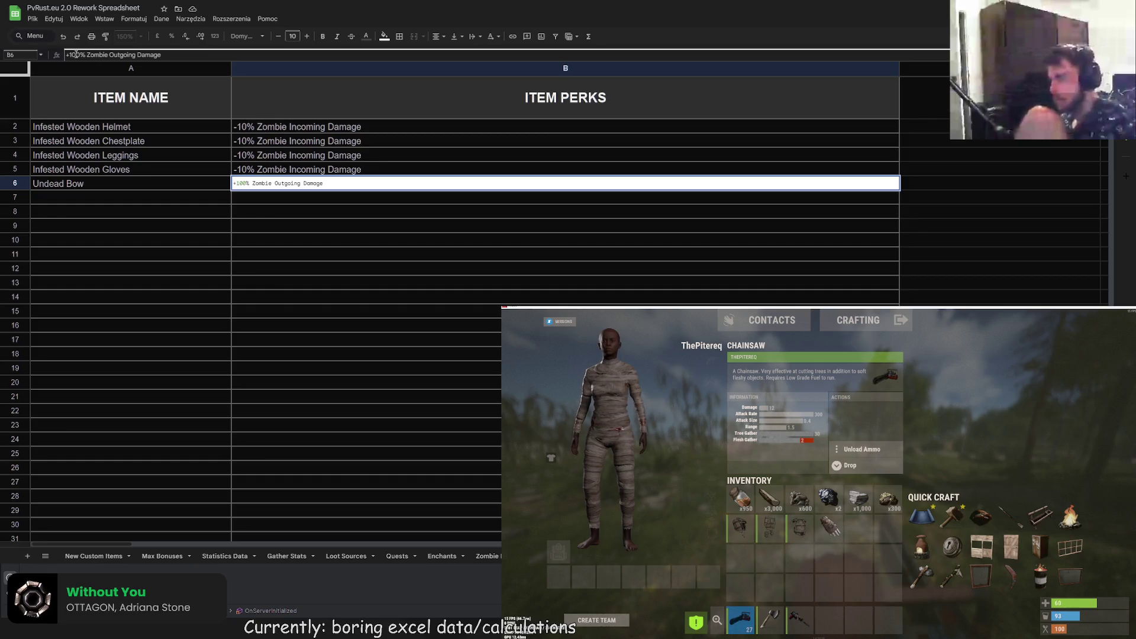